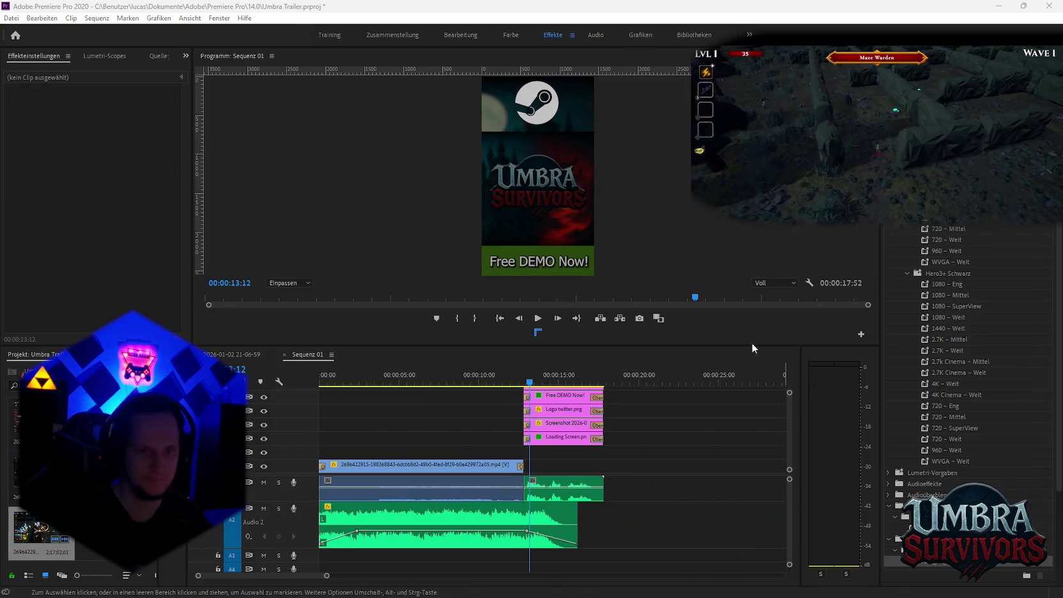
# Scrub Sequence 01 forward to 00:00:10:01, then bring Media Encoder to the front.
pyautogui.click(443, 382)
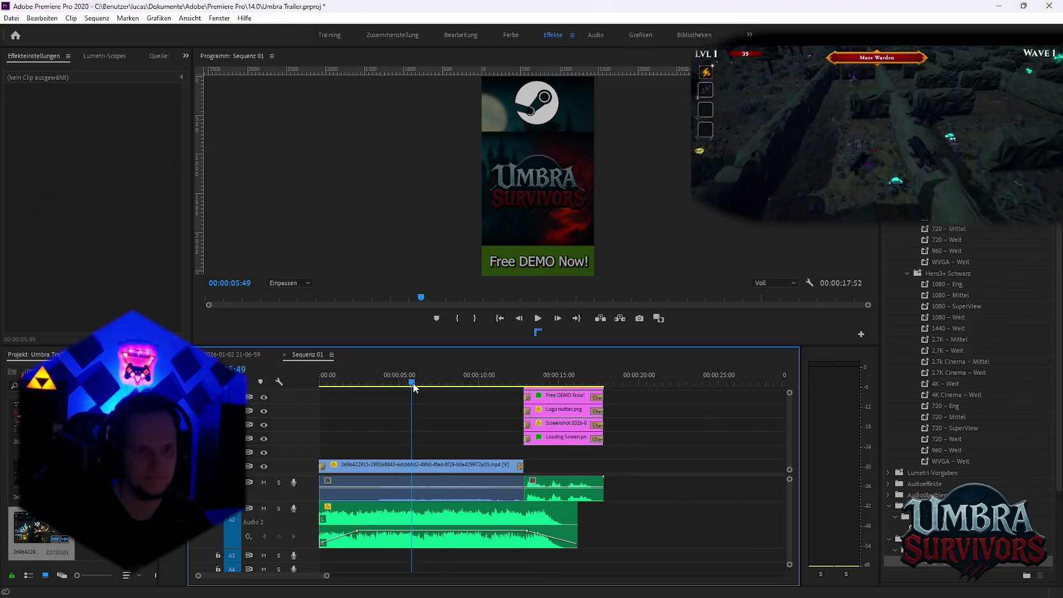
pyautogui.moveTo(449, 383); pyautogui.dragTo(478, 382)
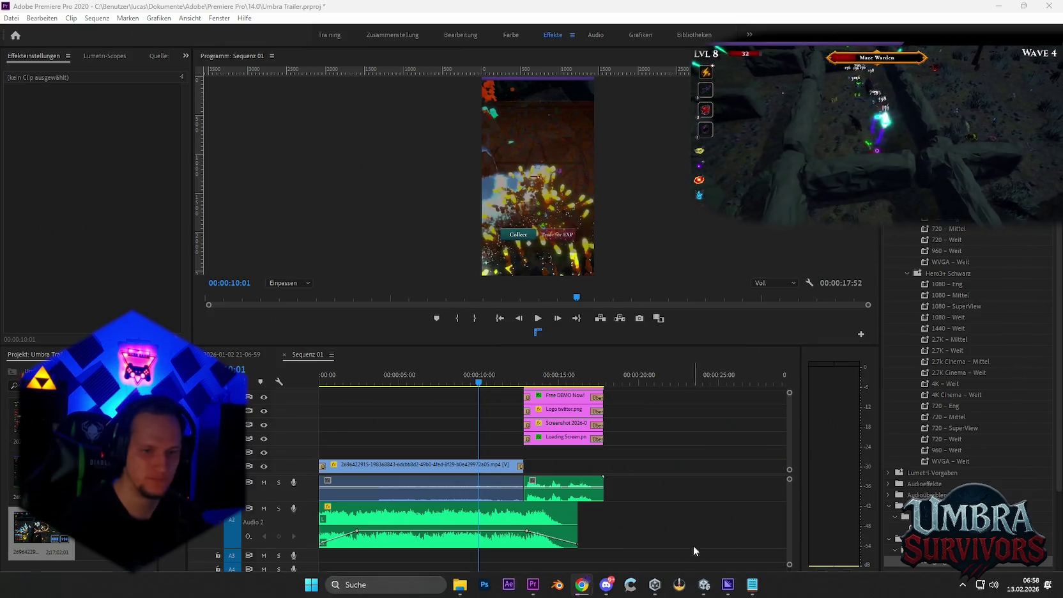
pyautogui.moveTo(459, 585)
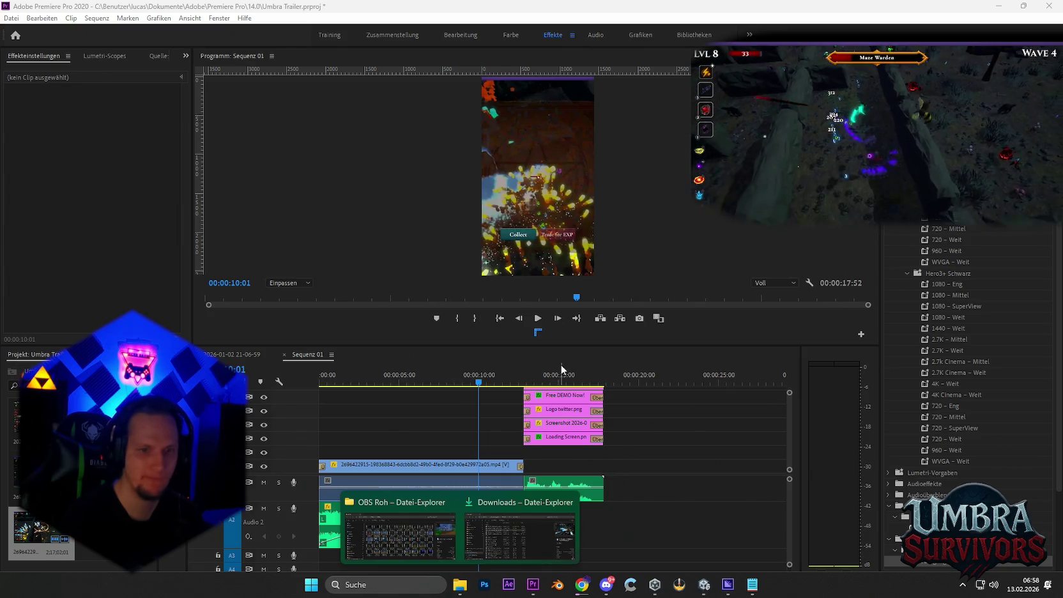
pyautogui.click(728, 584)
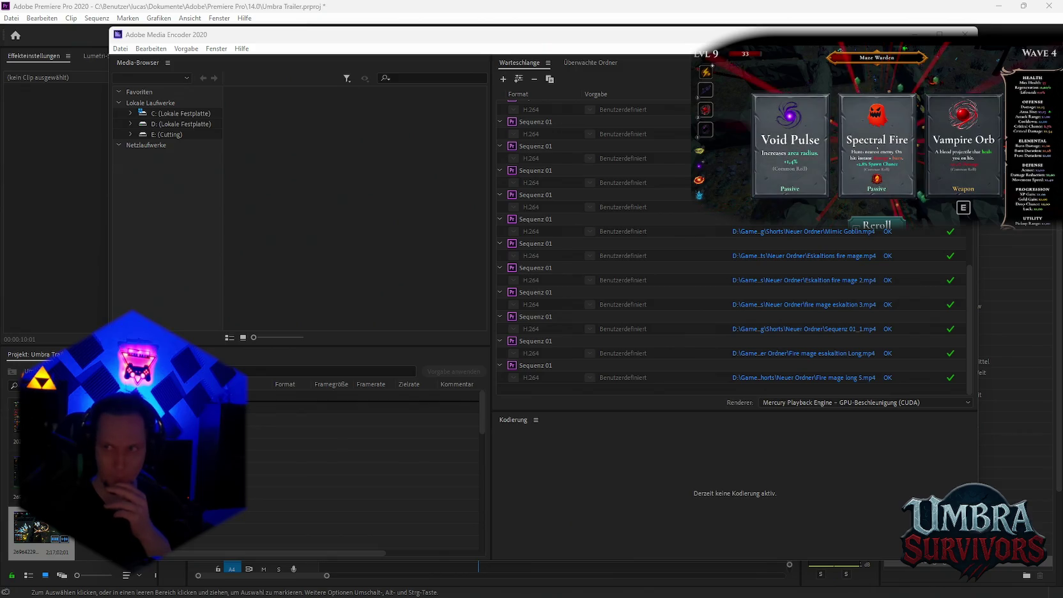
# Open the Neuer Ordner folder holding the exported shorts.
pyautogui.click(804, 377)
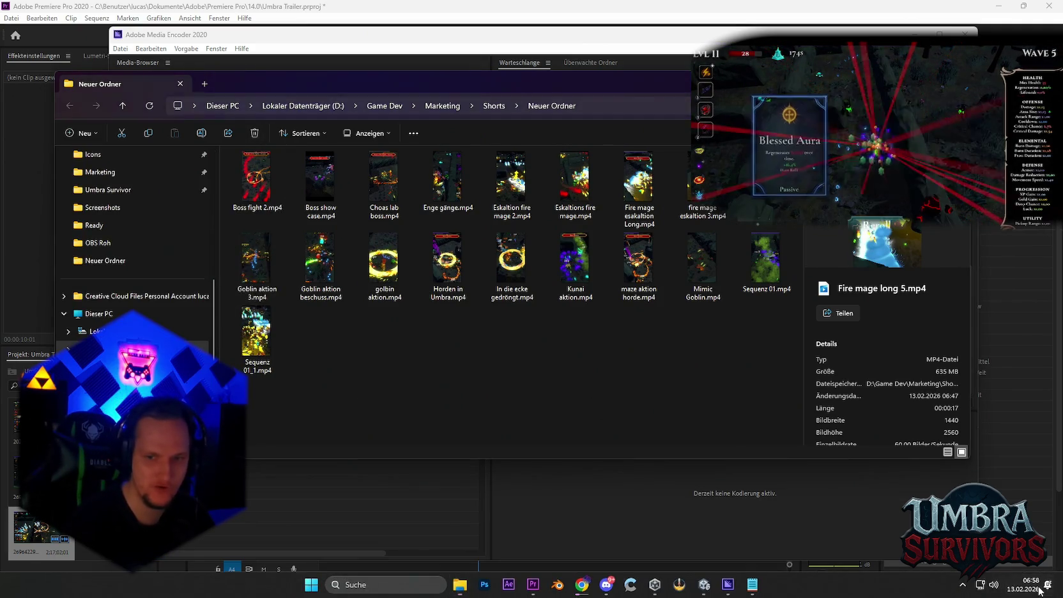
# Open the Windows notification centre and calendar.
pyautogui.click(1030, 593)
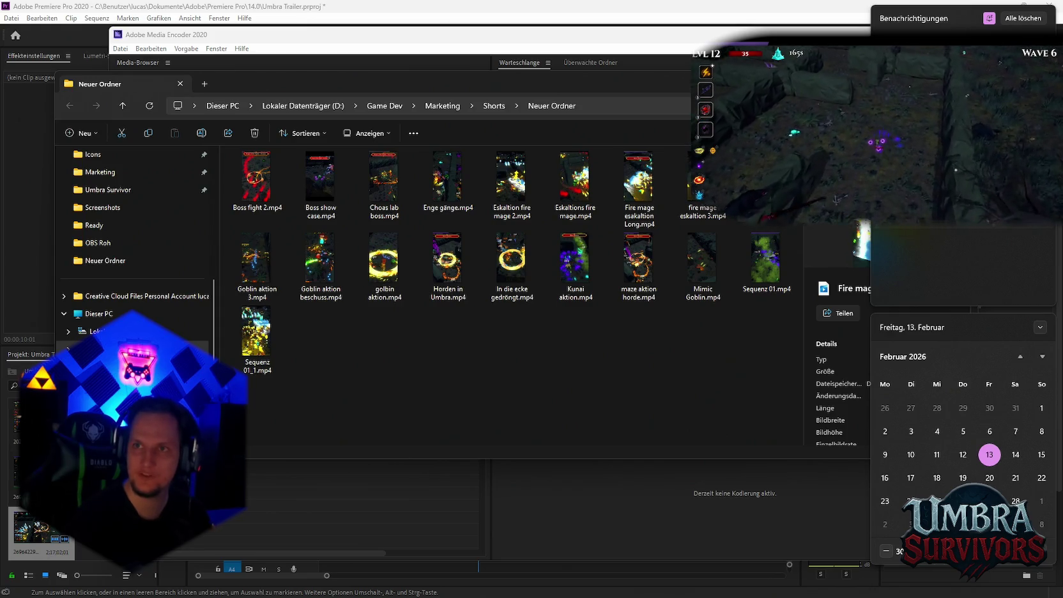
pyautogui.press('Escape')
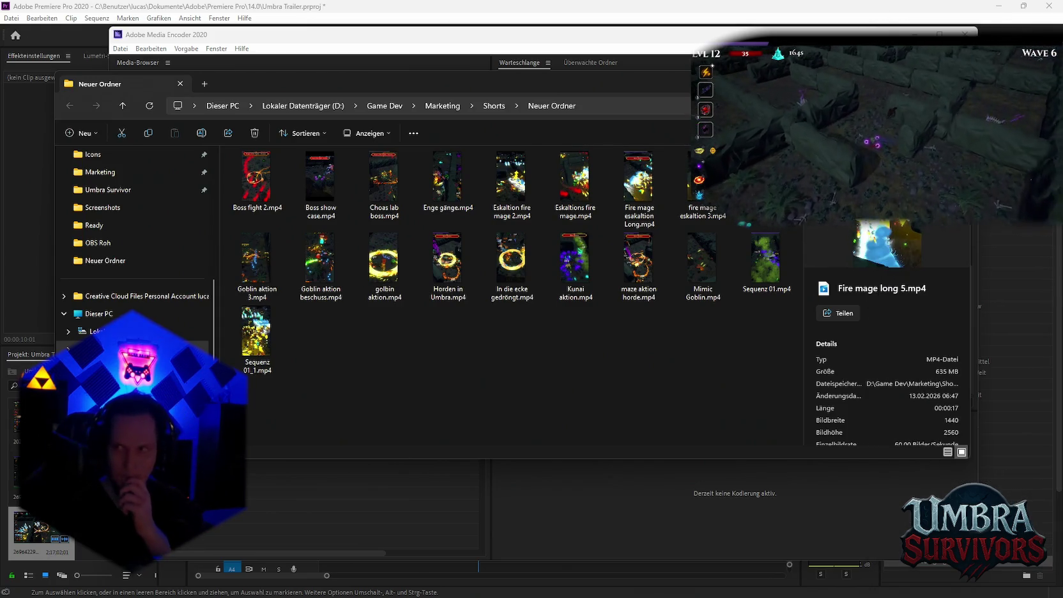
pyautogui.click(1023, 582)
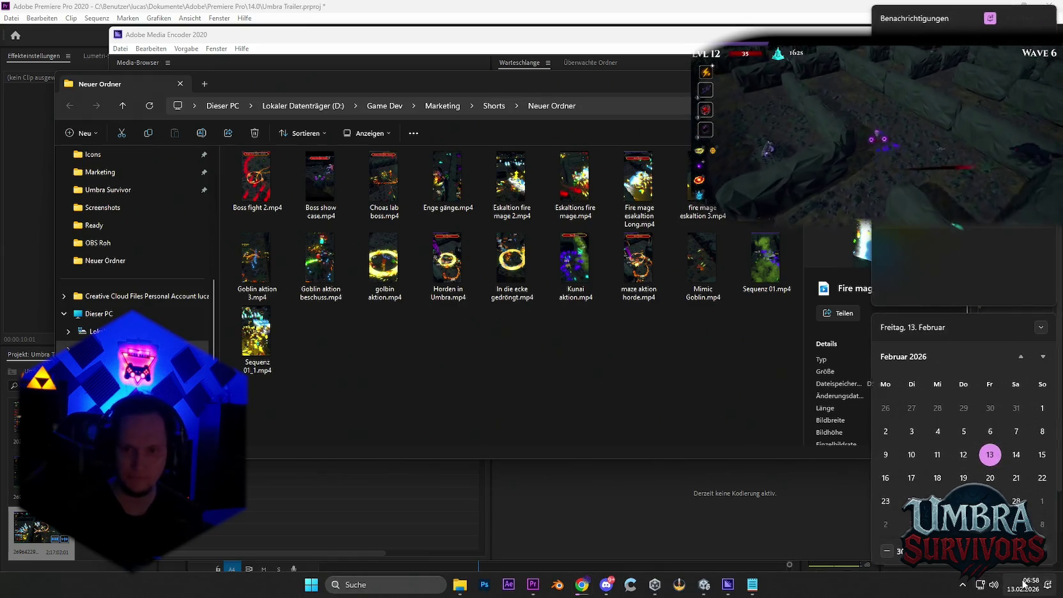
pyautogui.press('Escape')
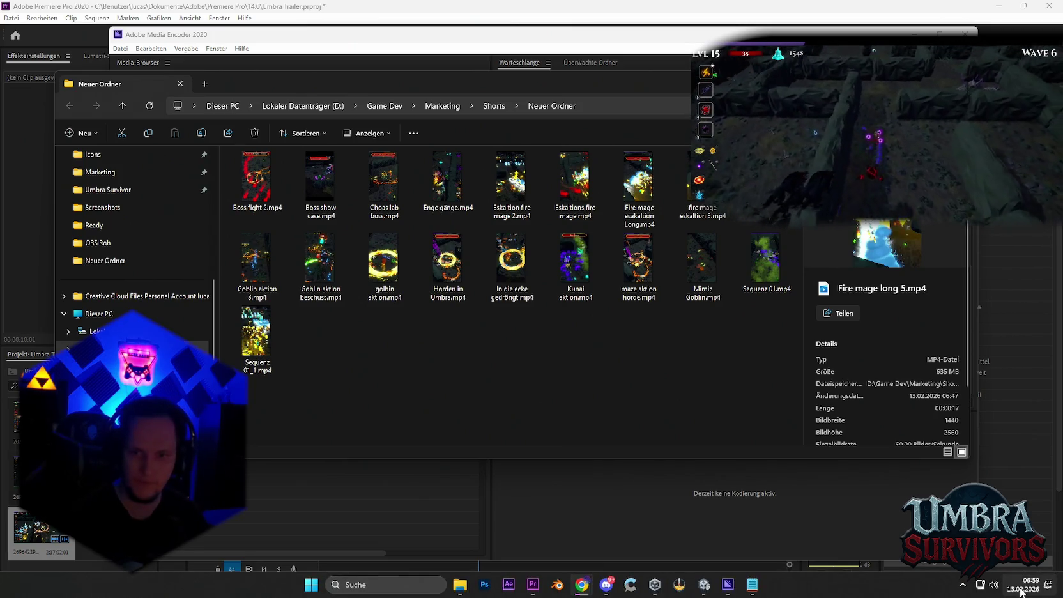
pyautogui.click(1022, 587)
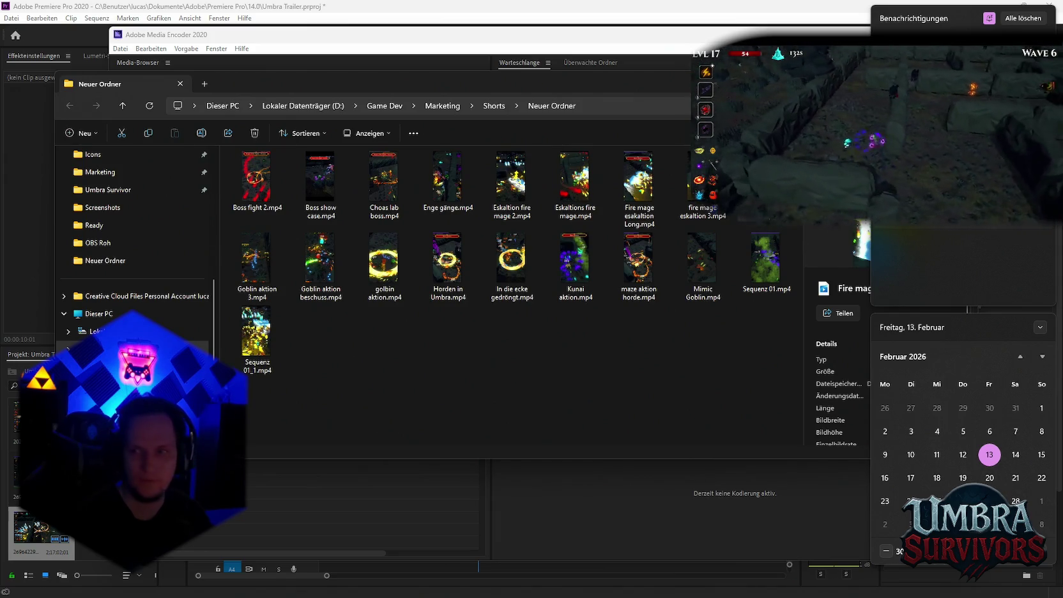
# Close the notification centre and calendar panel.
pyautogui.press('Escape')
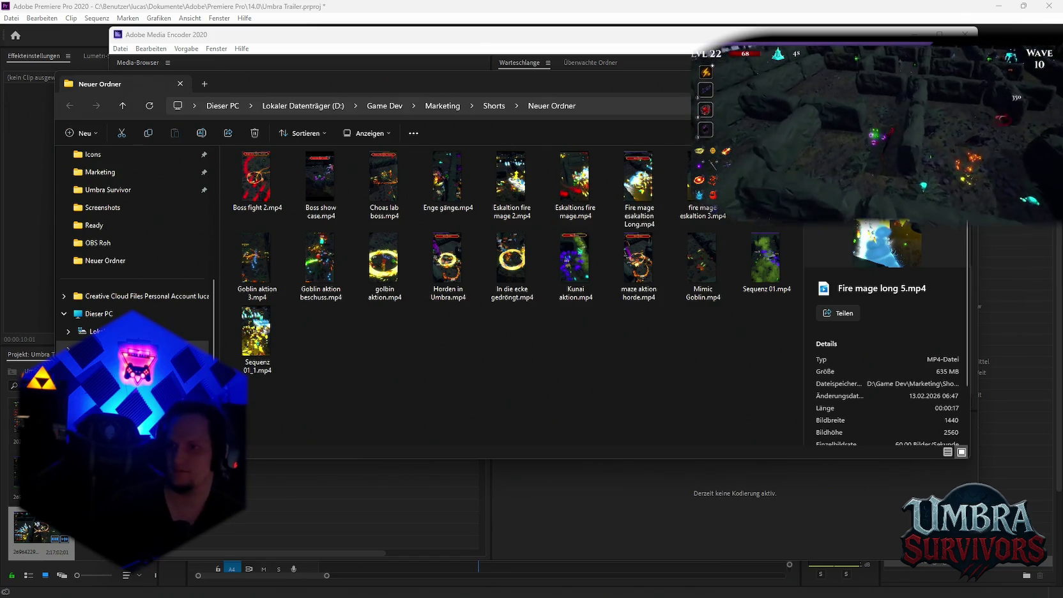
# Reopen the notification centre with the February 2026 calendar.
pyautogui.click(1025, 584)
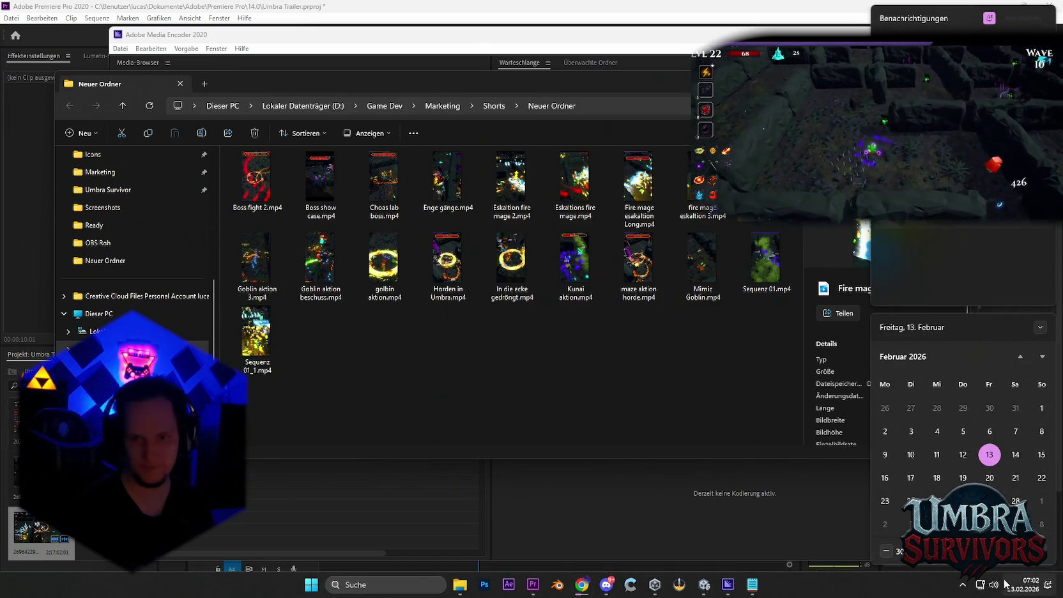
pyautogui.press('super+shift+s')
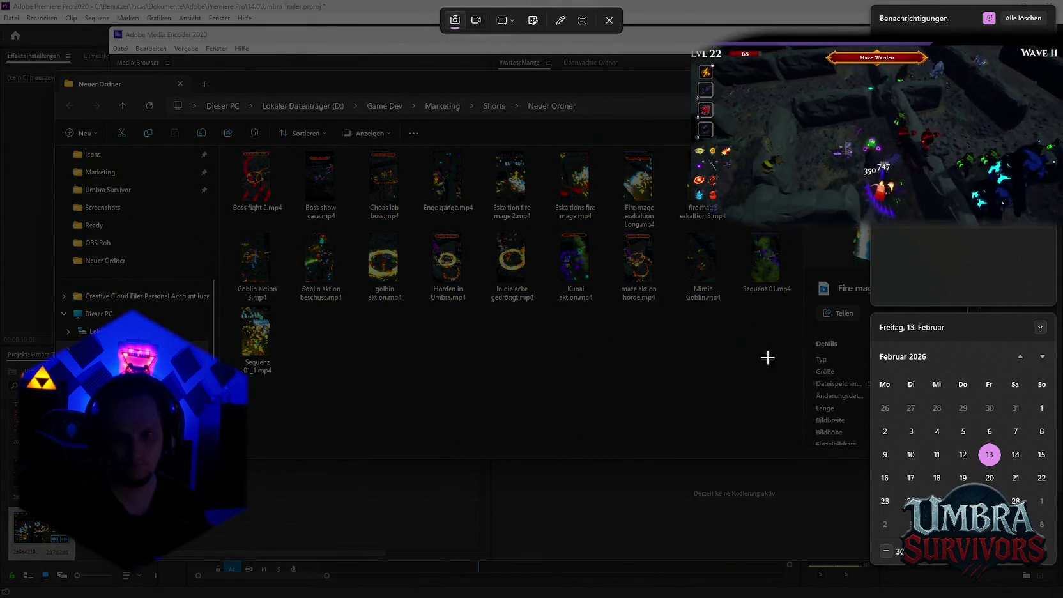
pyautogui.moveTo(739, 276); pyautogui.dragTo(1058, 568)
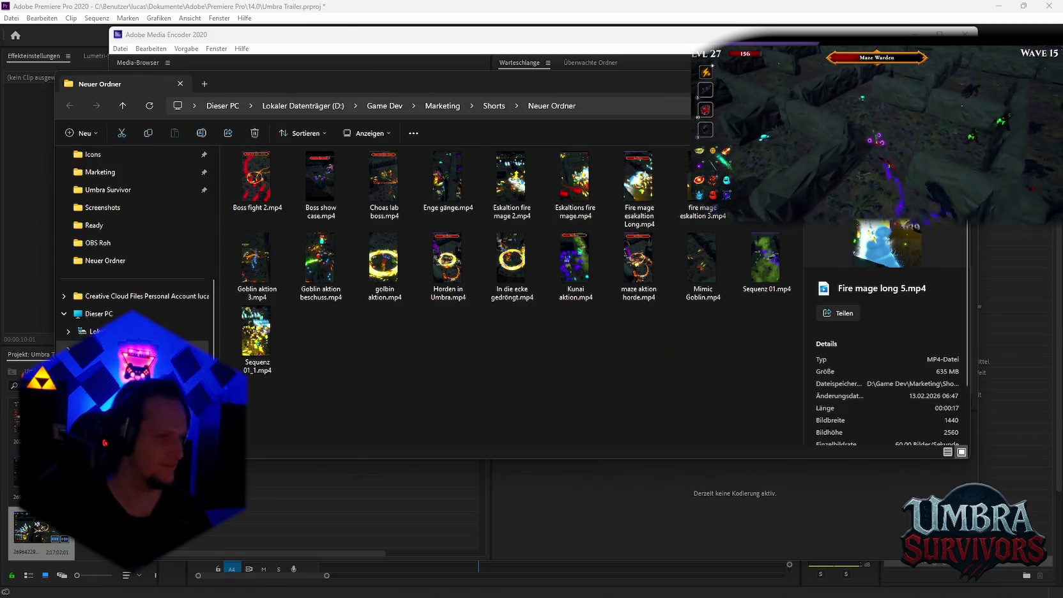
pyautogui.hotkey('alt', 'F4')
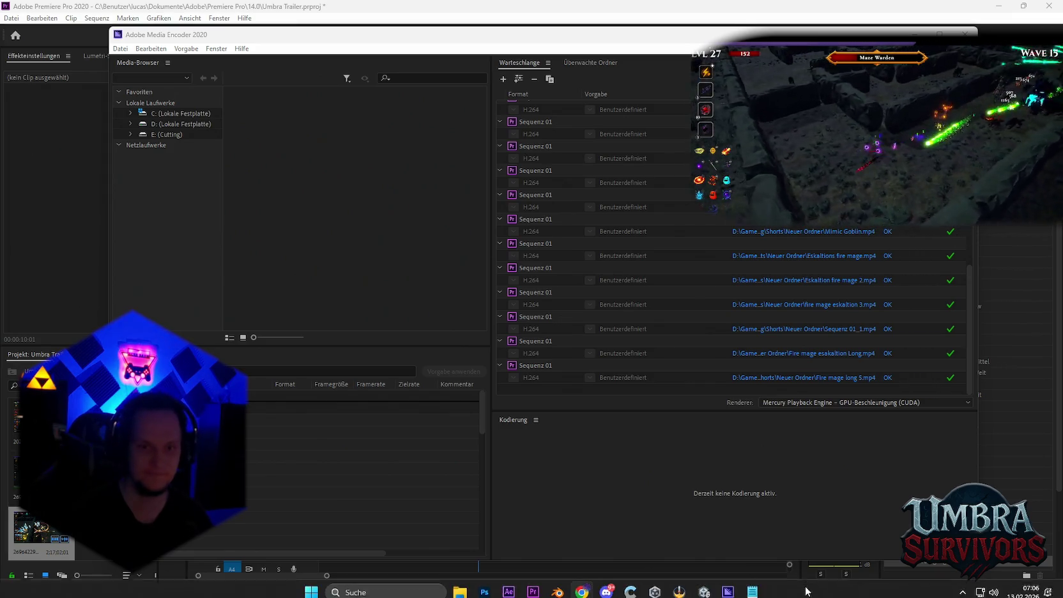
# Switch from Media Encoder to the Twitch Videoproduzent page in Chrome.
pyautogui.hotkey('alt', 'Tab')
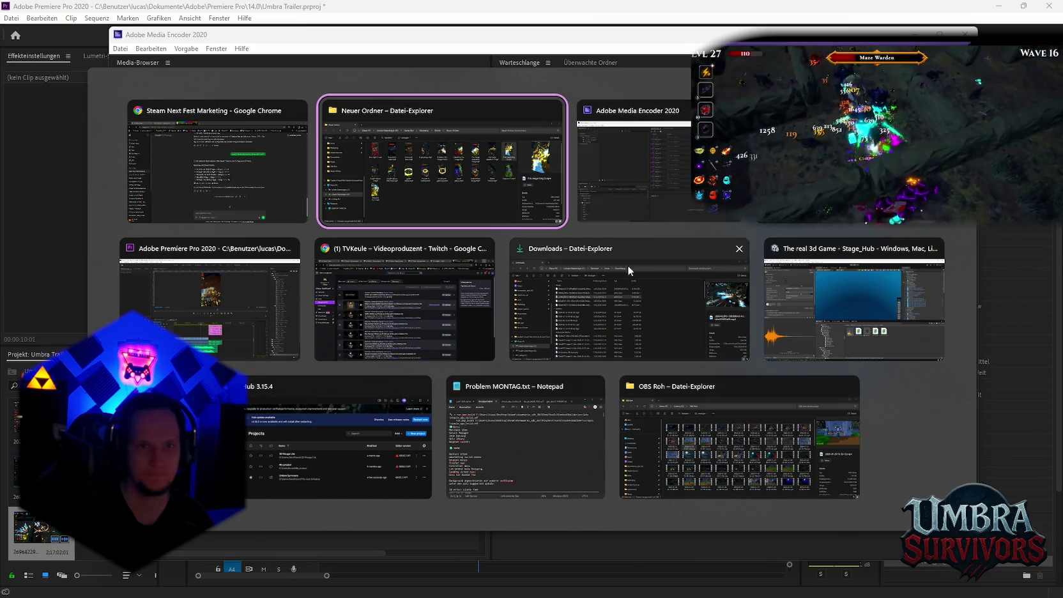
pyautogui.click(379, 329)
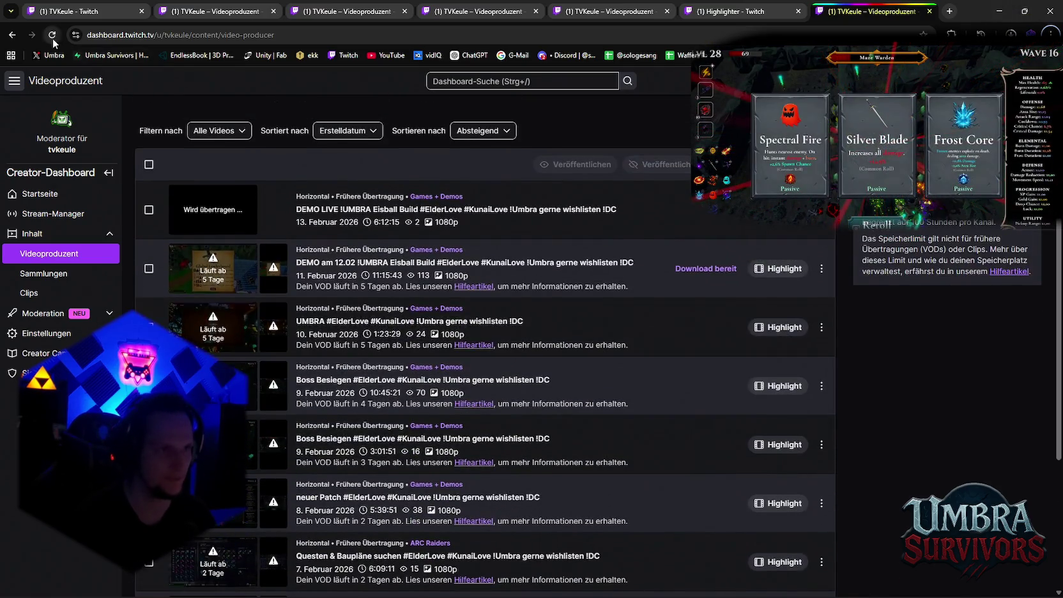
# Reload the Twitch video producer list.
pyautogui.click(52, 34)
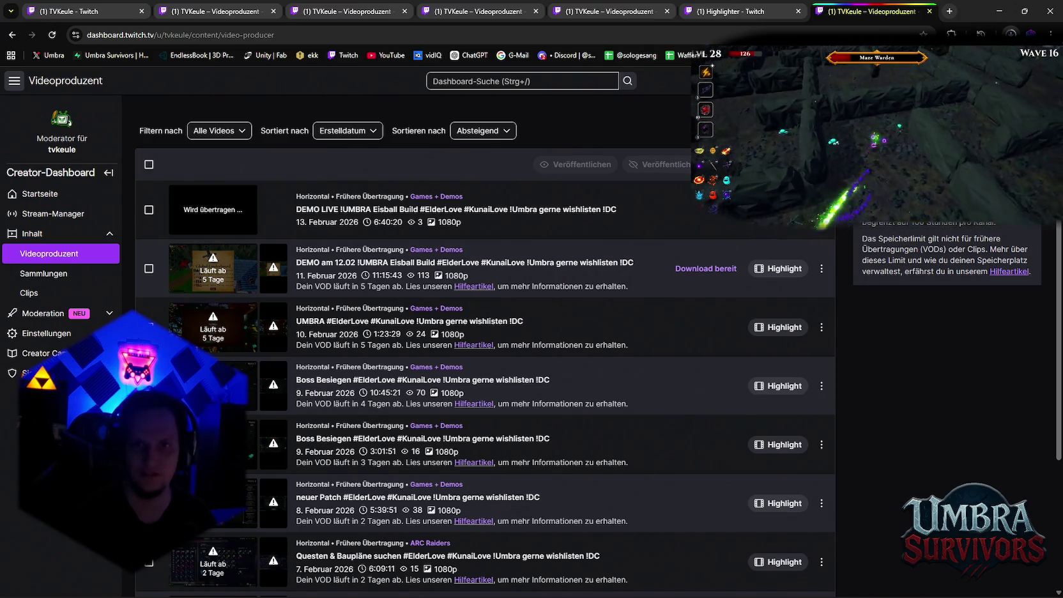
# Return to the Media Encoder queue window.
pyautogui.hotkey('alt', 'Tab')
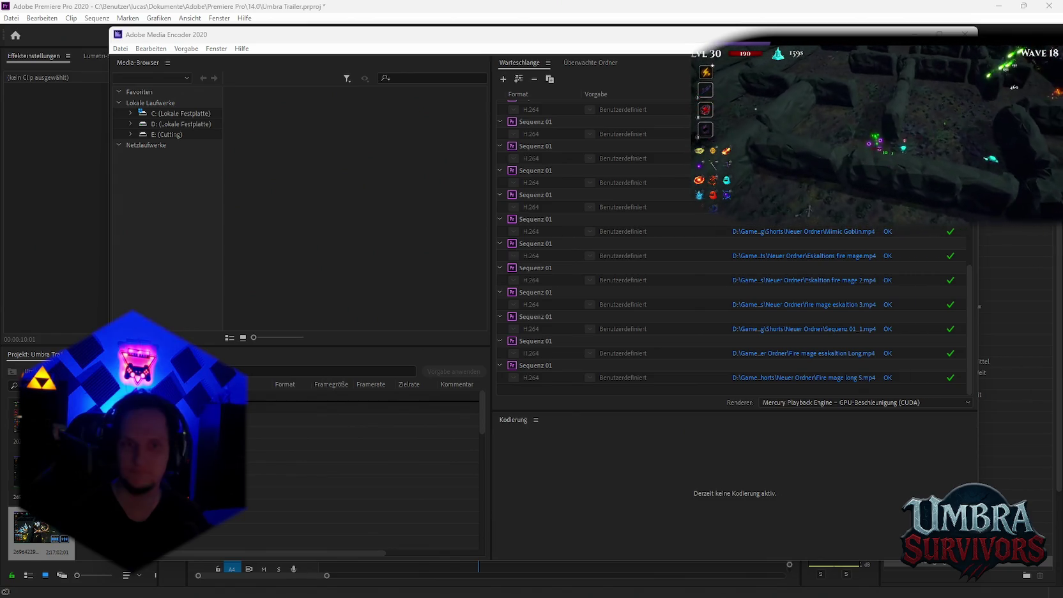
# Minimize Media Encoder and bring the Premiere Pro workspace back to the front.
pyautogui.press('super+Down')
pyautogui.click(470, 451)
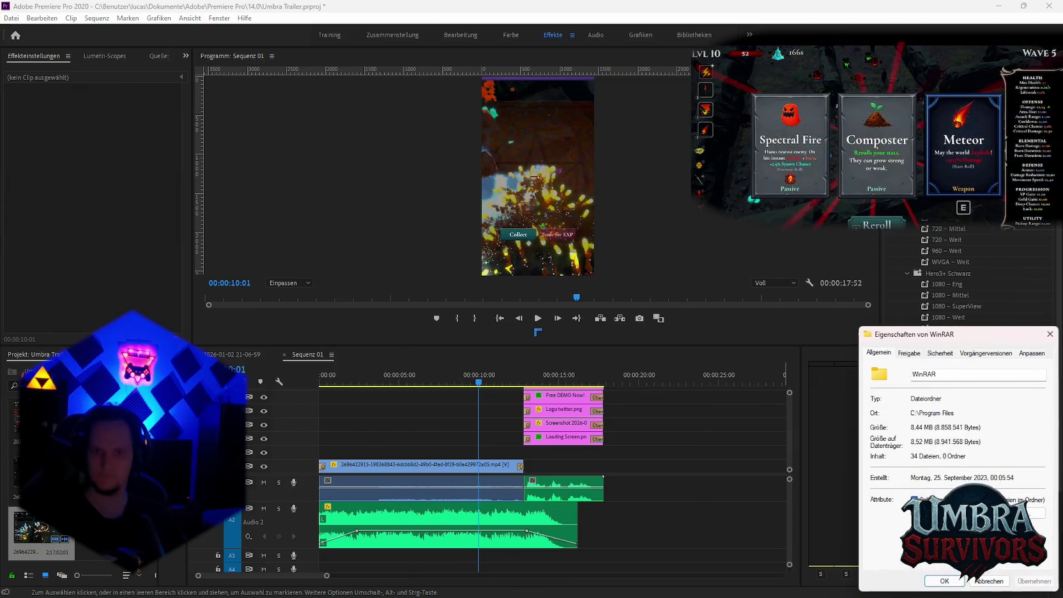
# Dismiss the WinRAR folder properties dialog with OK.
pyautogui.click(1047, 338)
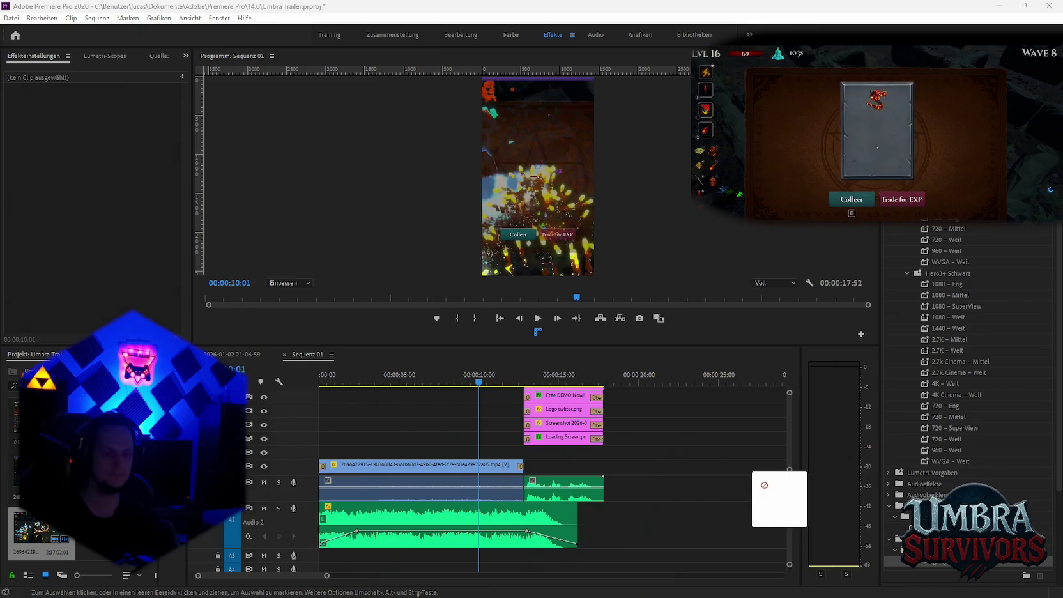
pyautogui.moveTo(760, 480); pyautogui.dragTo(760, 480)
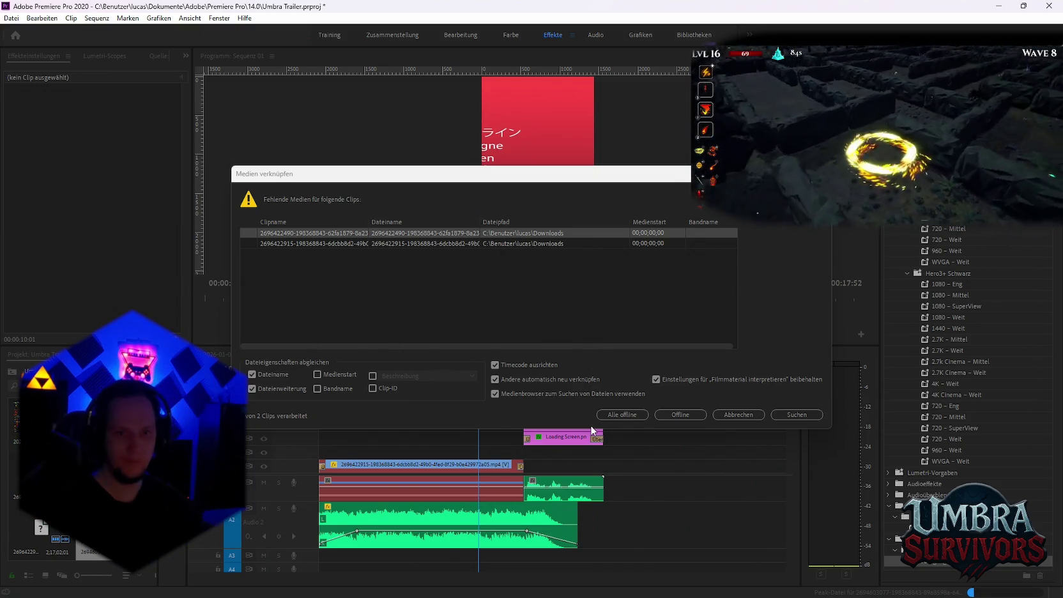
pyautogui.click(622, 414)
pyautogui.moveTo(437, 445); pyautogui.dragTo(368, 504)
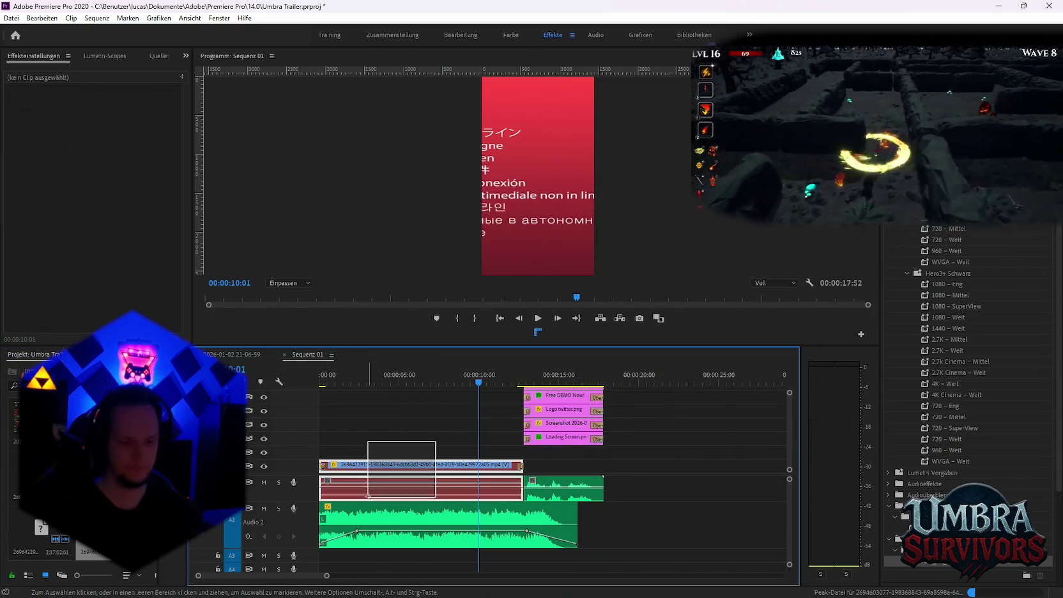
pyautogui.press('Delete')
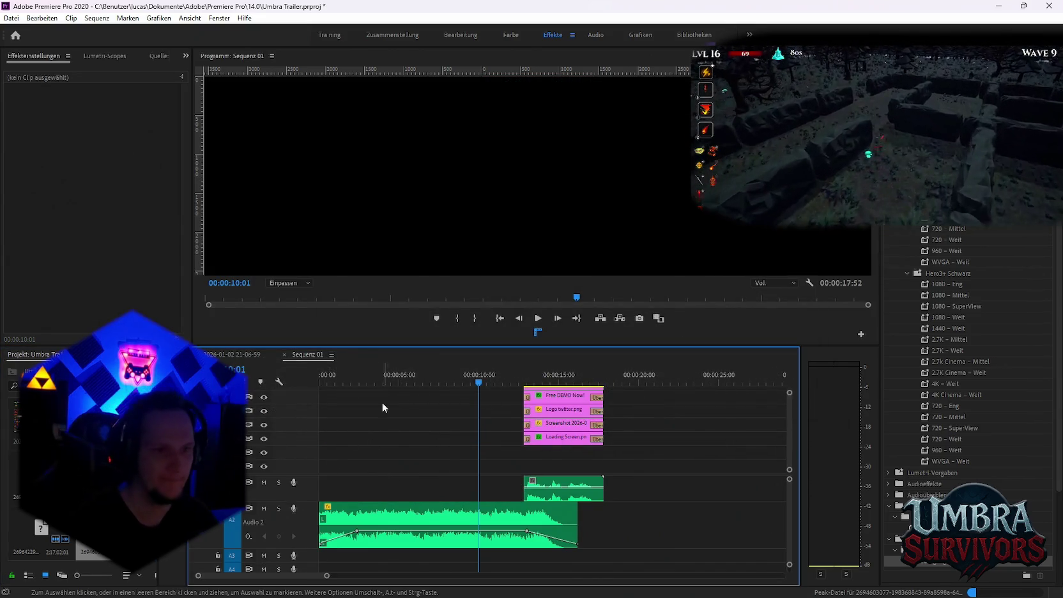
pyautogui.click(233, 354)
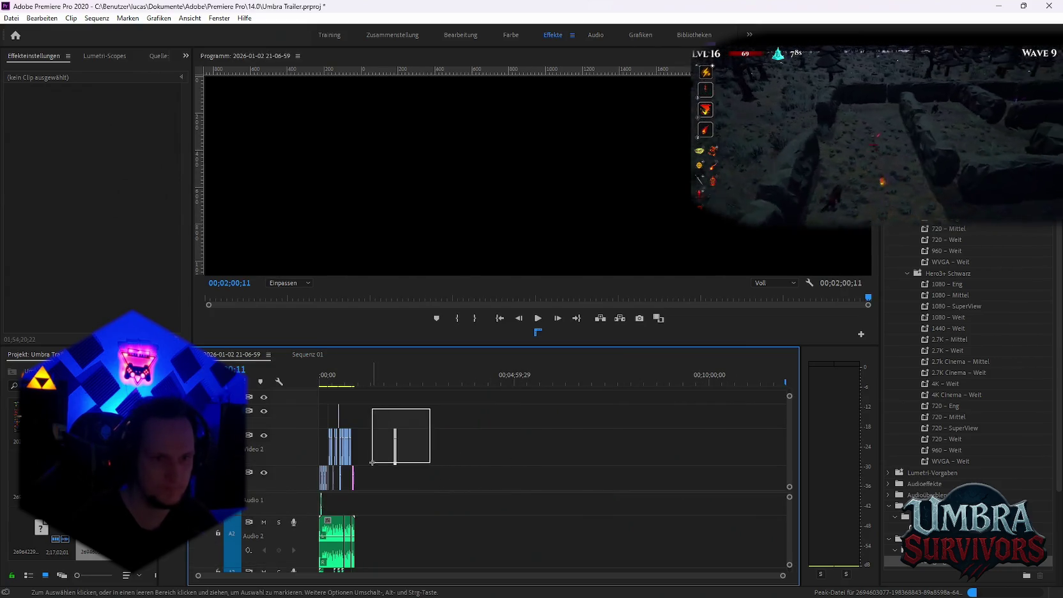
pyautogui.moveTo(90, 548); pyautogui.dragTo(402, 483)
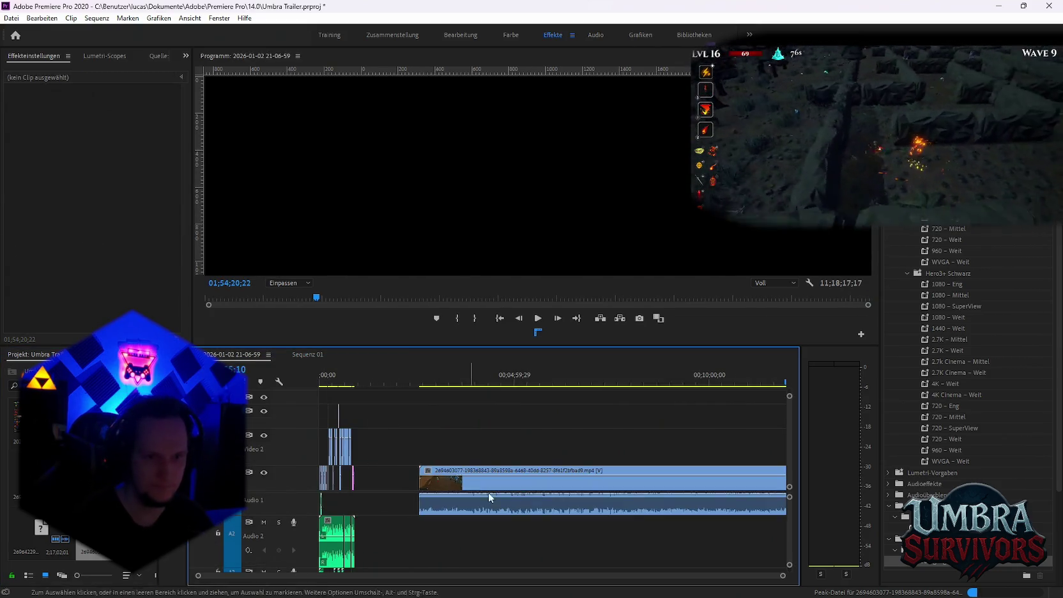
# Zoom the timeline and scrub from about 01;54 forward to the book menu footage.
pyautogui.scroll(-10, 492, 495)
pyautogui.scroll(3, 454, 530)
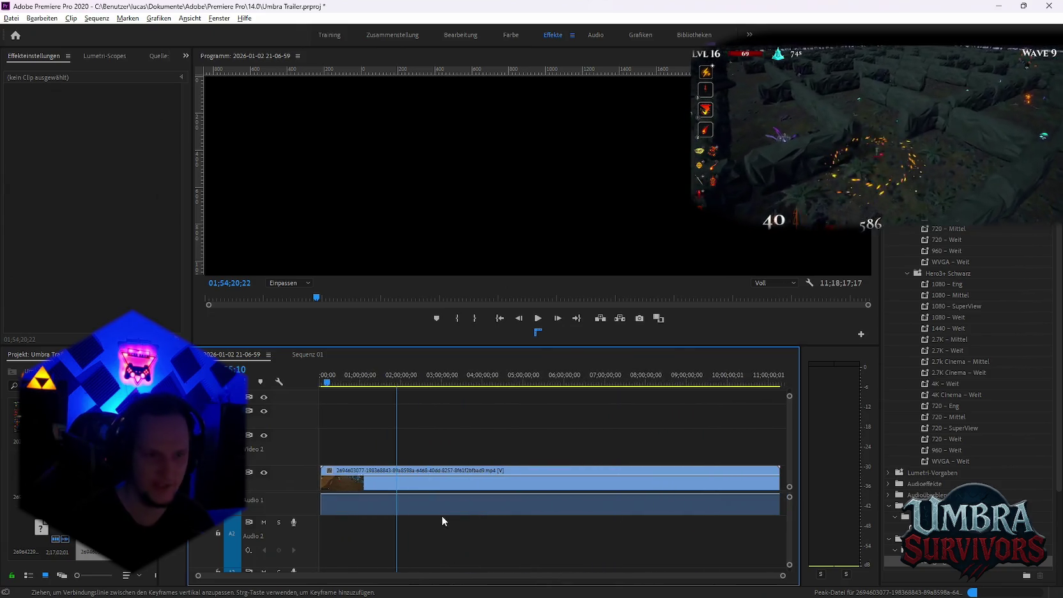
pyautogui.scroll(2, 409, 527)
pyautogui.scroll(2, 381, 528)
pyautogui.scroll(2, 377, 530)
pyautogui.scroll(2, 377, 533)
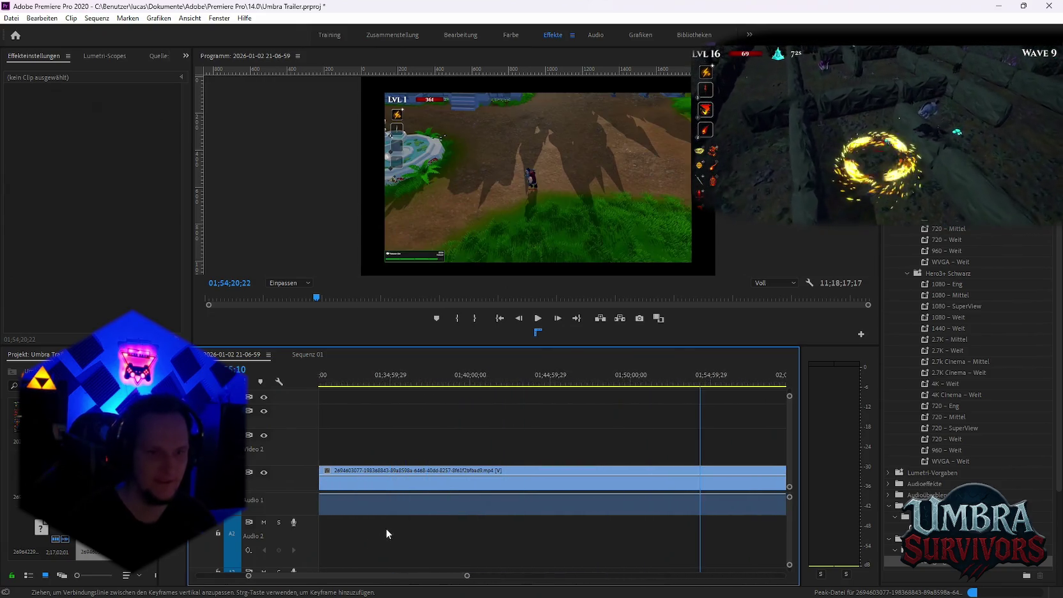
pyautogui.scroll(2, 402, 525)
pyautogui.scroll(-2, 568, 503)
pyautogui.scroll(-2, 645, 472)
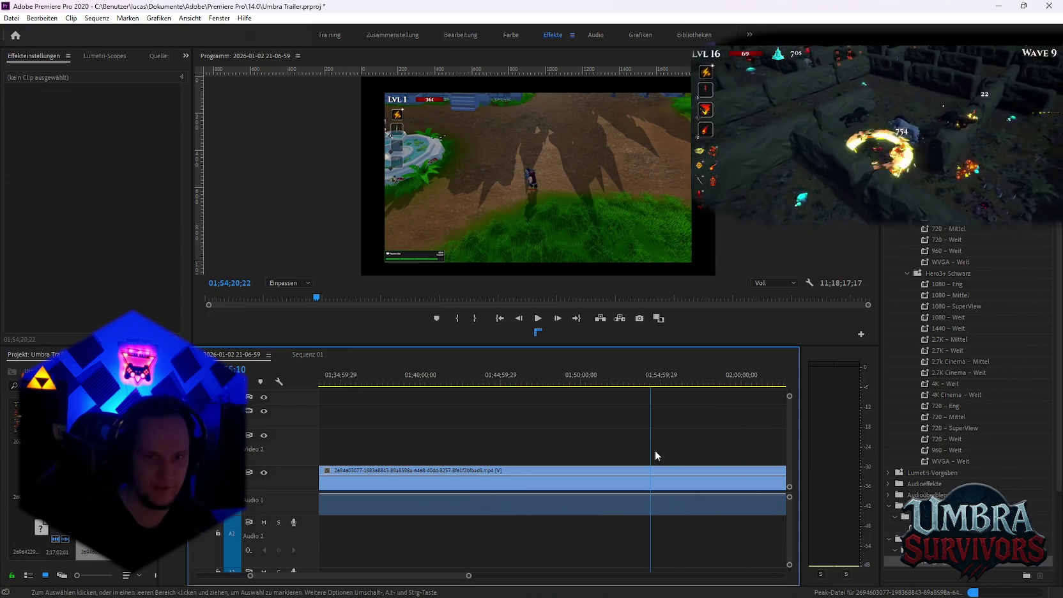
pyautogui.scroll(-1, 638, 415)
pyautogui.click(617, 383)
pyautogui.moveTo(618, 383); pyautogui.dragTo(639, 386)
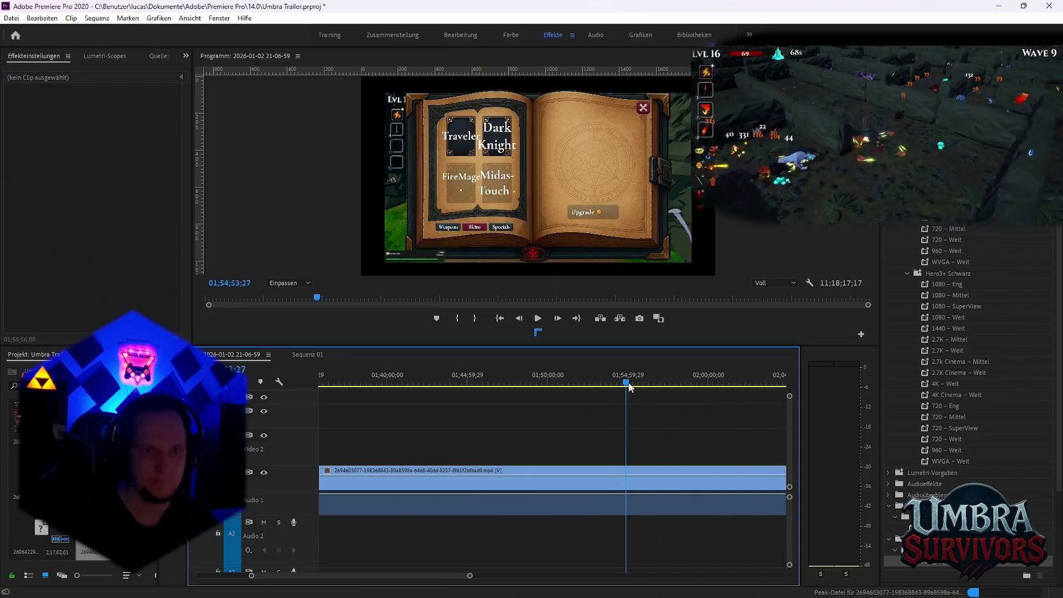
# Scrub back to the village scene, play to 01;54;59, then scrub forward to 01;58;47;16.
pyautogui.scroll(-2, 657, 419)
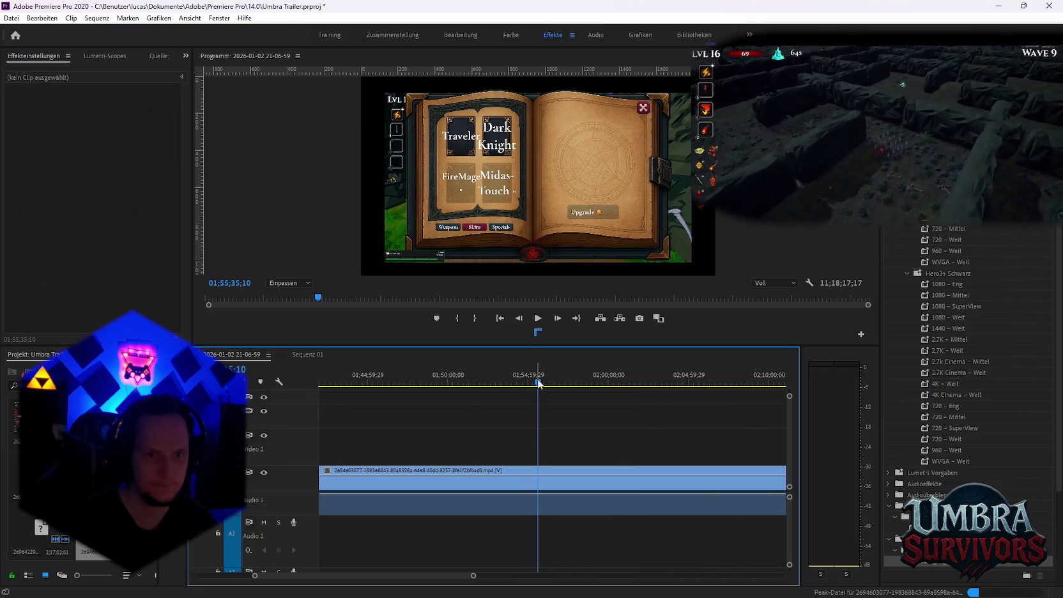
pyautogui.moveTo(529, 383); pyautogui.dragTo(527, 384)
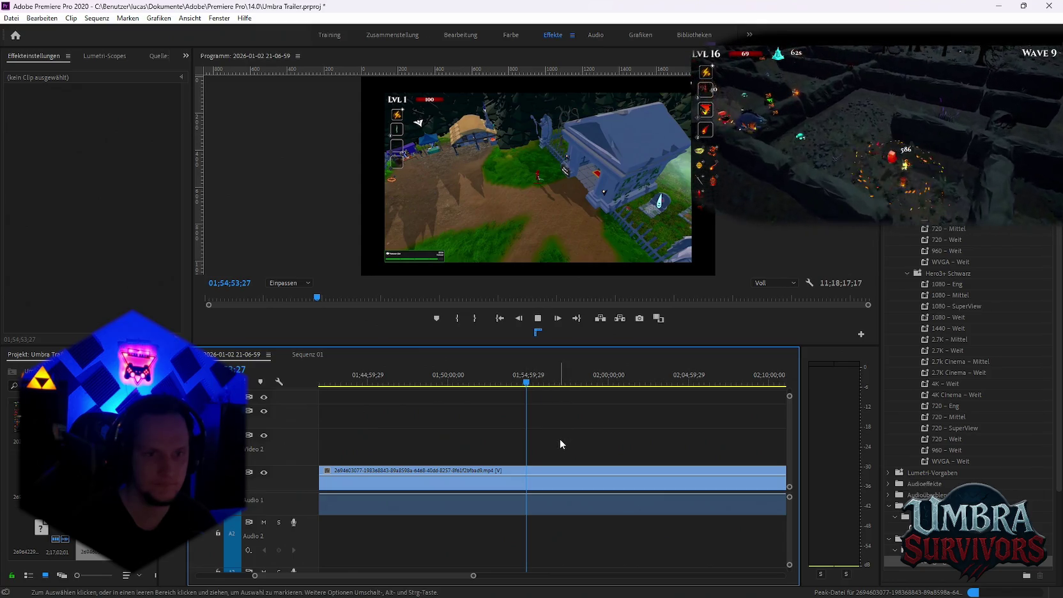
pyautogui.press('=')
pyautogui.press('space')
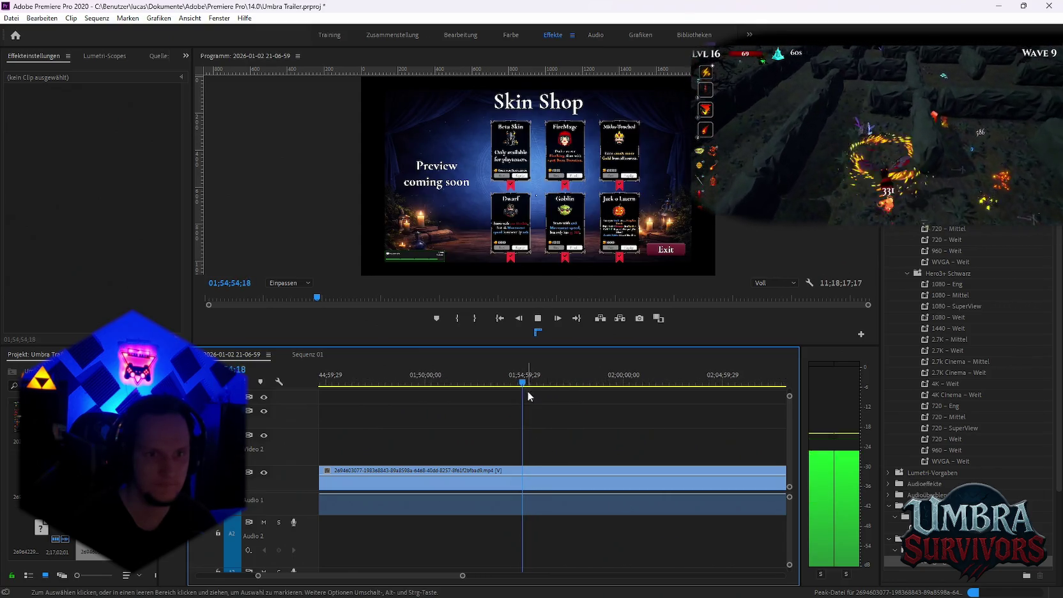
pyautogui.press('space')
pyautogui.moveTo(527, 383); pyautogui.dragTo(598, 384)
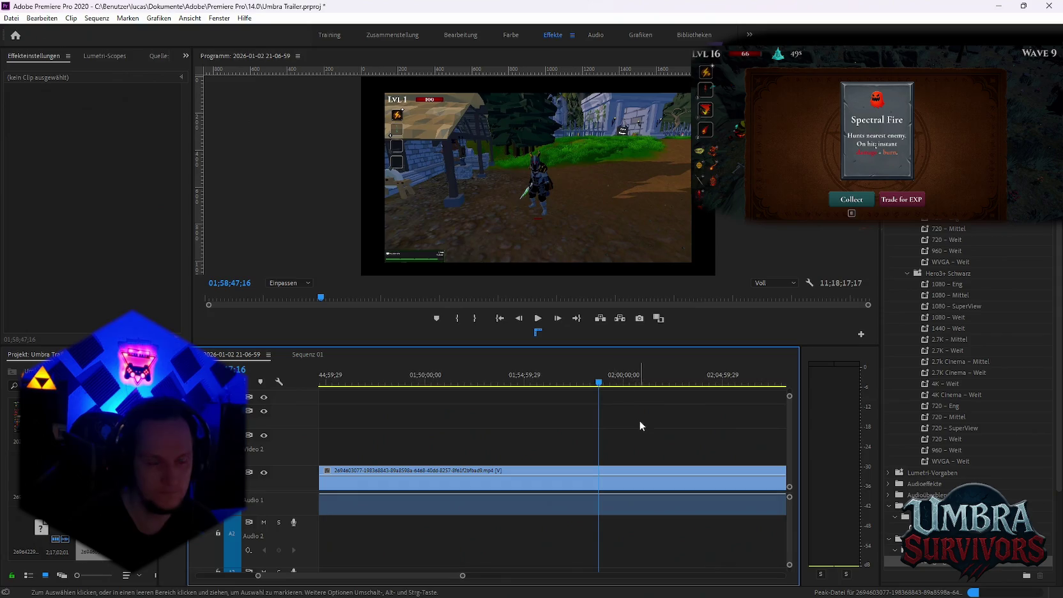
# Scrub the gameplay recording from 01;59;04 past the two-hour mark, fitting the whole sequence in view.
pyautogui.scroll(-5, 554, 440)
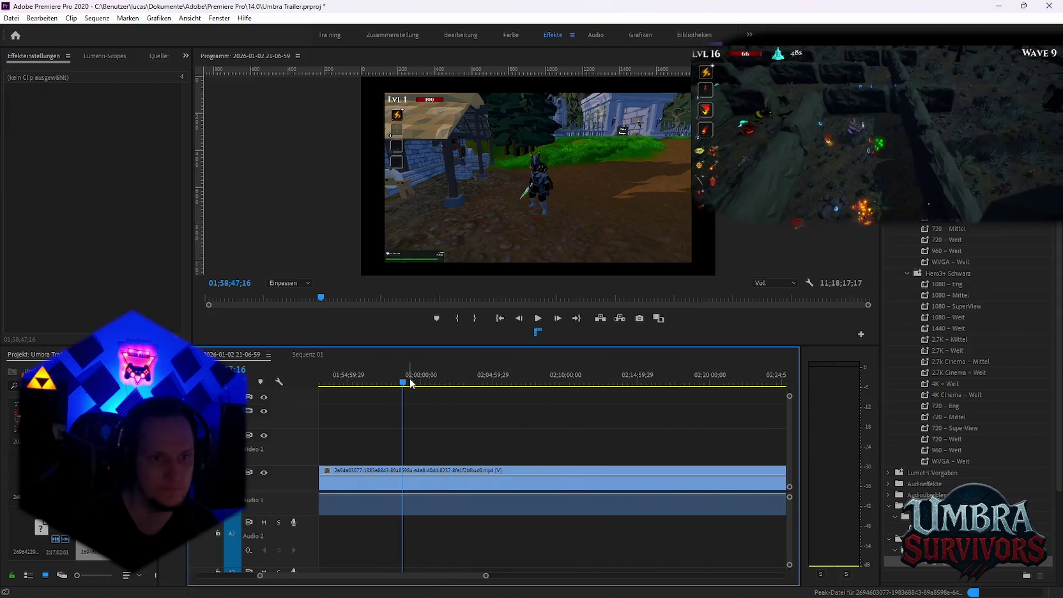
pyautogui.click(407, 383)
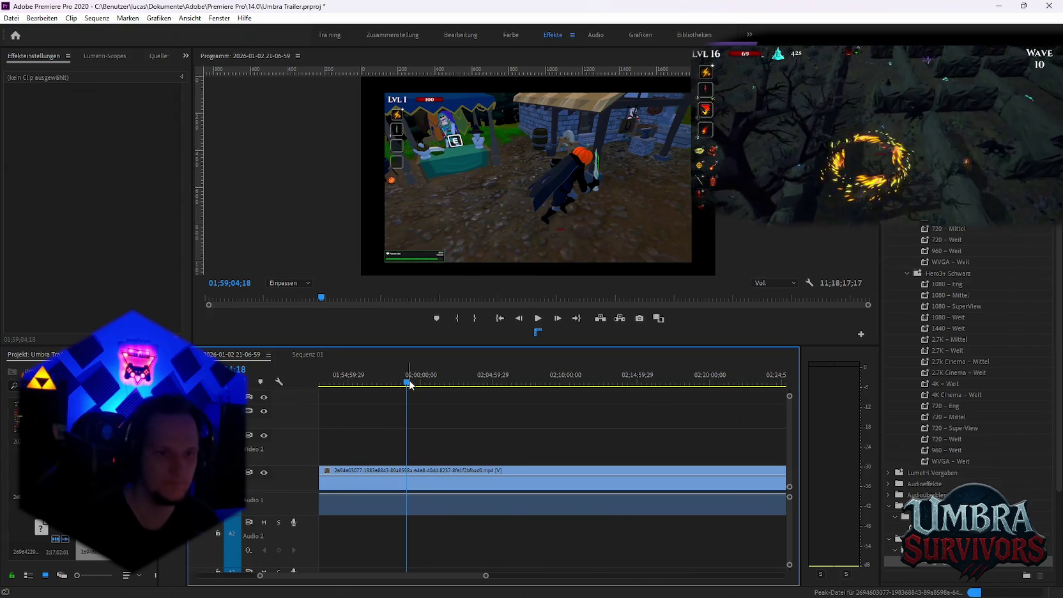
pyautogui.click(411, 383)
pyautogui.moveTo(410, 383)
pyautogui.mouseDown()
pyautogui.moveTo(585, 385)
pyautogui.moveTo(589, 400)
pyautogui.moveTo(611, 392)
pyautogui.moveTo(636, 405)
pyautogui.moveTo(610, 390)
pyautogui.moveTo(629, 386)
pyautogui.mouseUp()
pyautogui.press('\\')
pyautogui.scroll(-5, 555, 421)
pyautogui.click(490, 383)
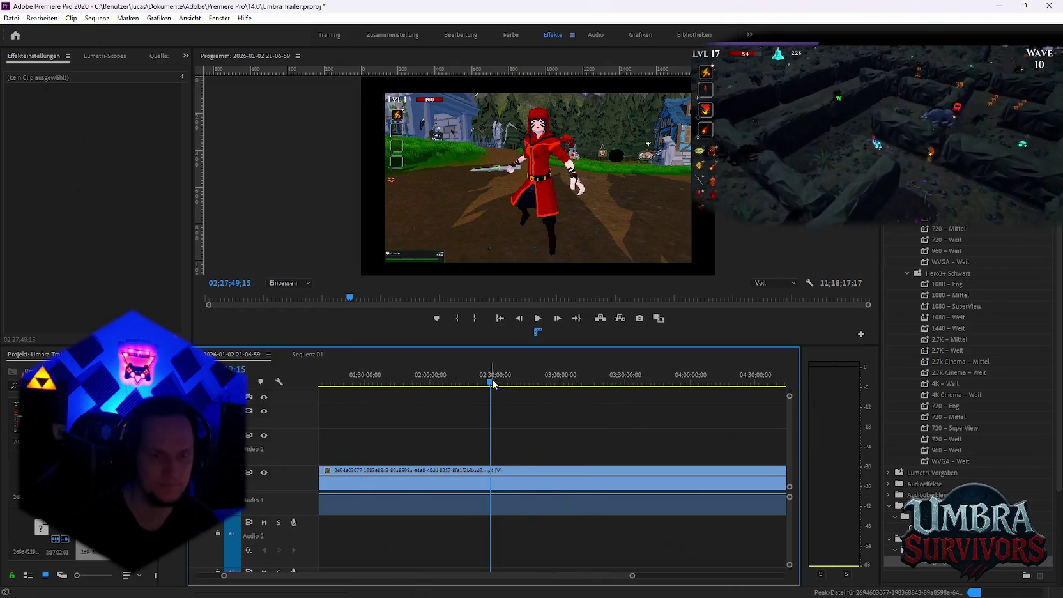
pyautogui.click(483, 383)
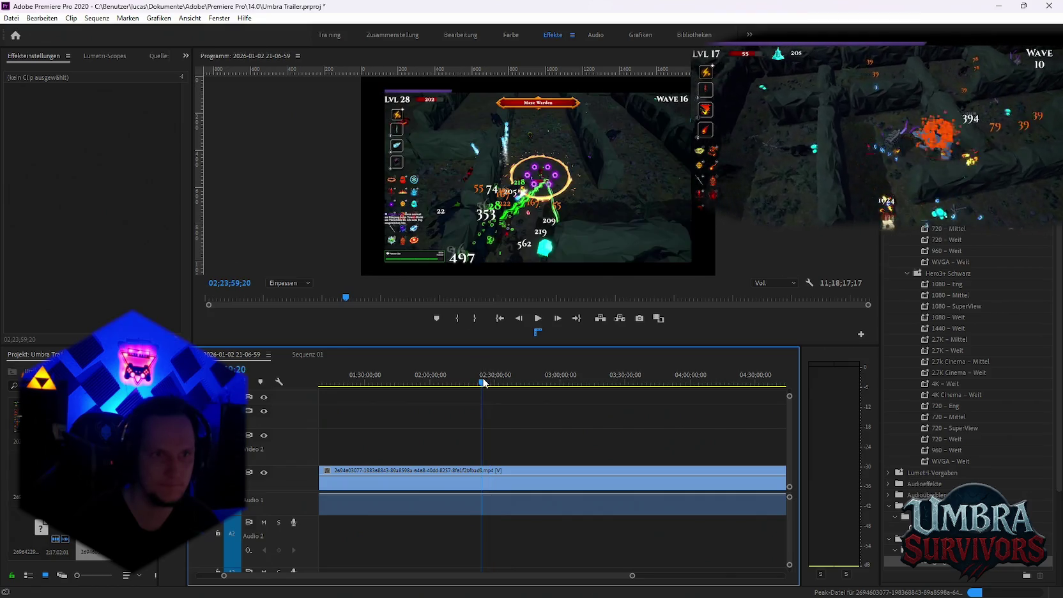
pyautogui.click(473, 382)
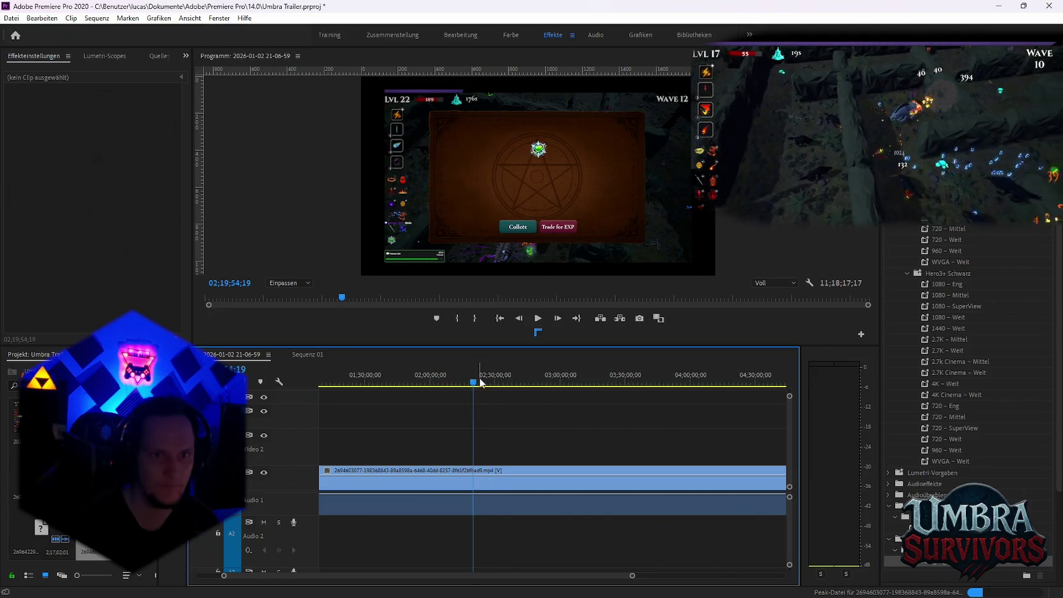
pyautogui.click(458, 383)
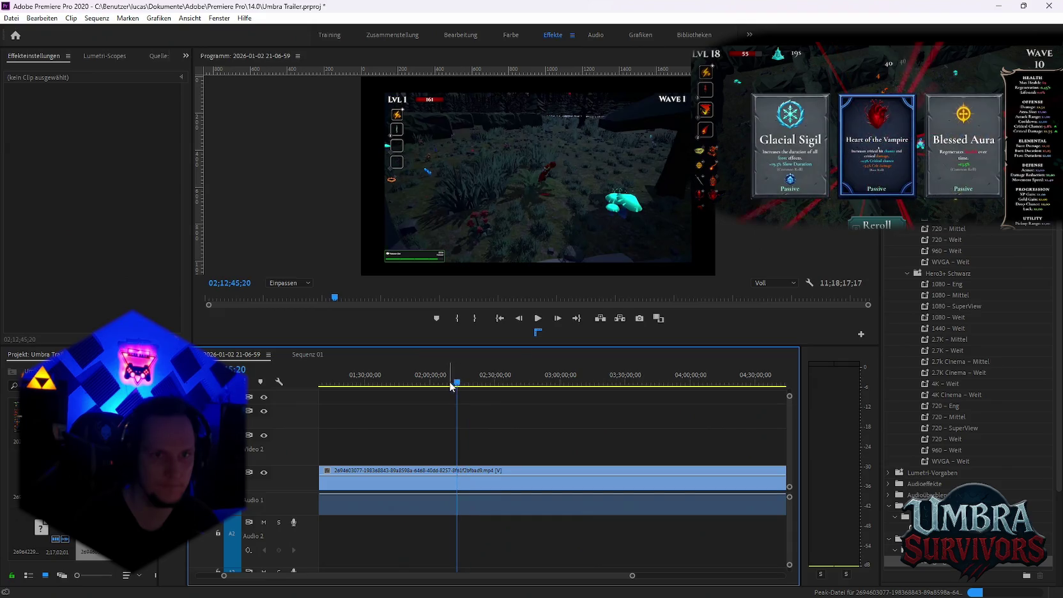
pyautogui.click(444, 383)
pyautogui.press('space')
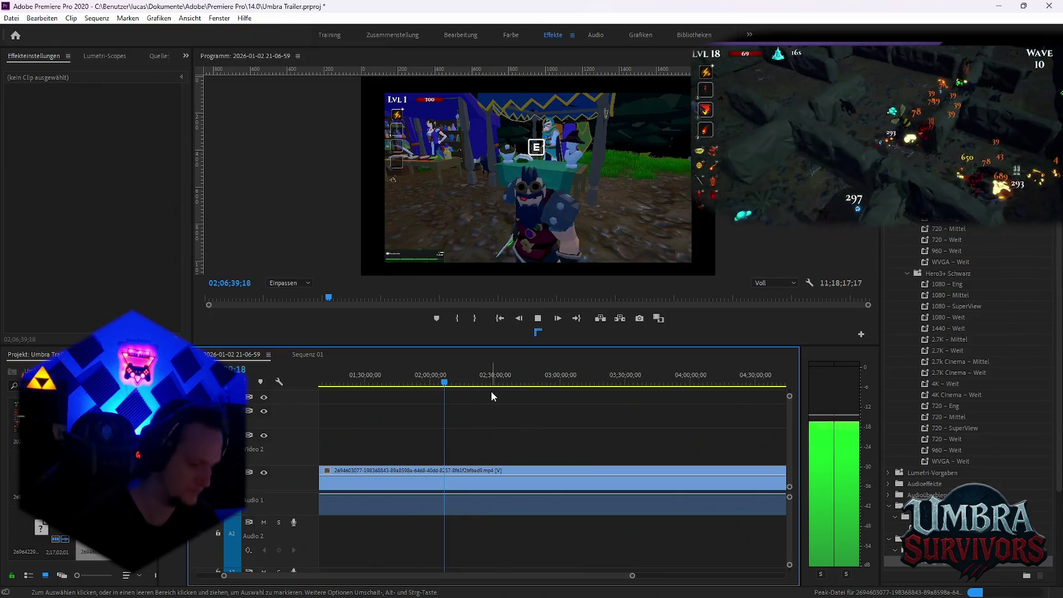
pyautogui.press('space')
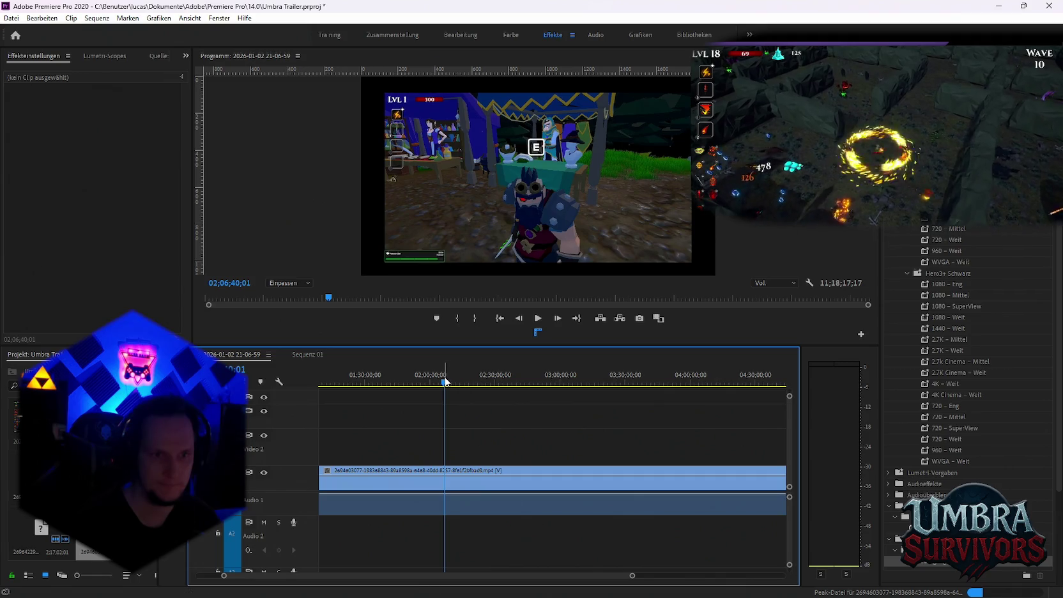
pyautogui.moveTo(446, 382); pyautogui.dragTo(451, 384)
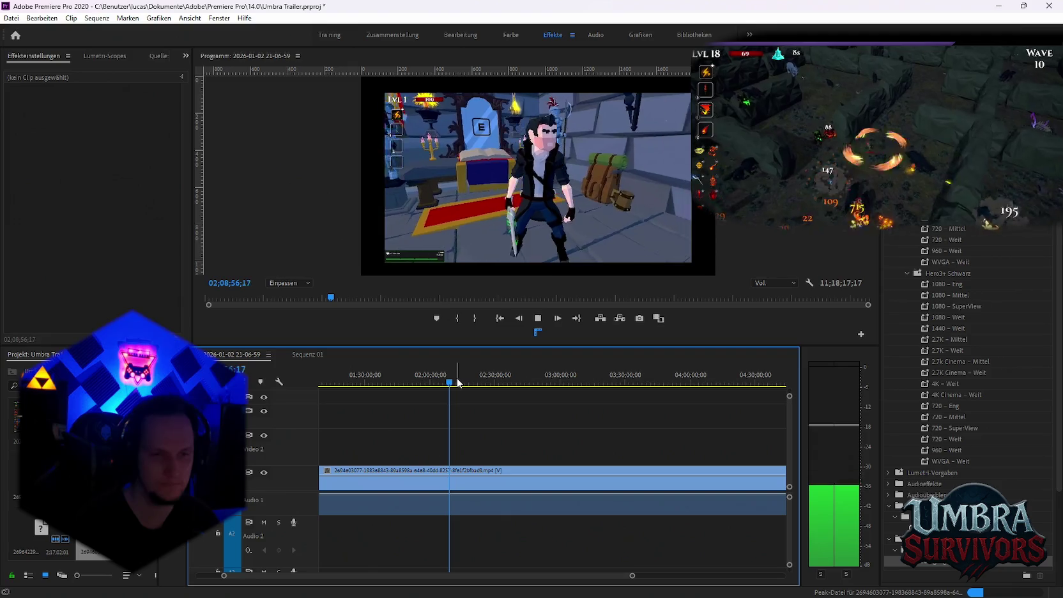
pyautogui.moveTo(455, 382); pyautogui.dragTo(455, 383)
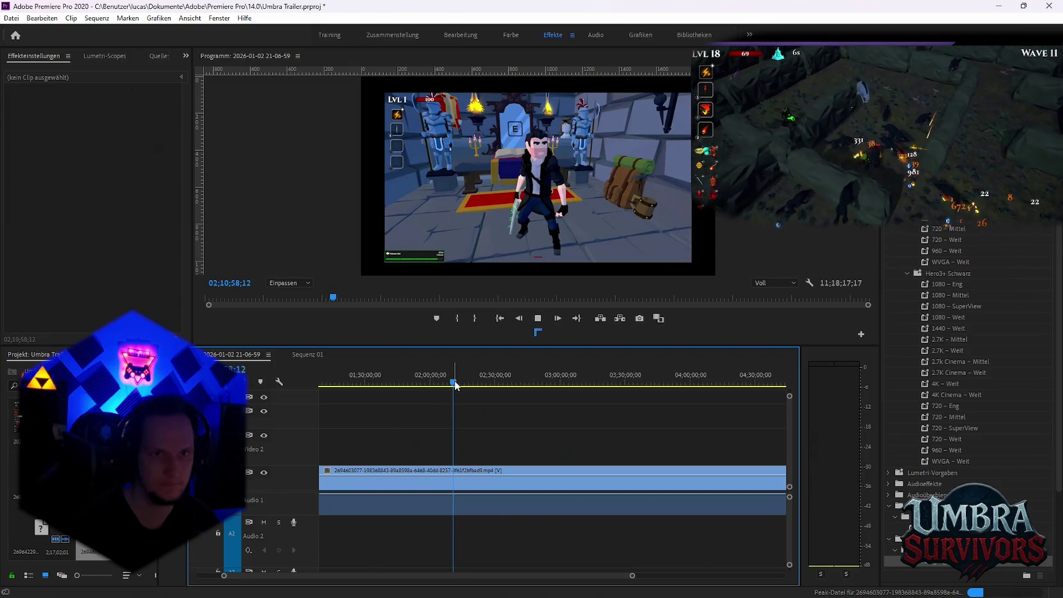
pyautogui.press('space')
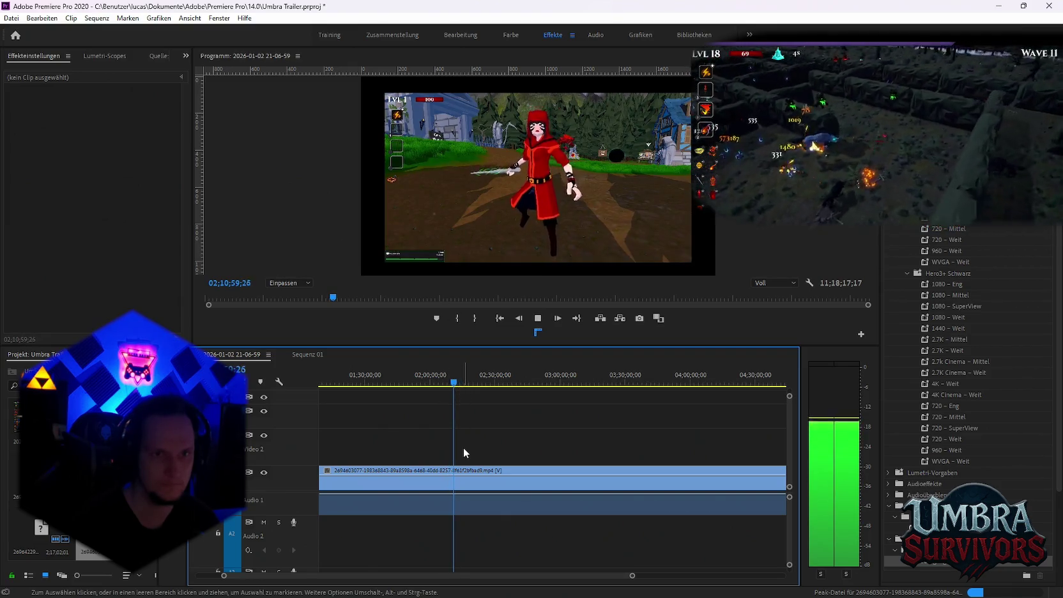
pyautogui.press('space')
pyautogui.press('c')
# Split the gameplay clip at two points and move the short piece up to Video 2.
pyautogui.click(454, 486)
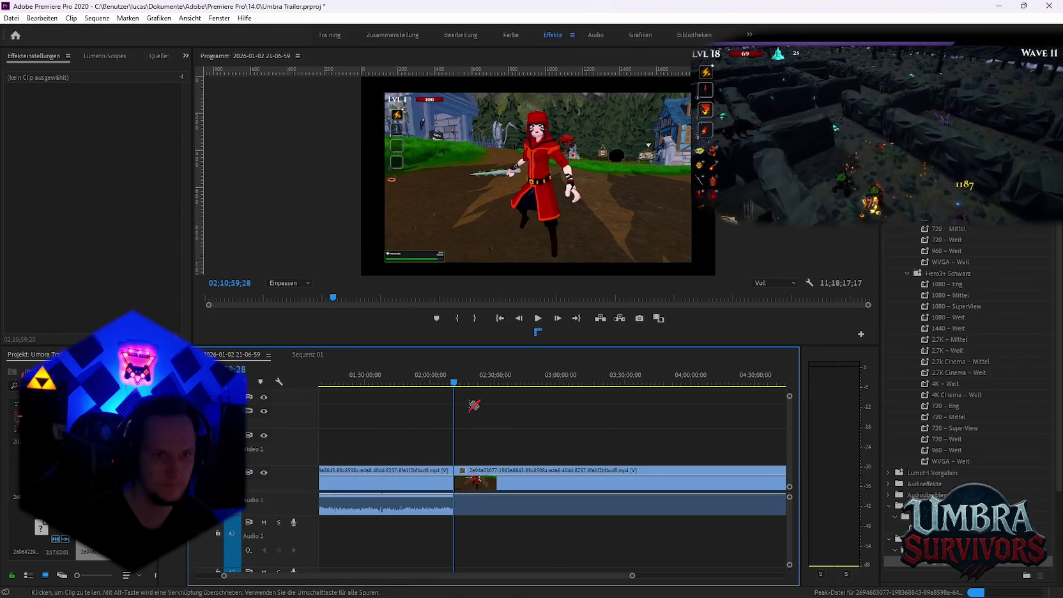
pyautogui.press('v')
pyautogui.press('space')
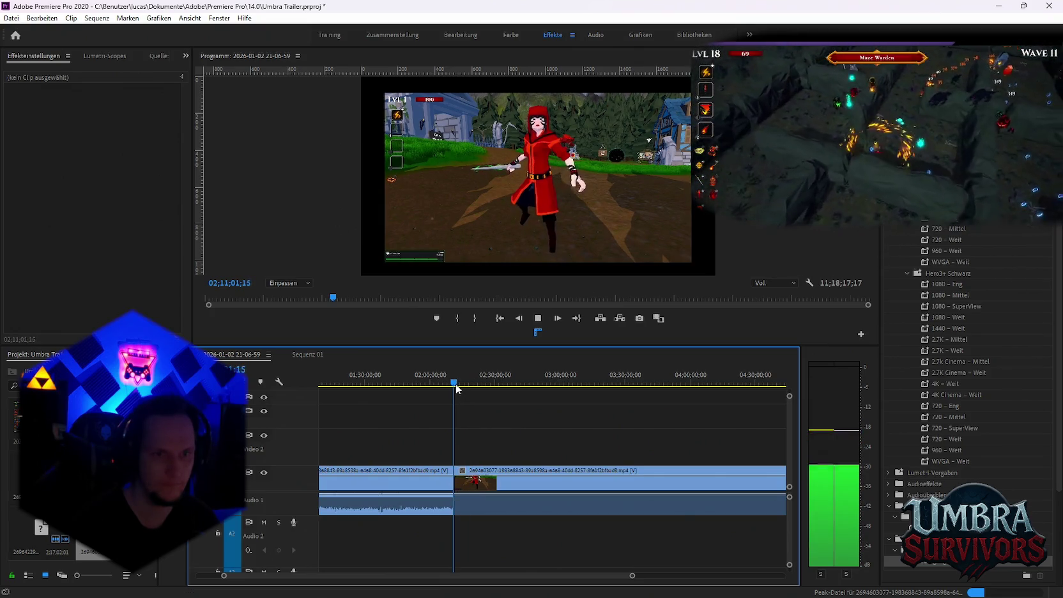
pyautogui.press('space')
pyautogui.press('c')
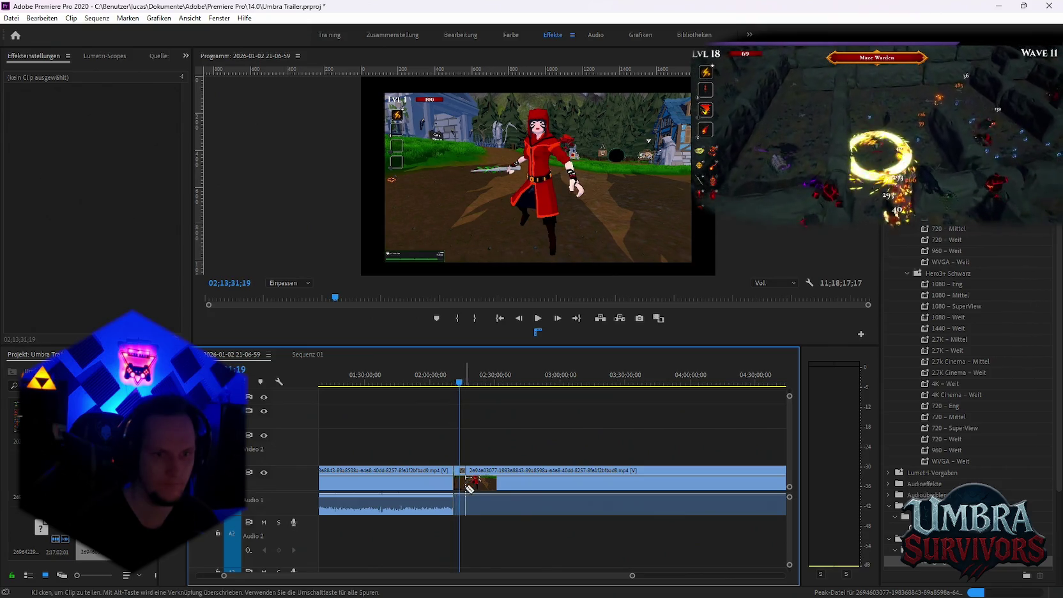
pyautogui.click(470, 489)
pyautogui.press('v')
pyautogui.moveTo(457, 480); pyautogui.dragTo(459, 450)
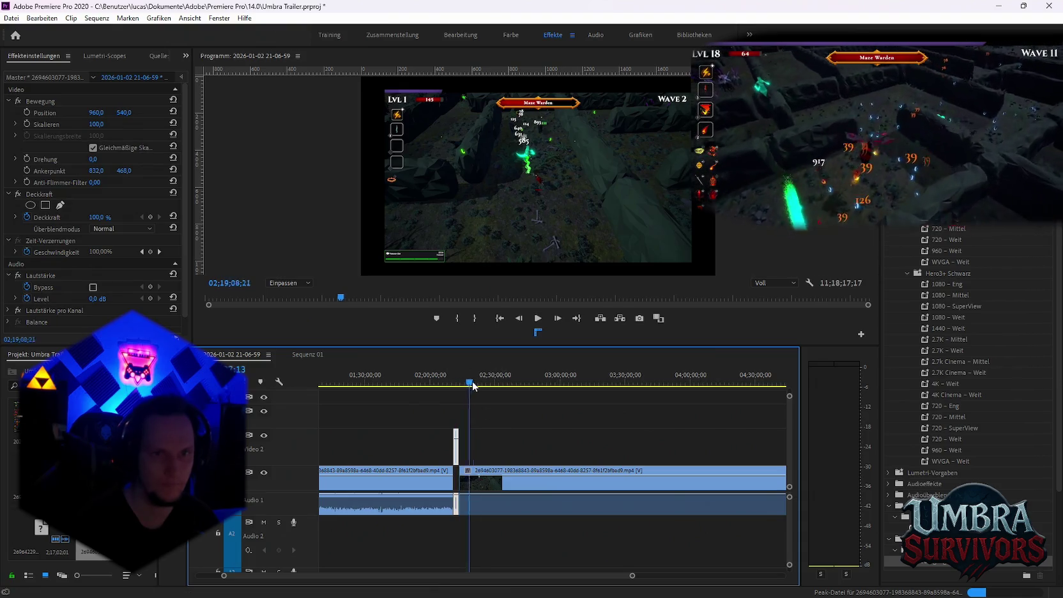
# Preview later gameplay around 02;51, zooming out and back in around the playhead.
pyautogui.moveTo(455, 377); pyautogui.dragTo(541, 378)
pyautogui.press('-')
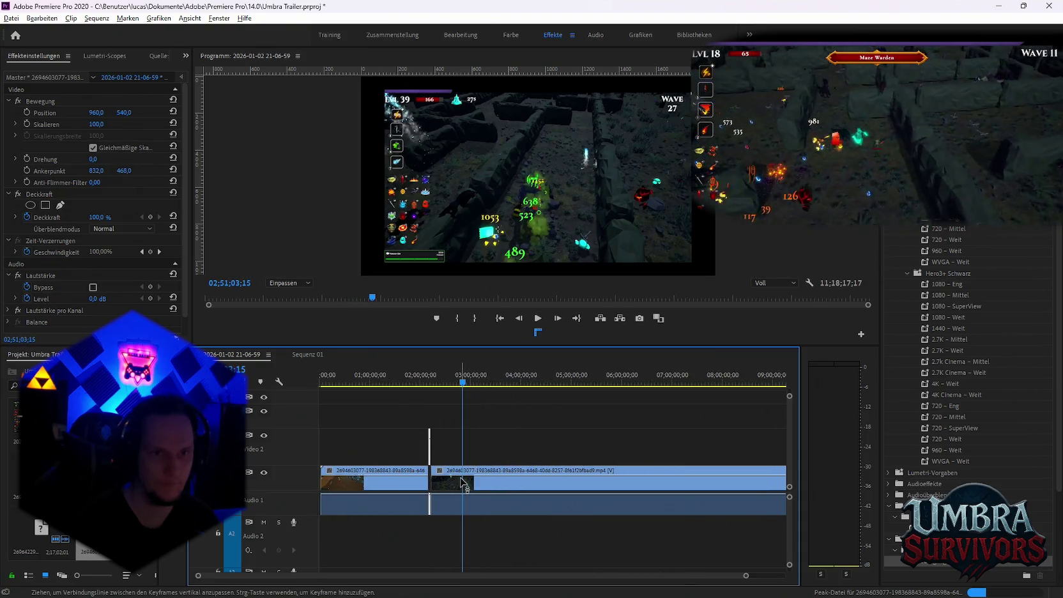
pyautogui.press('=')
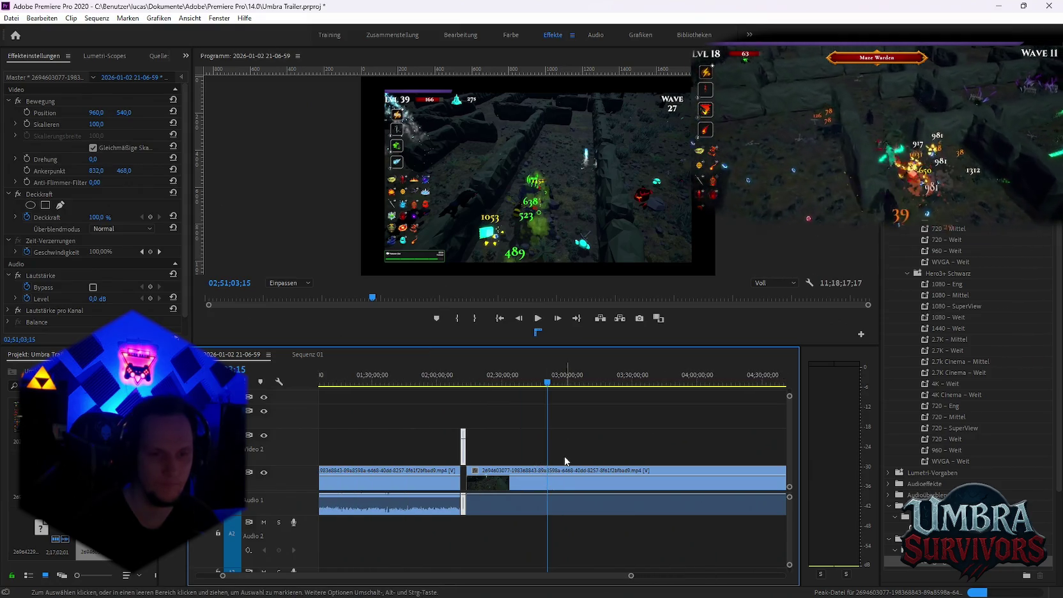
pyautogui.moveTo(548, 382)
pyautogui.mouseDown()
pyautogui.moveTo(568, 382)
pyautogui.moveTo(539, 384)
pyautogui.mouseUp()
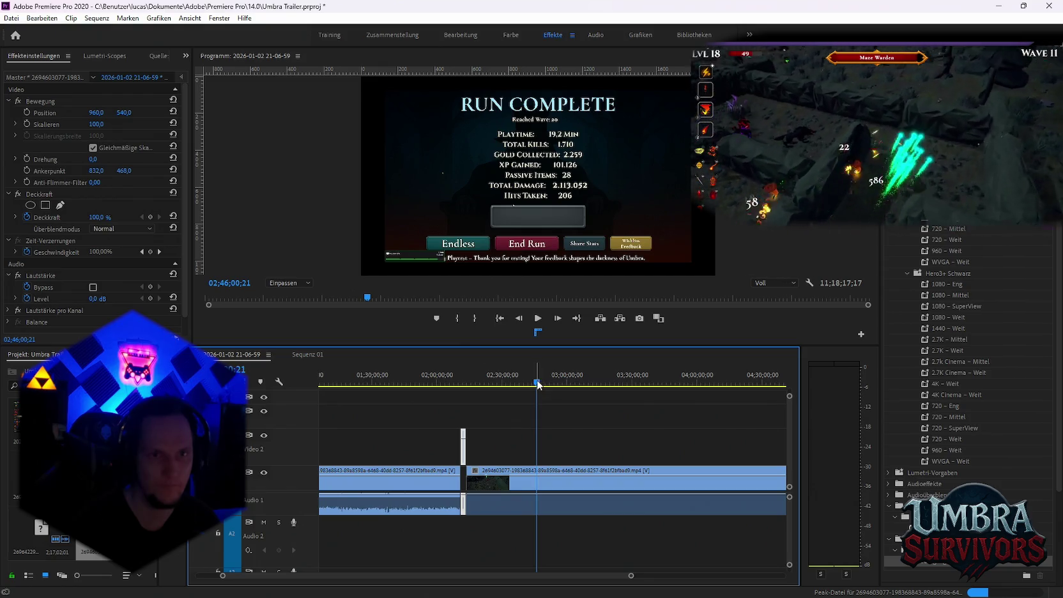
pyautogui.moveTo(536, 385); pyautogui.dragTo(493, 387)
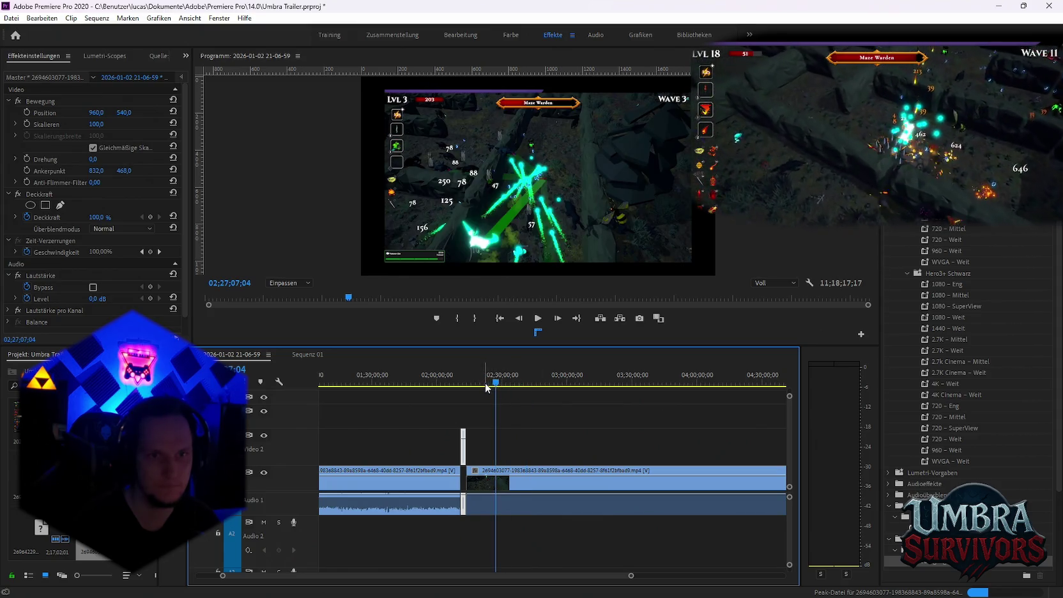
pyautogui.click(484, 383)
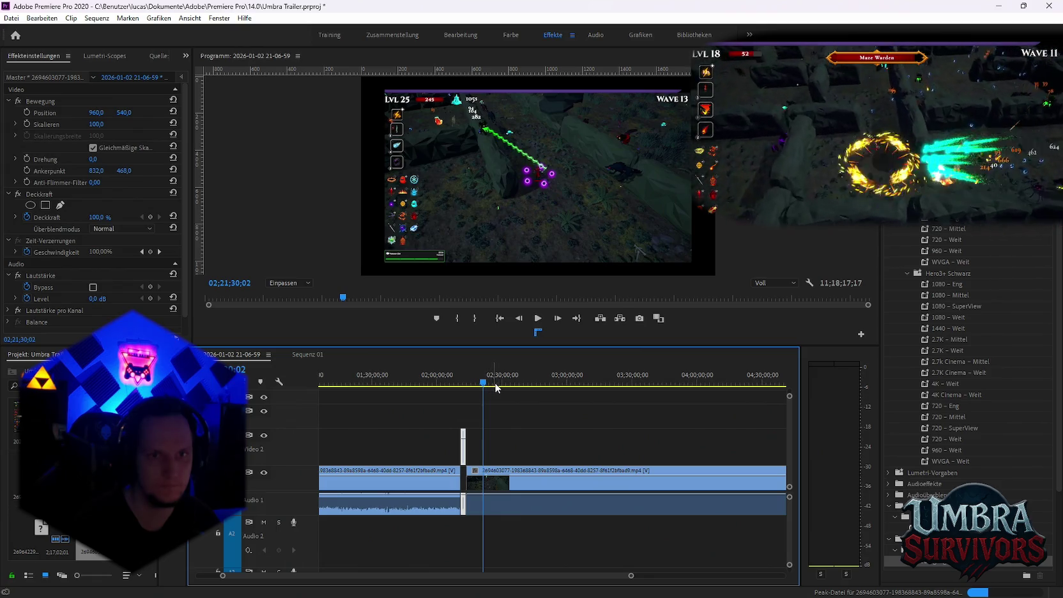
pyautogui.click(486, 383)
pyautogui.moveTo(489, 384); pyautogui.dragTo(491, 384)
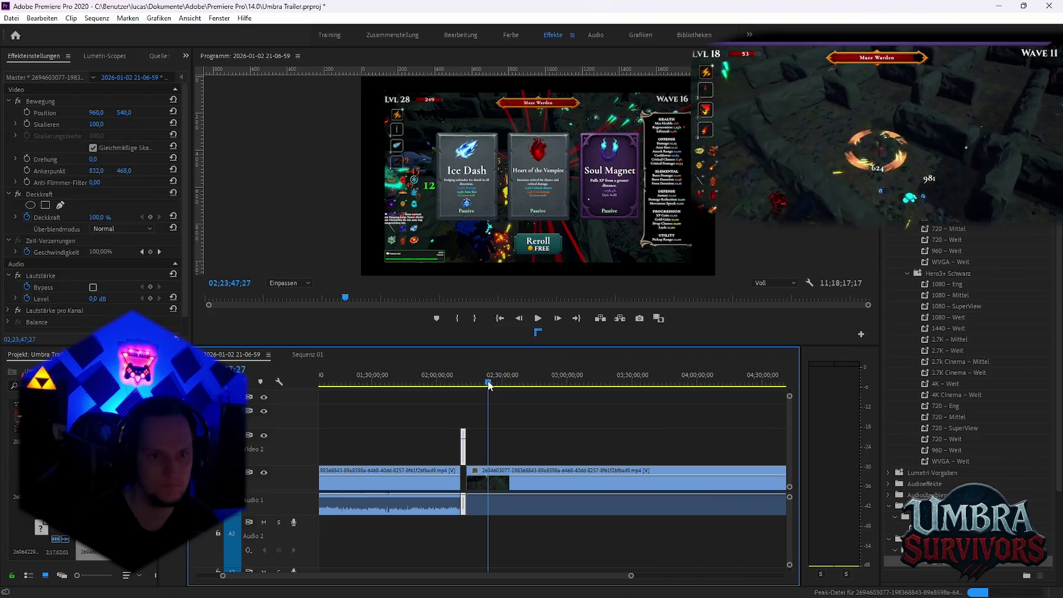
# Cut the clip at the treasure chest screen, then select the short section with the Video 2 clip.
pyautogui.click(508, 479)
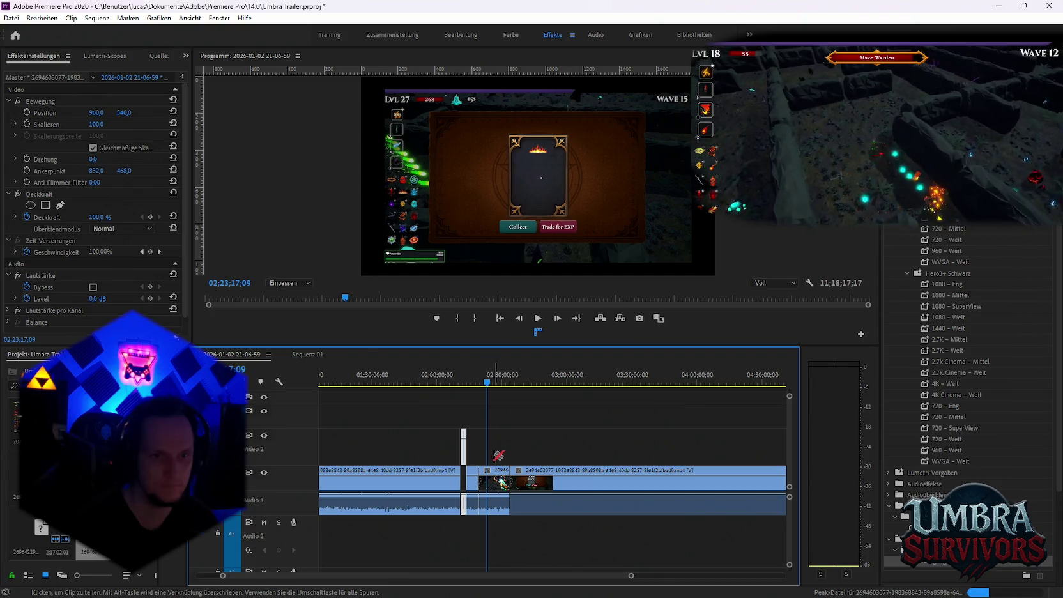
pyautogui.click(498, 481)
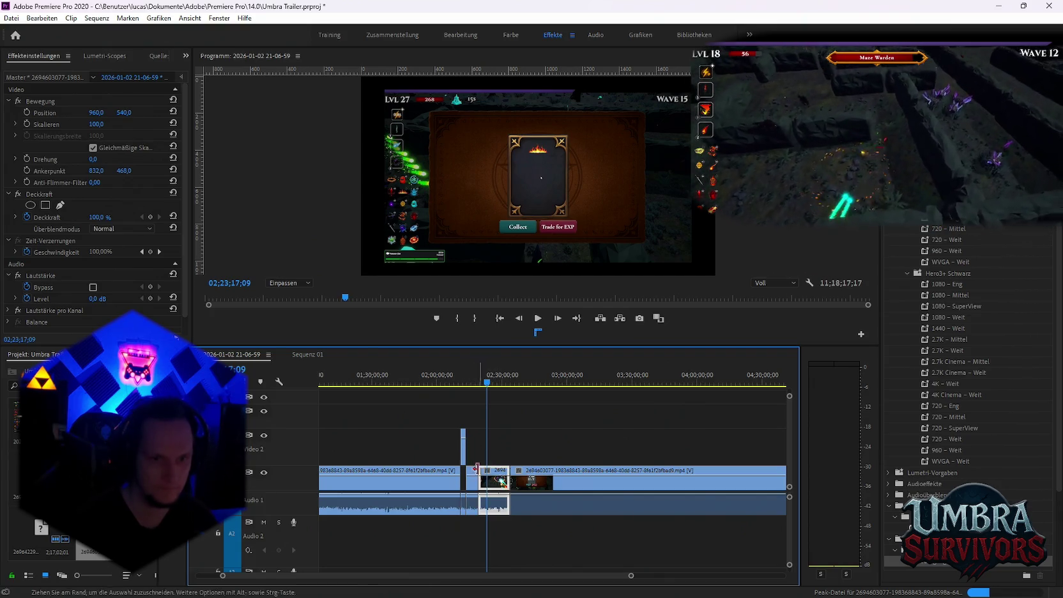
pyautogui.click(465, 455)
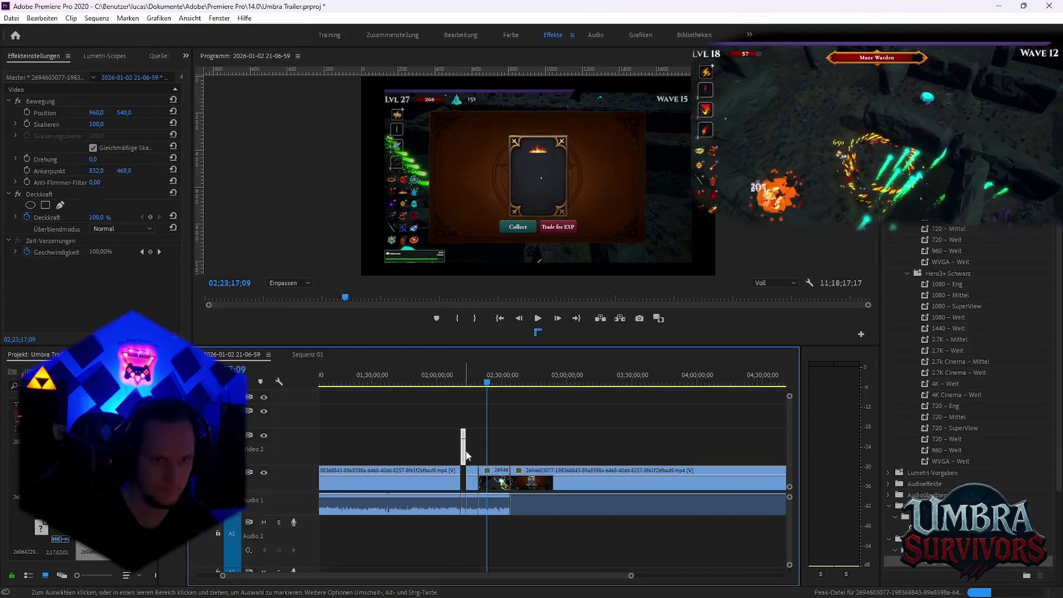
pyautogui.keyDown('shift'); pyautogui.click(492, 479); pyautogui.keyUp('shift')
pyautogui.press('-')
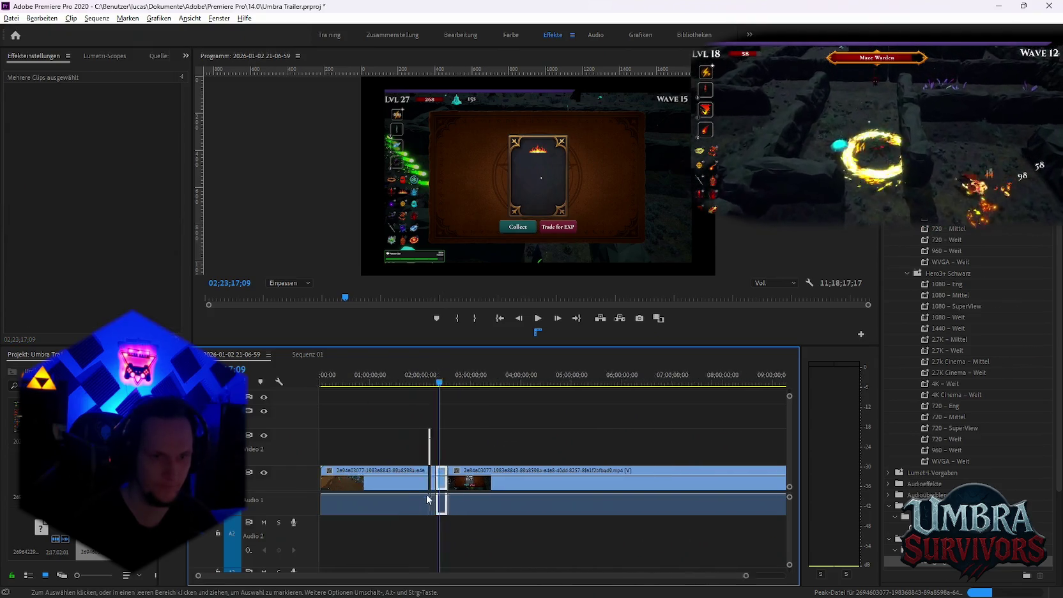
pyautogui.press('-')
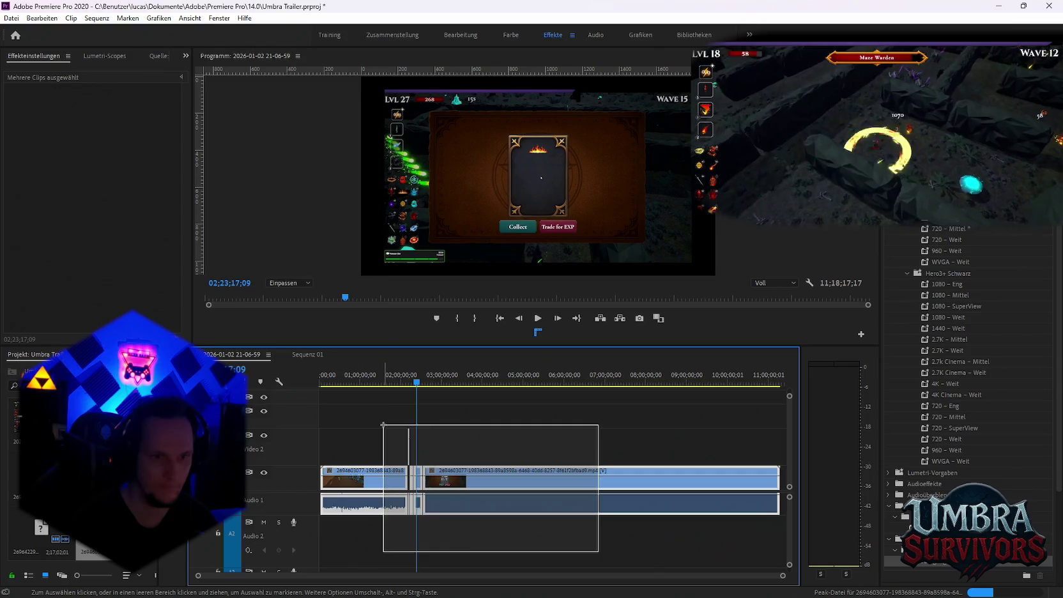
# Marquee-select the cut gameplay pieces and zoom in on the start of the sequence.
pyautogui.moveTo(599, 556); pyautogui.dragTo(380, 423)
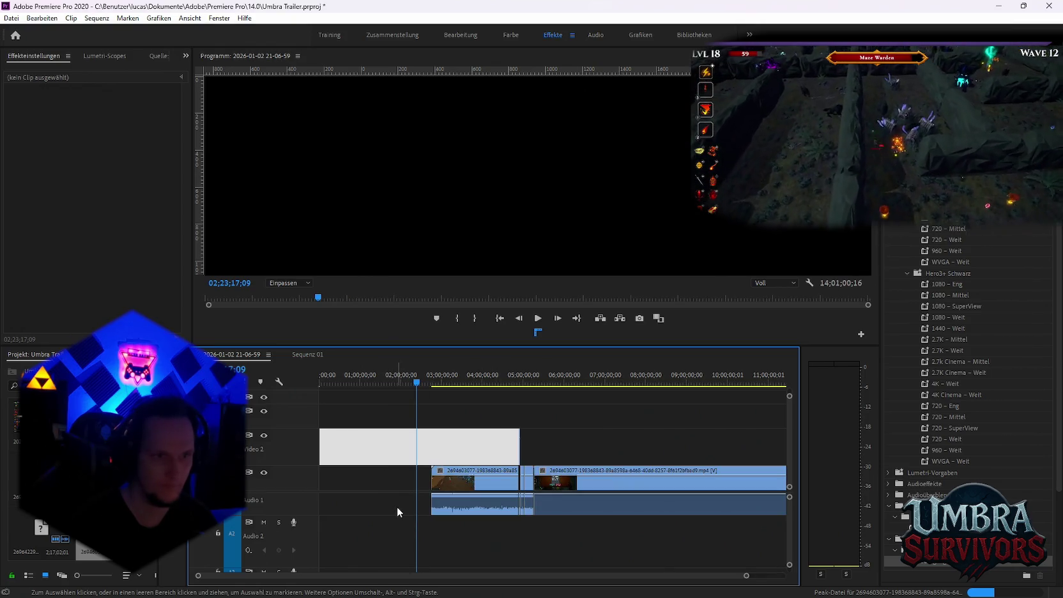
pyautogui.press('=')
pyautogui.press('=')
pyautogui.press('=')
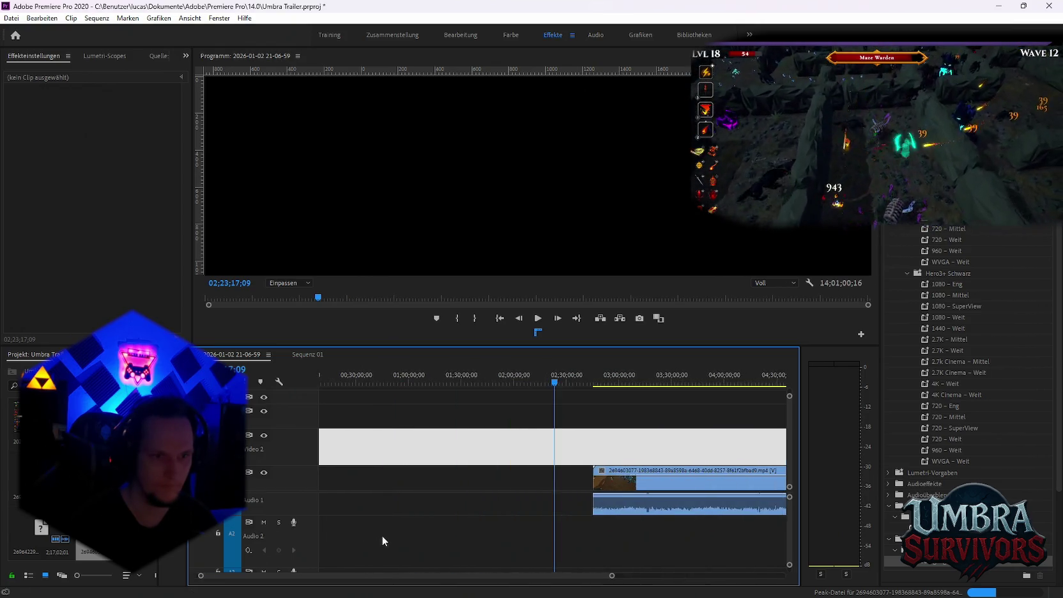
pyautogui.press('=')
pyautogui.press('=')
pyautogui.press('=')
pyautogui.press('=')
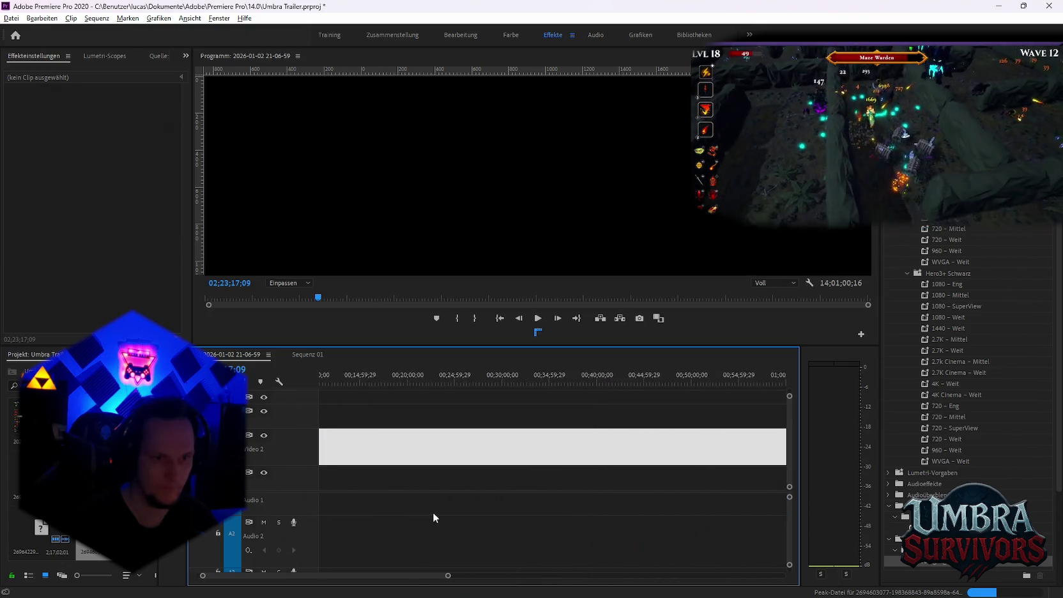
pyautogui.press('=')
pyautogui.press('=')
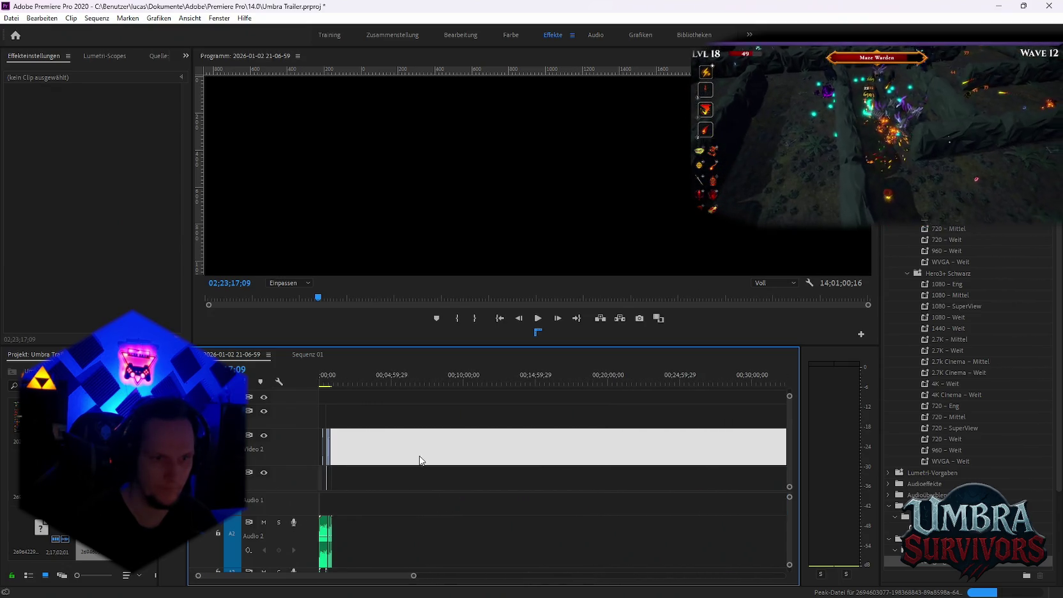
pyautogui.press('=')
pyautogui.press('=')
pyautogui.press('=')
pyautogui.press('=')
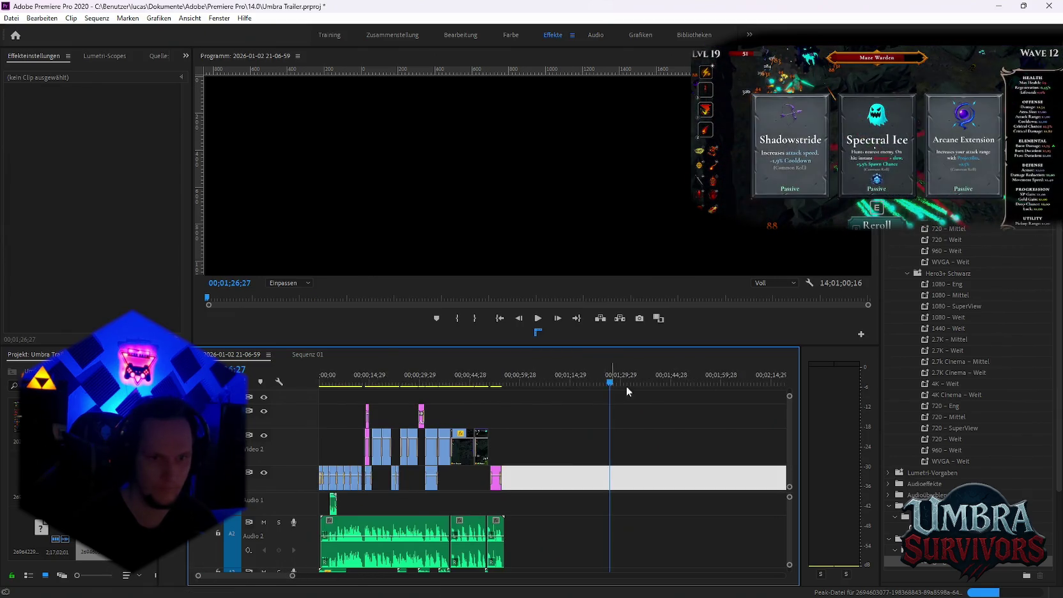
pyautogui.scroll(-2, 612, 507)
pyautogui.press('-')
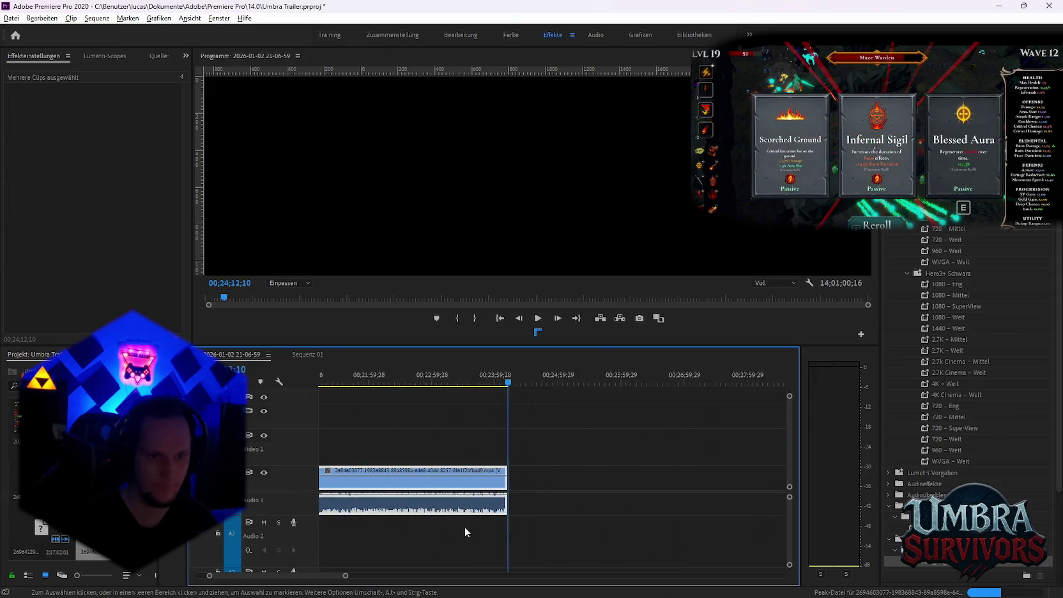
pyautogui.press('-')
pyautogui.press('-')
pyautogui.press('-')
pyautogui.scroll(1, 359, 526)
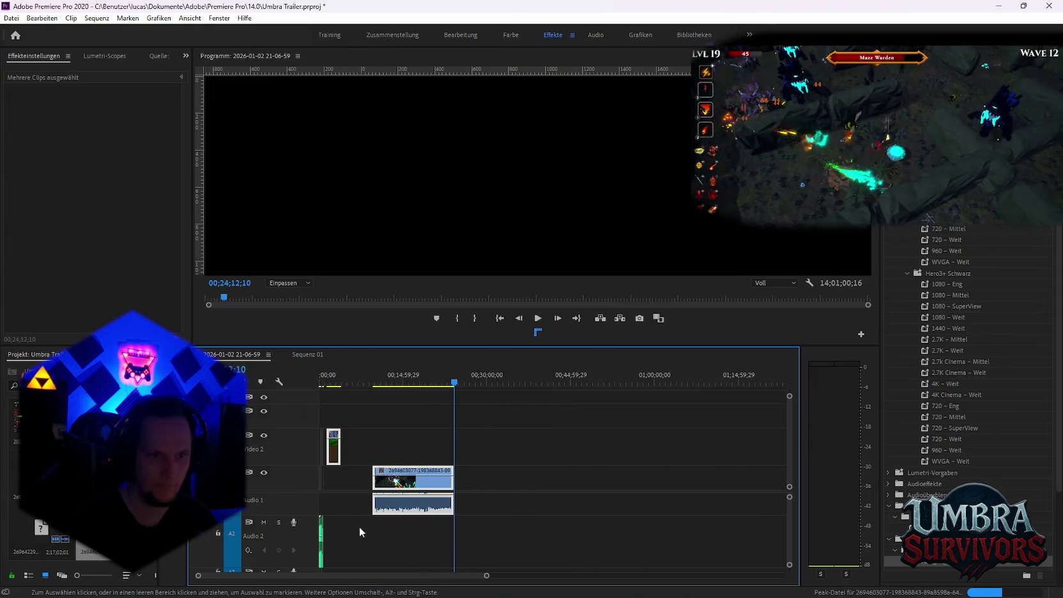
pyautogui.press('=')
pyautogui.press('=')
pyautogui.press('=')
pyautogui.click(407, 419)
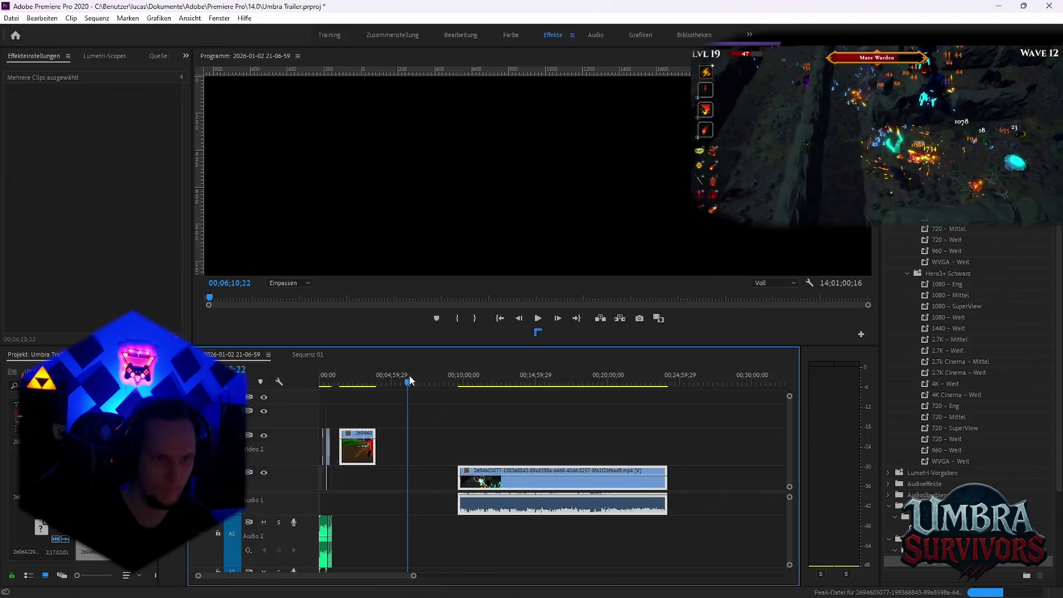
pyautogui.click(363, 449)
pyautogui.scroll(1, 485, 463)
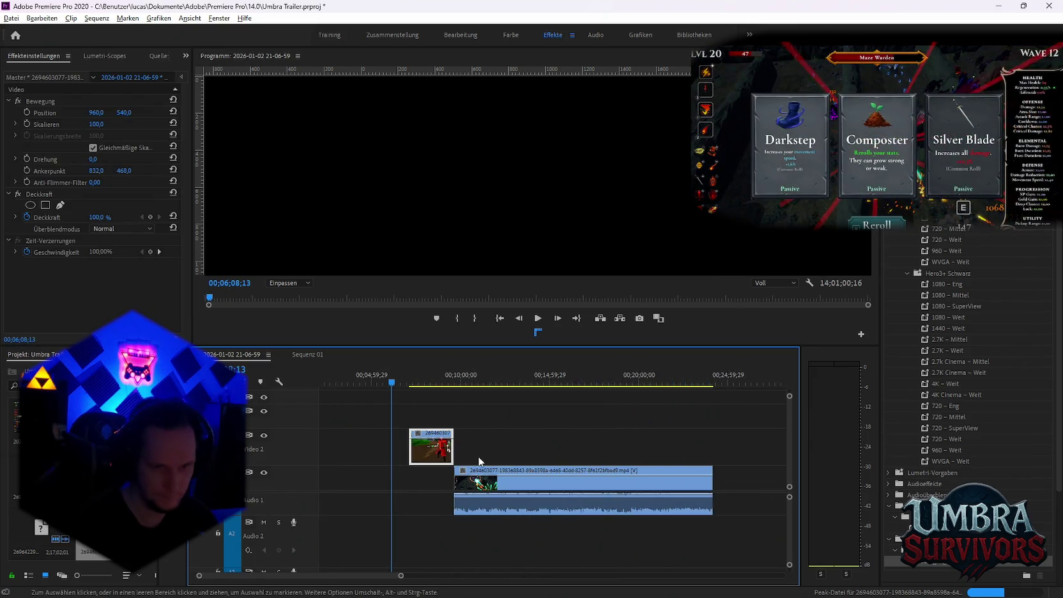
pyautogui.scroll(1, 486, 463)
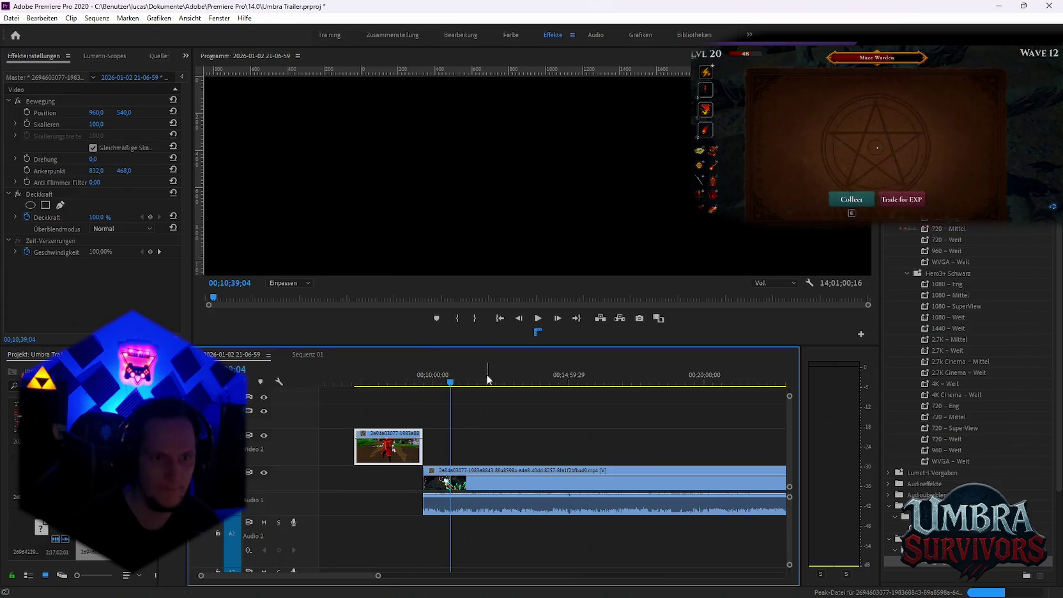
pyautogui.scroll(-2, 494, 408)
pyautogui.scroll(-1, 488, 421)
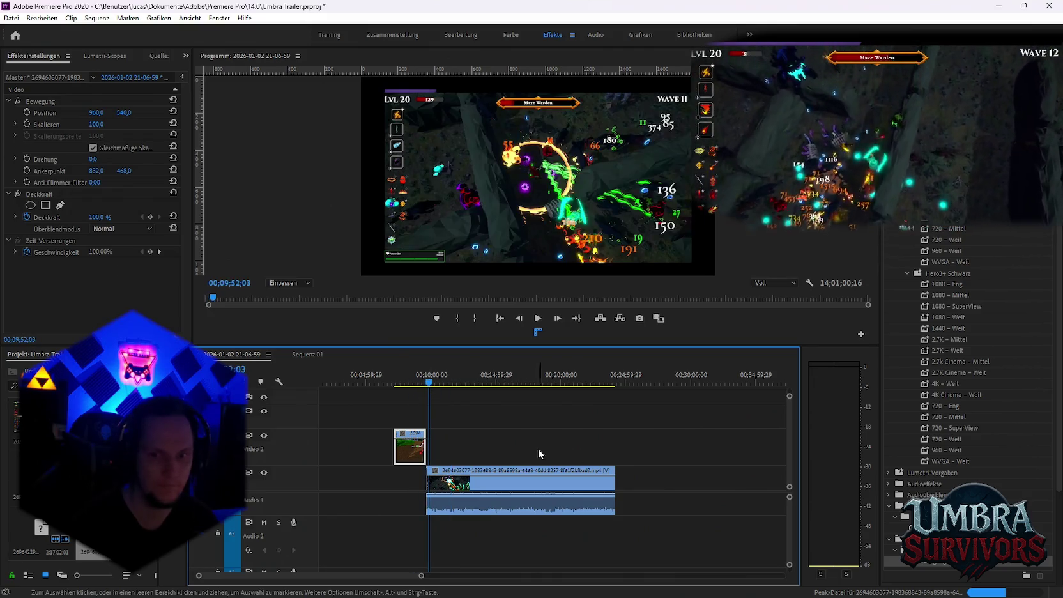
pyautogui.scroll(1, 409, 415)
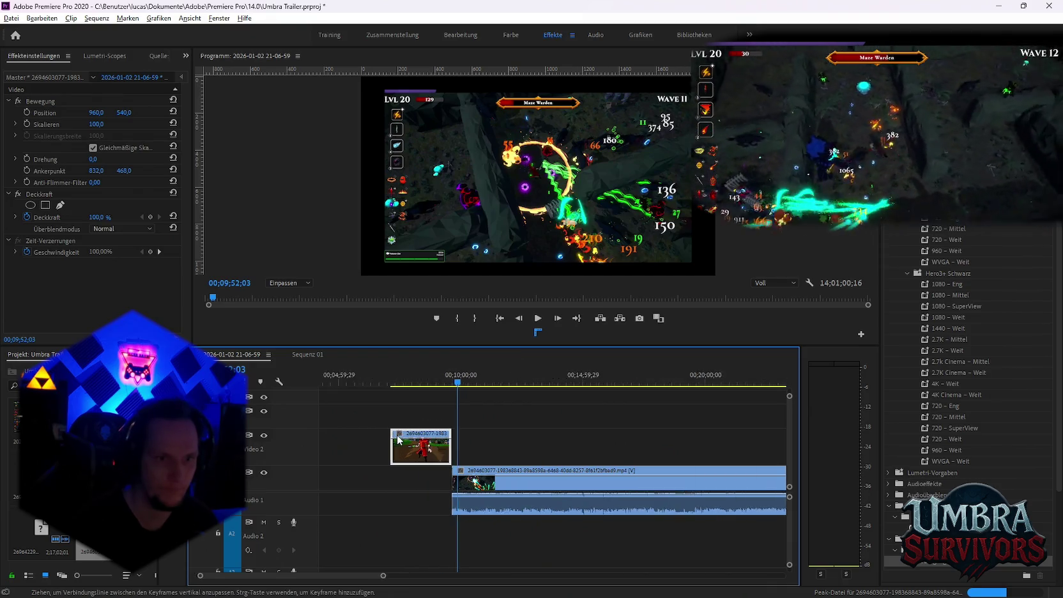
pyautogui.scroll(1, 397, 393)
pyautogui.moveTo(401, 383)
pyautogui.mouseDown()
pyautogui.moveTo(459, 386)
pyautogui.moveTo(436, 385)
pyautogui.mouseUp()
pyautogui.press('space')
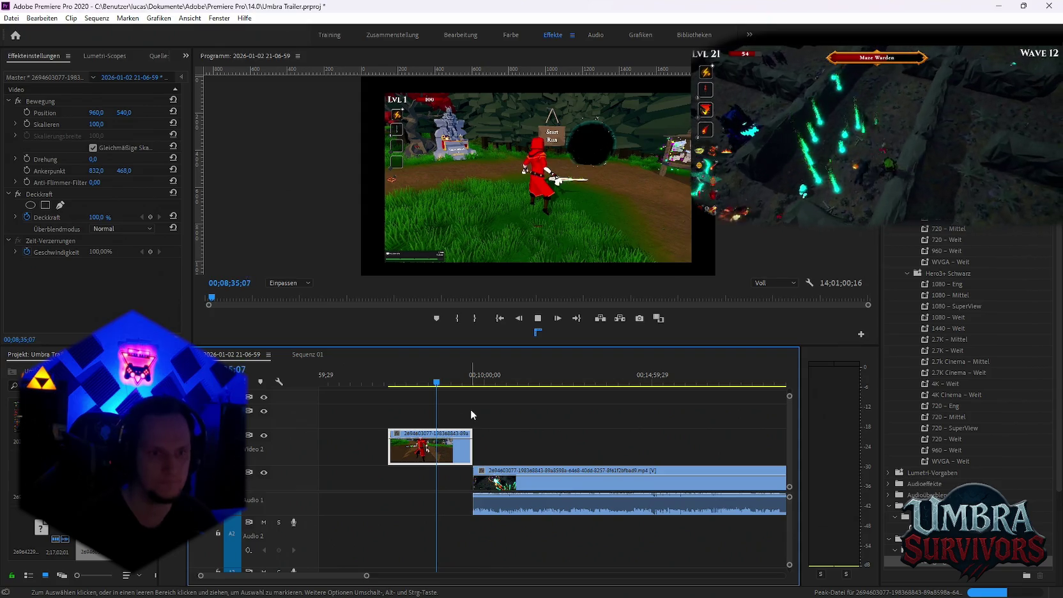
pyautogui.click(389, 382)
pyautogui.moveTo(396, 382); pyautogui.dragTo(400, 382)
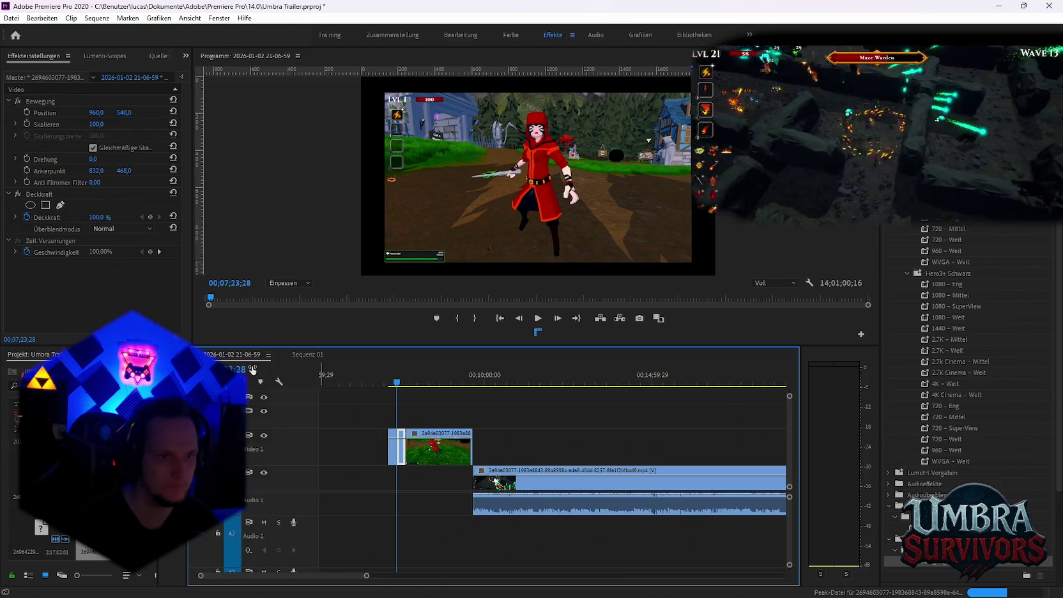
pyautogui.click(316, 354)
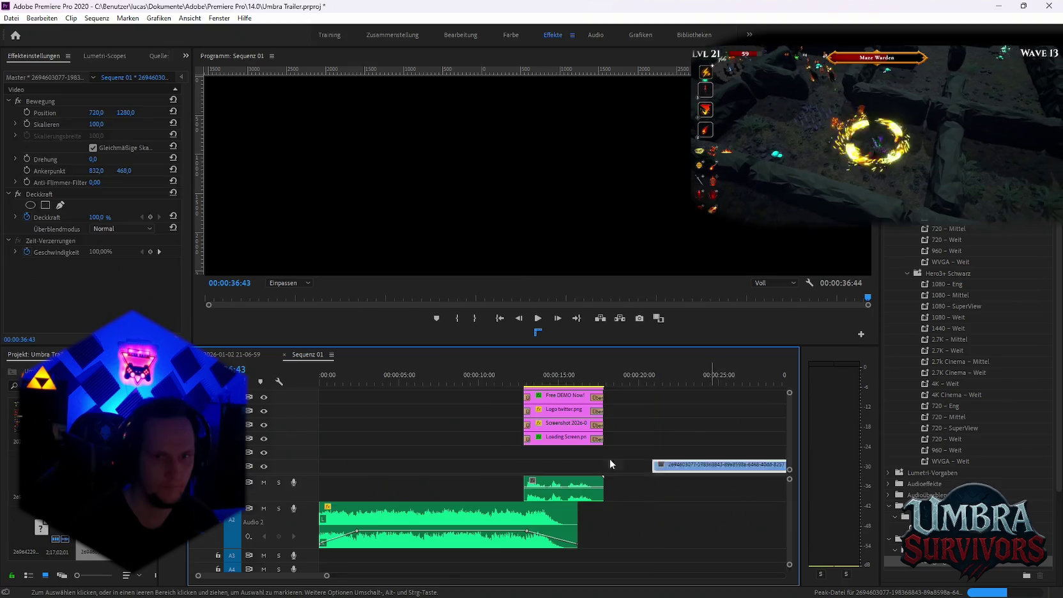
pyautogui.click(233, 354)
pyautogui.click(485, 380)
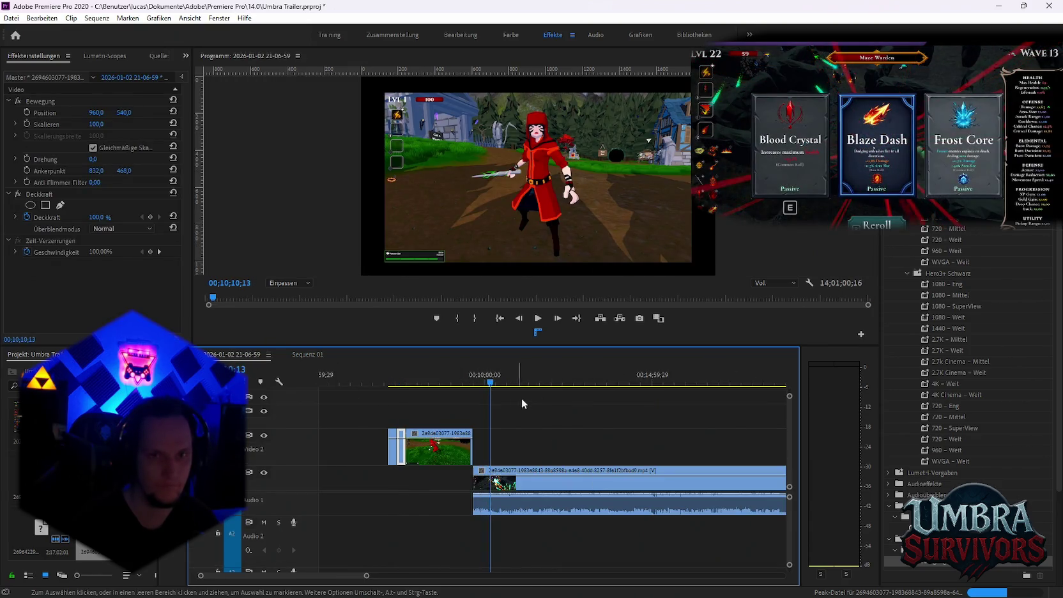
# Razor-cut the V1 gameplay clip at the excerpt's start and end points.
pyautogui.press('c')
pyautogui.click(500, 479)
pyautogui.click(521, 479)
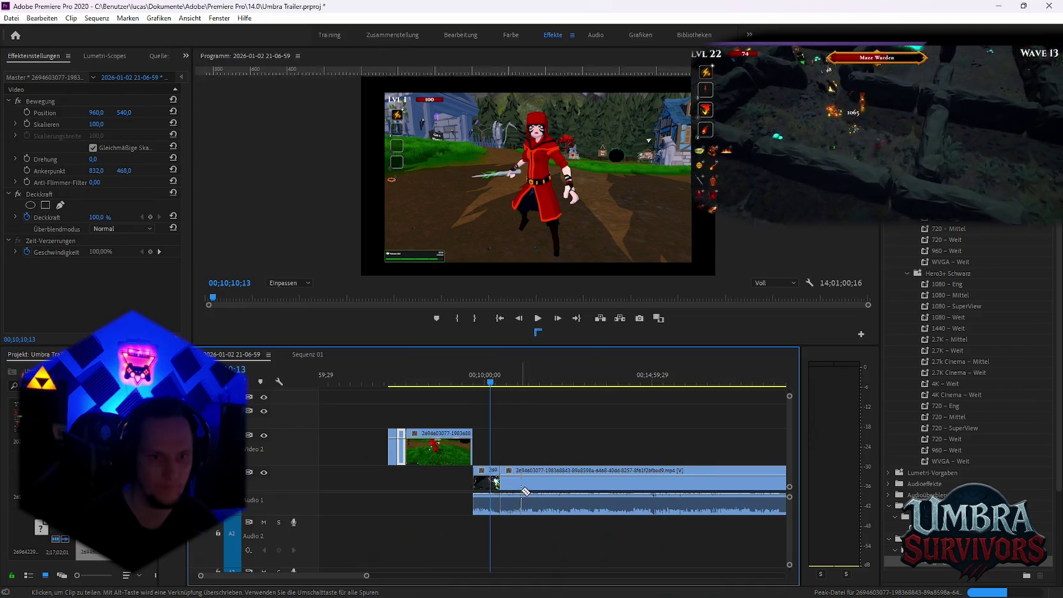
pyautogui.press('v')
# Paste the gameplay excerpt into Sequenz 01 and drag it earlier in the sequence.
pyautogui.click(307, 354)
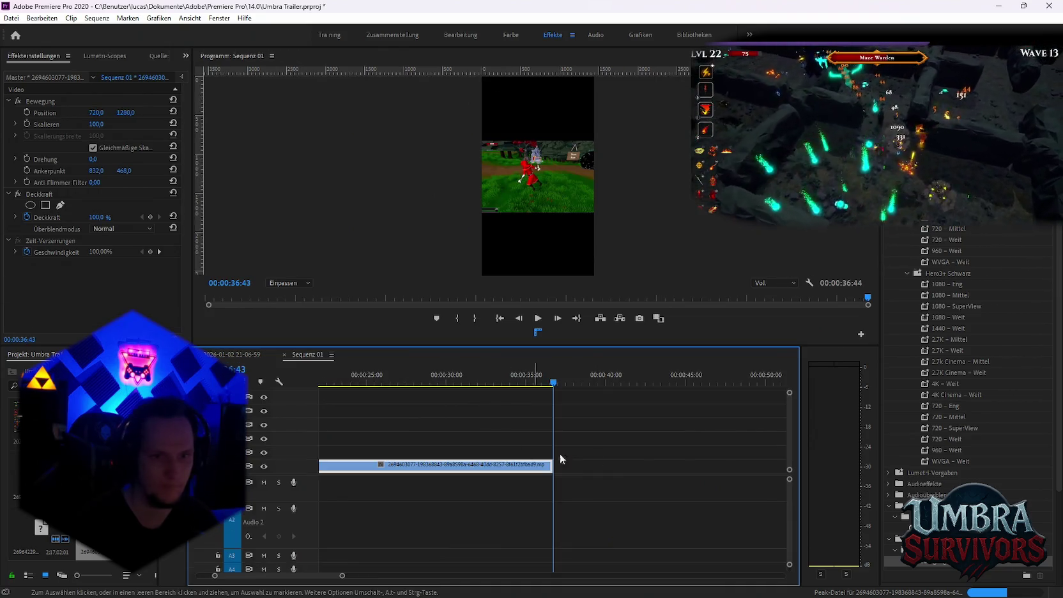
pyautogui.hotkey('ctrl', 'v')
pyautogui.press('-')
pyautogui.press('-')
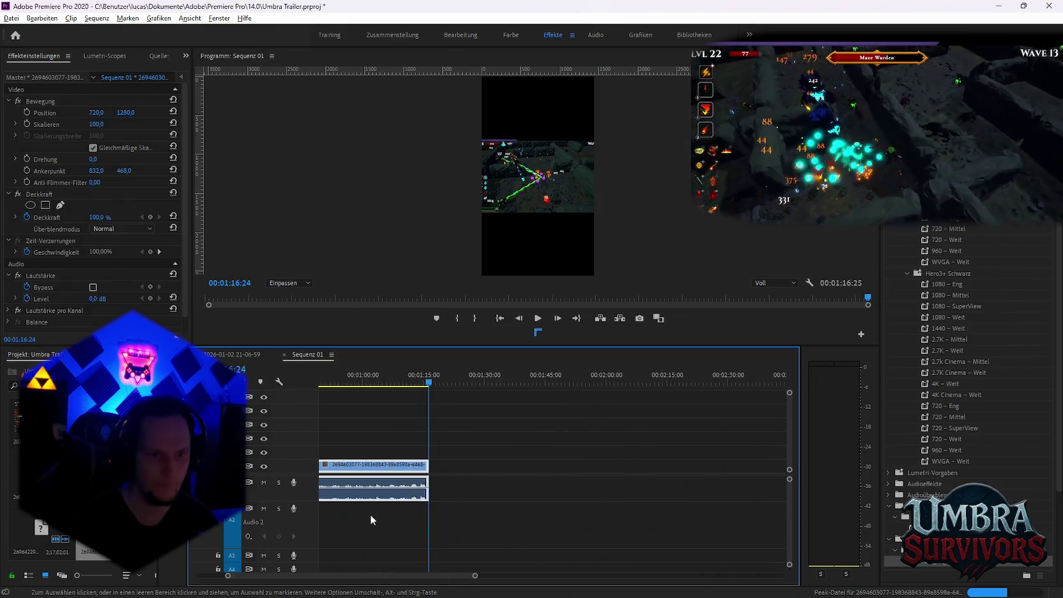
pyautogui.press('-')
pyautogui.press('=')
pyautogui.press('=')
pyautogui.press('=')
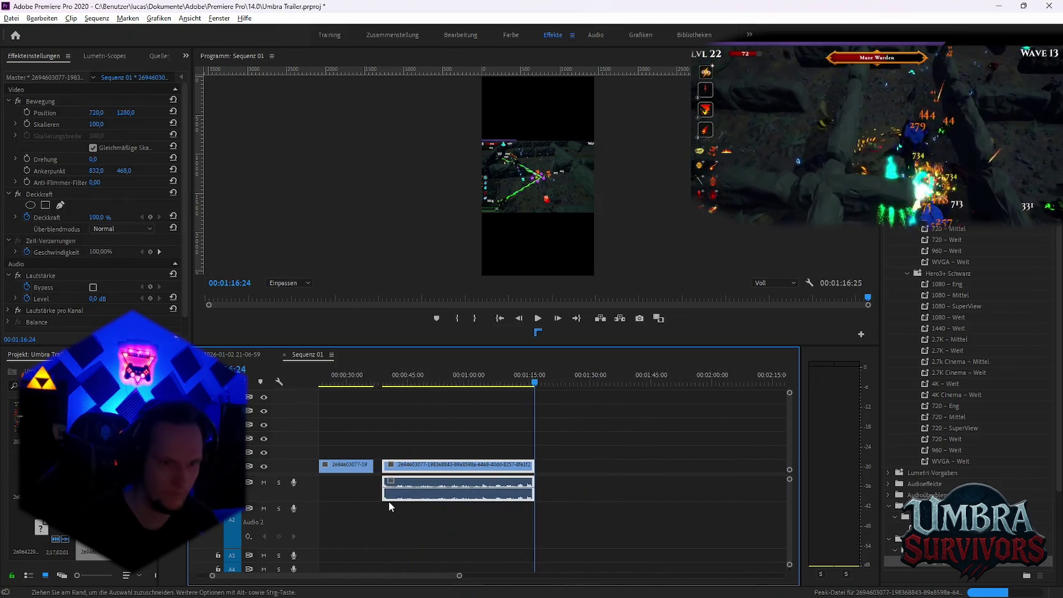
pyautogui.scroll(3, 388, 501)
pyautogui.moveTo(473, 466); pyautogui.dragTo(383, 472)
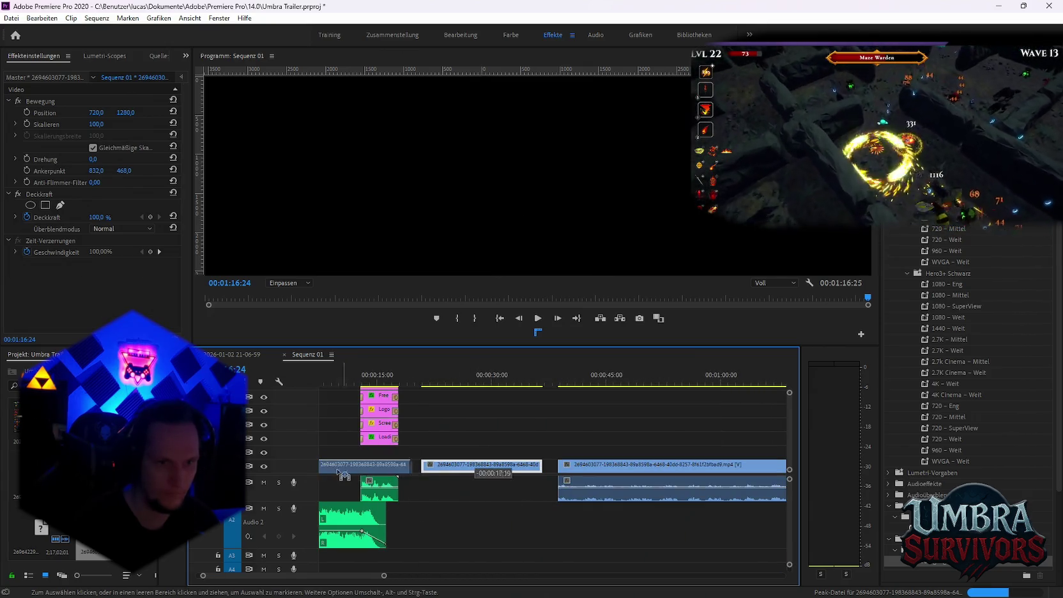
# Move the clip to the start of Sequenz 01, trim it short and scale it to 279%.
pyautogui.press('=')
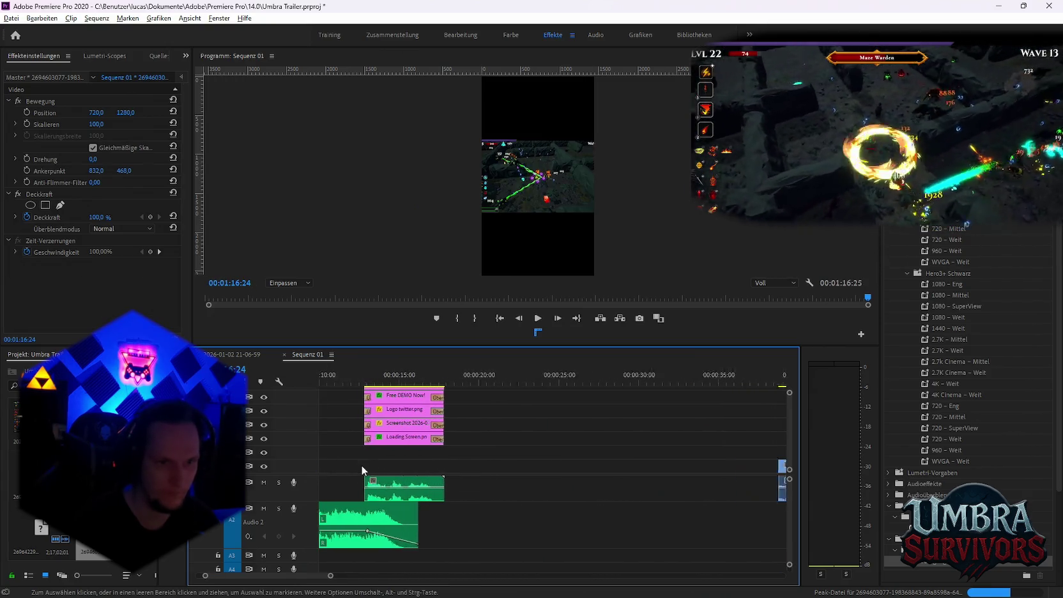
pyautogui.press('=')
pyautogui.scroll(1, 375, 486)
pyautogui.moveTo(331, 383); pyautogui.dragTo(343, 383)
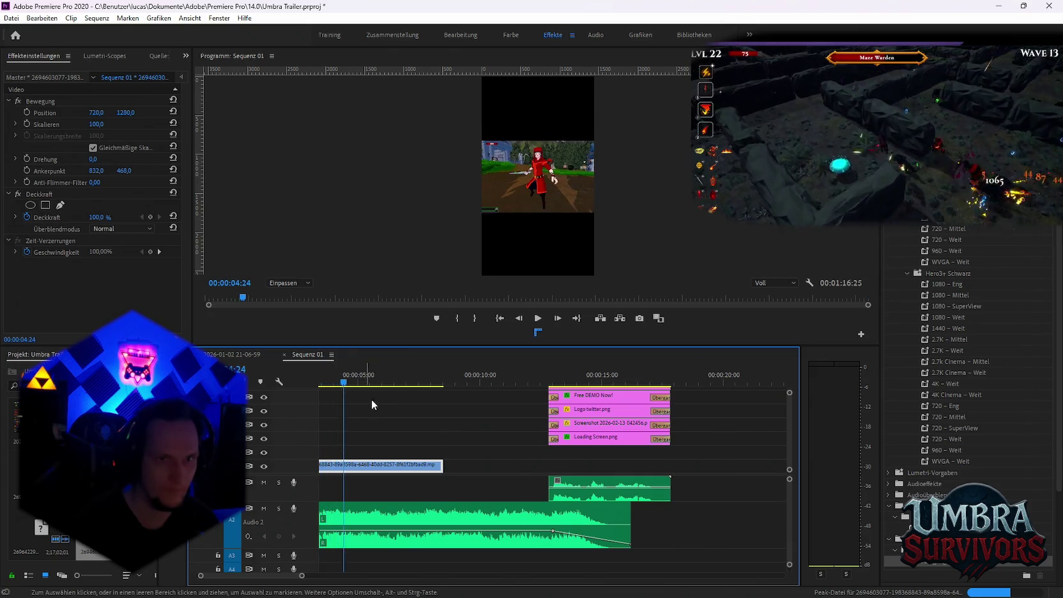
pyautogui.press('=')
pyautogui.press('-')
pyautogui.press('-')
pyautogui.press('-')
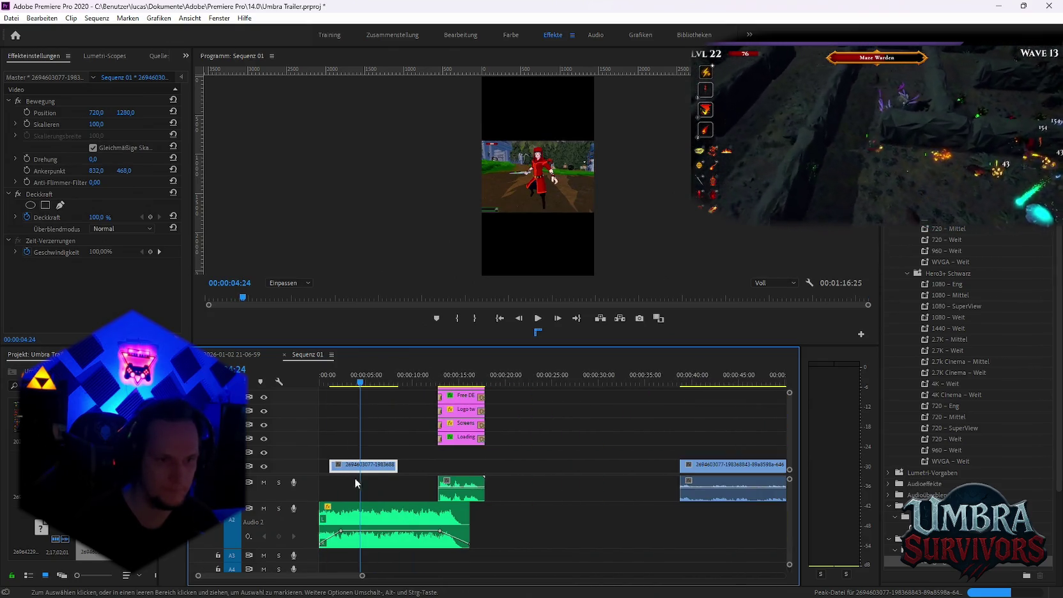
pyautogui.moveTo(379, 468); pyautogui.dragTo(336, 465)
pyautogui.click(323, 383)
pyautogui.moveTo(324, 383); pyautogui.dragTo(331, 387)
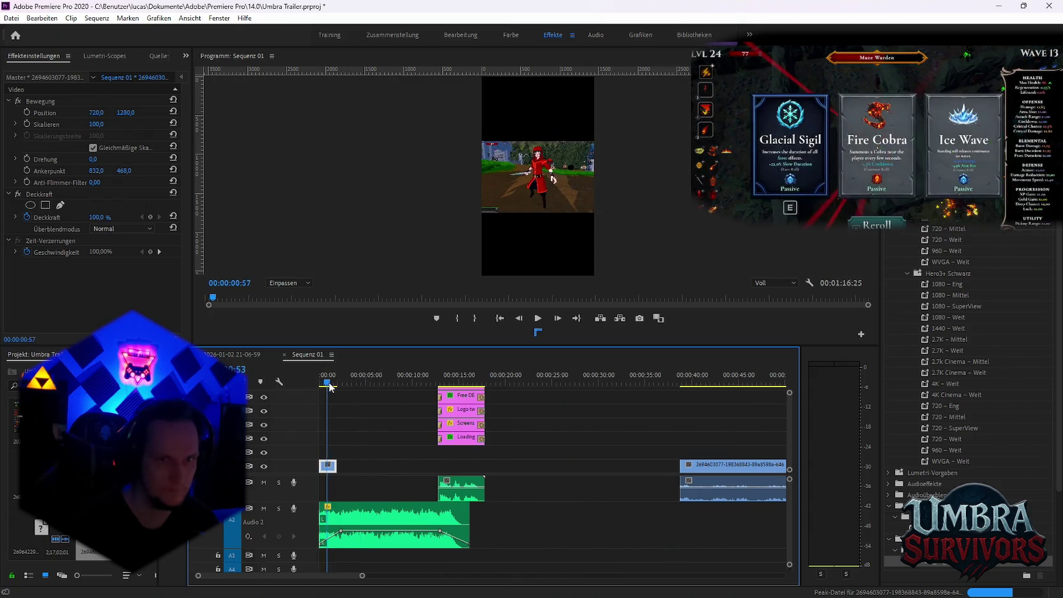
pyautogui.moveTo(89, 124); pyautogui.dragTo(205, 124)
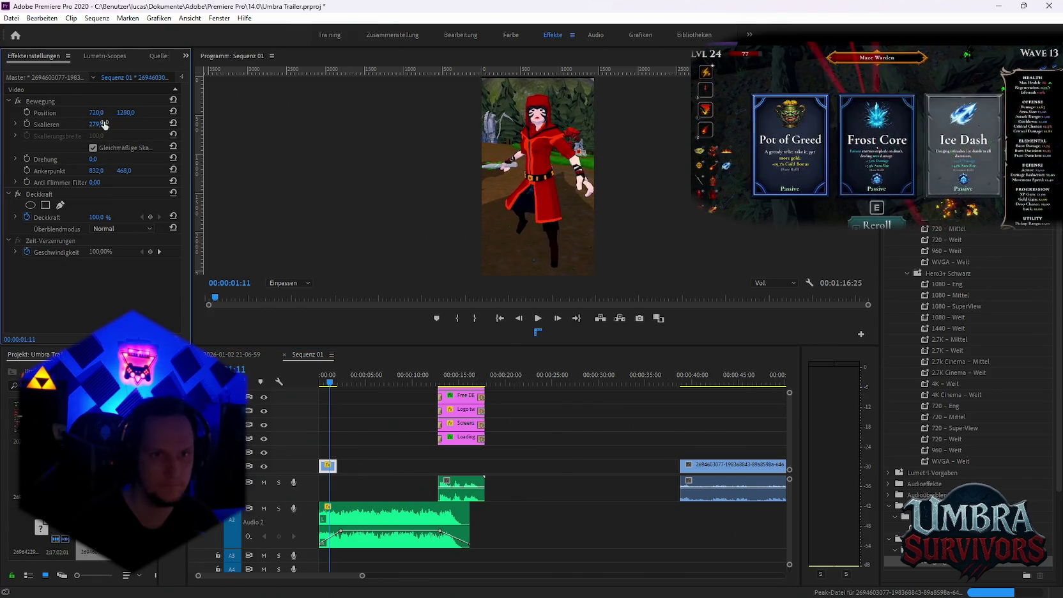
# Scrub to the card-selection moment and split the gameplay clip with Ctrl+K near 00:01:01.
pyautogui.scroll(-2, 660, 441)
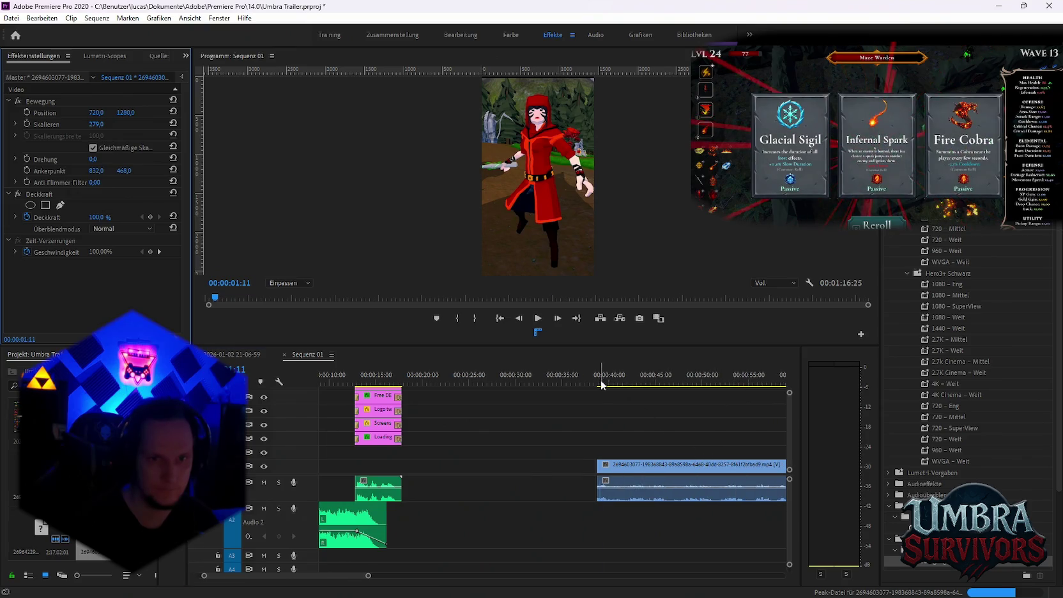
pyautogui.moveTo(601, 384); pyautogui.dragTo(615, 387)
pyautogui.scroll(-3, 587, 403)
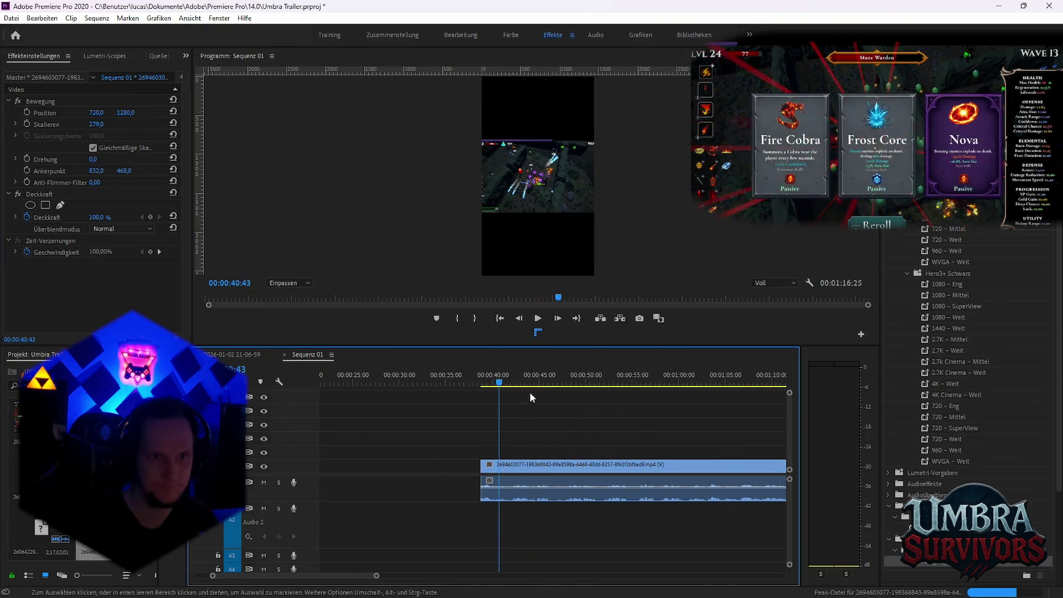
pyautogui.moveTo(499, 383)
pyautogui.mouseDown()
pyautogui.moveTo(676, 396)
pyautogui.moveTo(534, 386)
pyautogui.moveTo(640, 386)
pyautogui.mouseUp()
pyautogui.scroll(-4, 661, 401)
pyautogui.hotkey('ctrl', 'k')
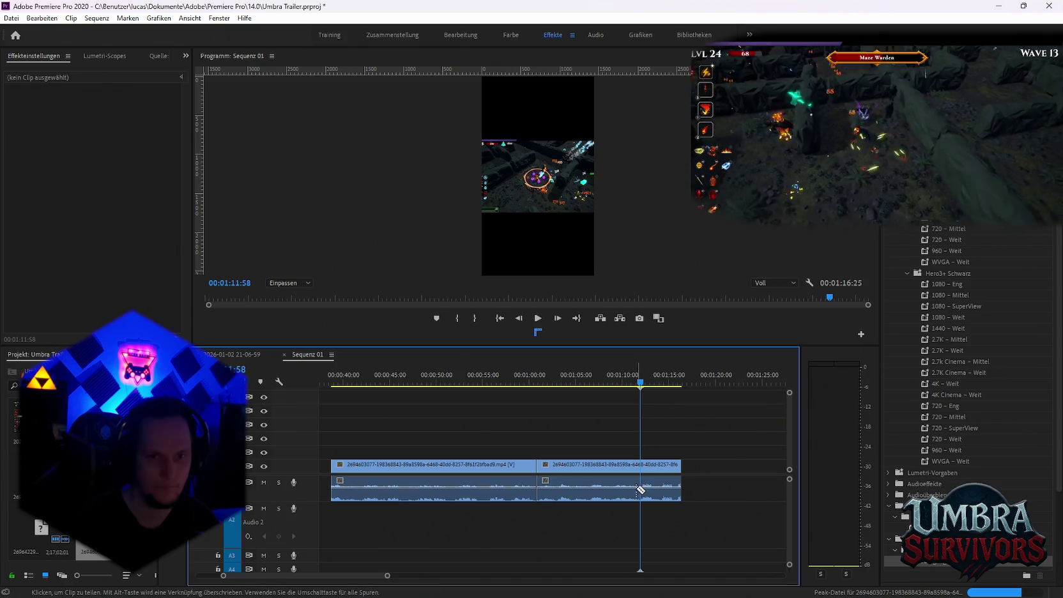
# Move the small gameplay clip to the start of Video 1 and zoom in on the opening.
pyautogui.press('-')
pyautogui.press('-')
pyautogui.press('-')
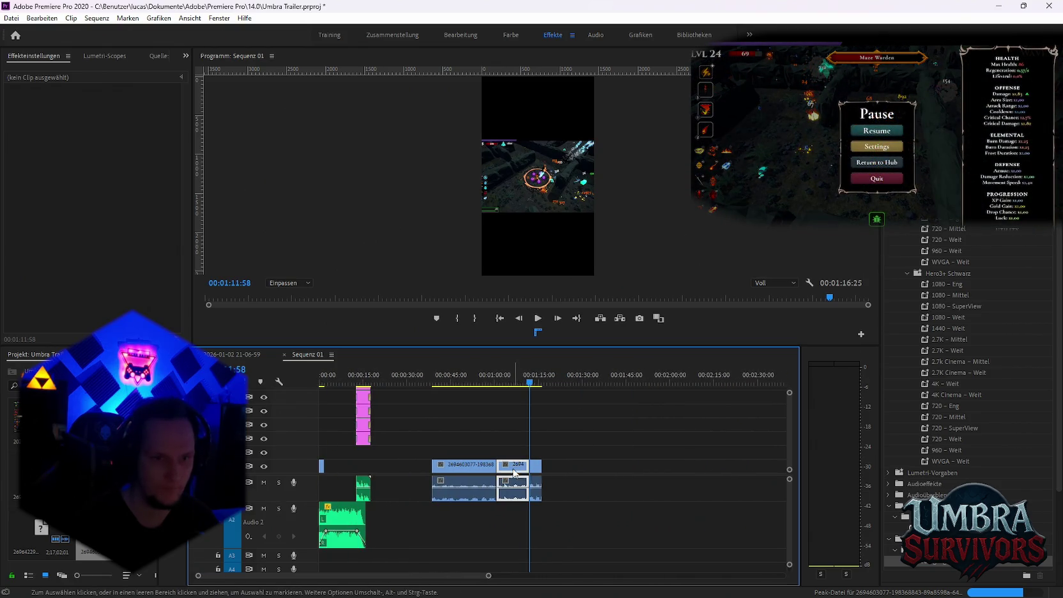
pyautogui.moveTo(515, 473)
pyautogui.mouseDown()
pyautogui.moveTo(337, 469)
pyautogui.moveTo(357, 467)
pyautogui.mouseUp()
pyautogui.press('=')
pyautogui.press('=')
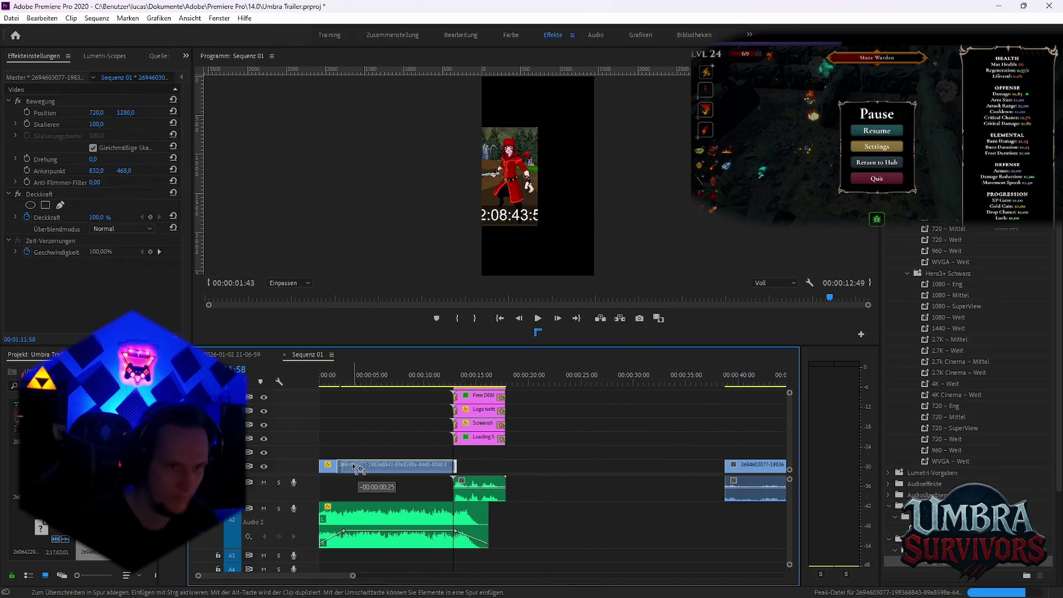
# Trim the V1 clip's end slightly and apply a transition at its start edit point.
pyautogui.moveTo(932, 565); pyautogui.dragTo(535, 476)
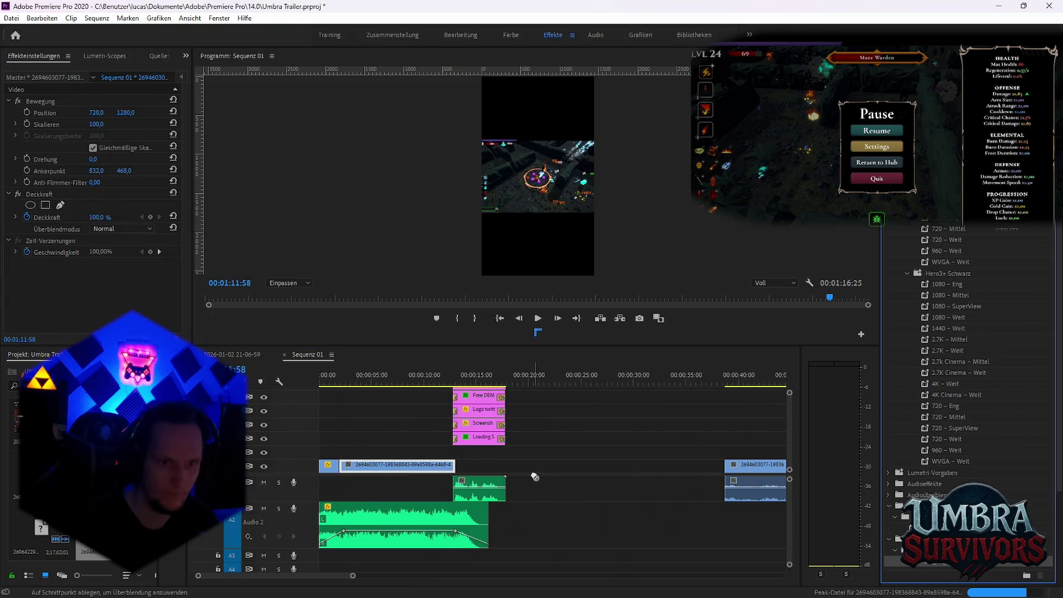
pyautogui.moveTo(458, 463); pyautogui.dragTo(453, 464)
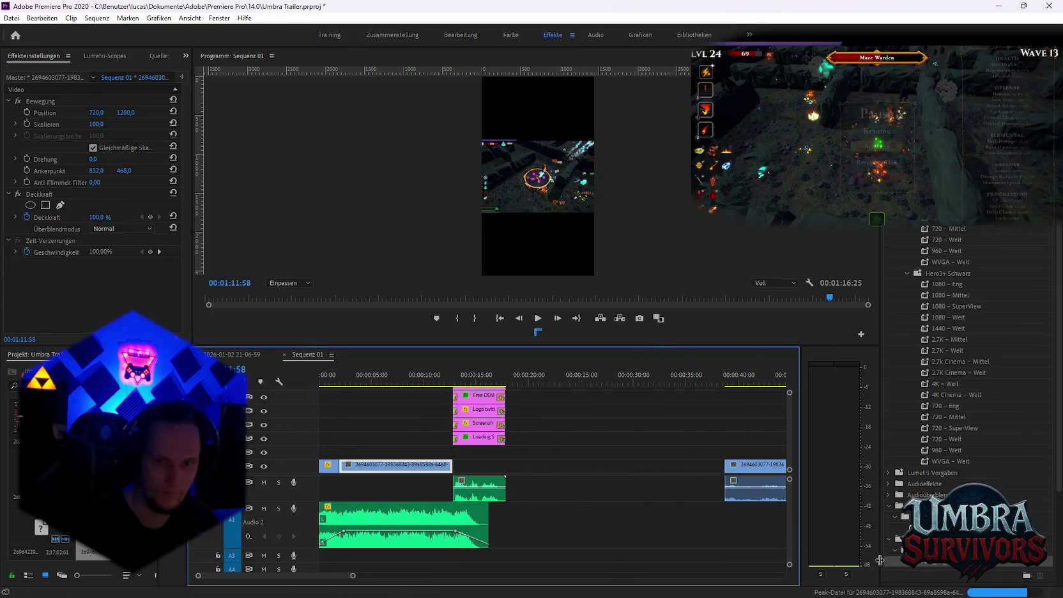
pyautogui.moveTo(931, 565); pyautogui.dragTo(455, 476)
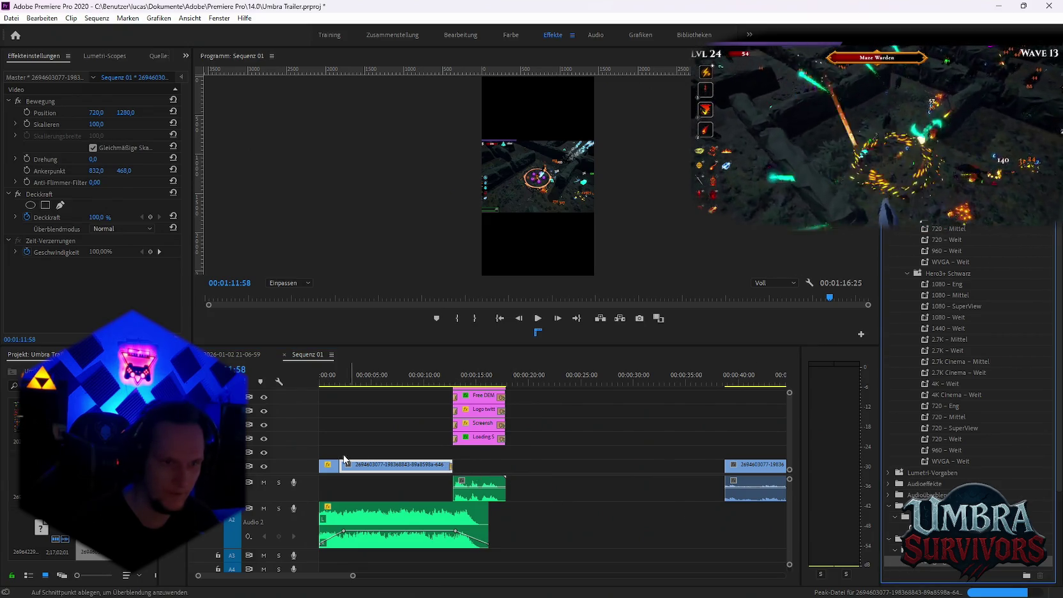
pyautogui.moveTo(343, 474); pyautogui.dragTo(327, 473)
pyautogui.press('space')
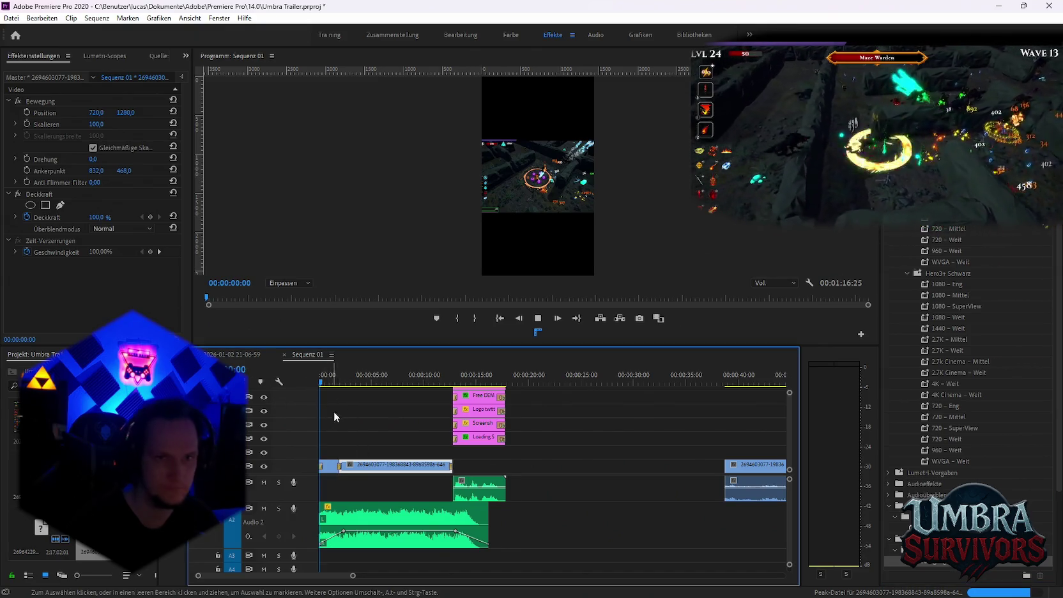
# Keyframe the gameplay clip's Skalieren from 209 at 2:00 to 278 at 3:50 and preview it.
pyautogui.press('space')
pyautogui.press('=')
pyautogui.press('=')
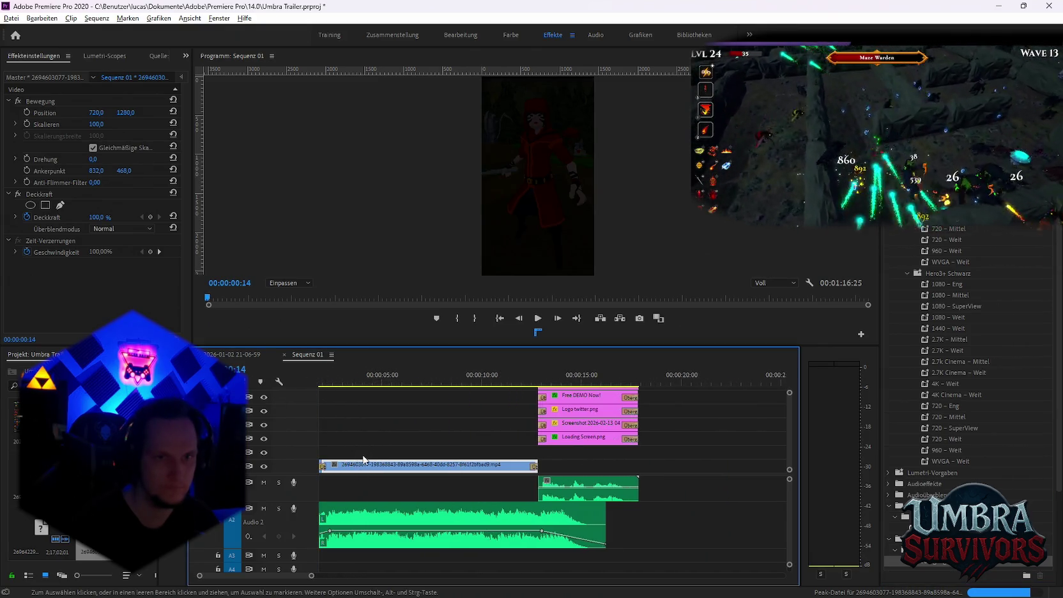
pyautogui.click(360, 382)
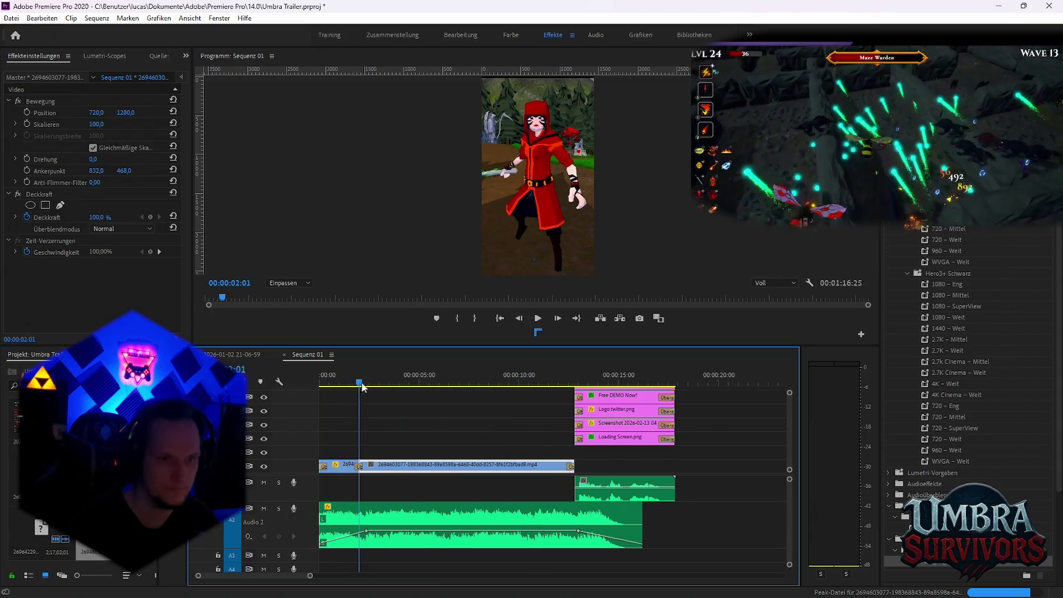
pyautogui.click(359, 385)
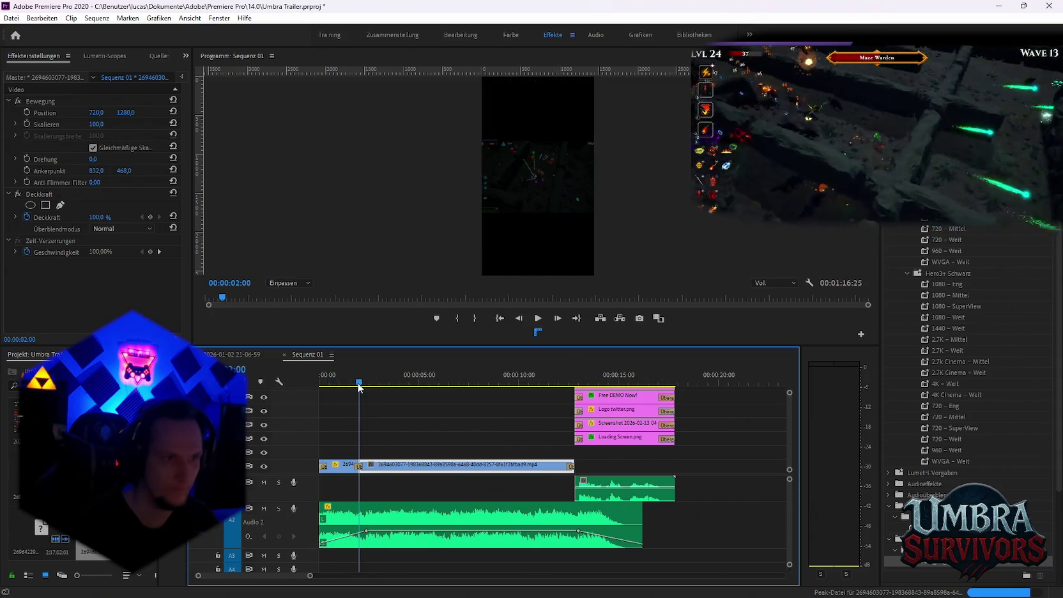
pyautogui.click(52, 129)
pyautogui.write('209')
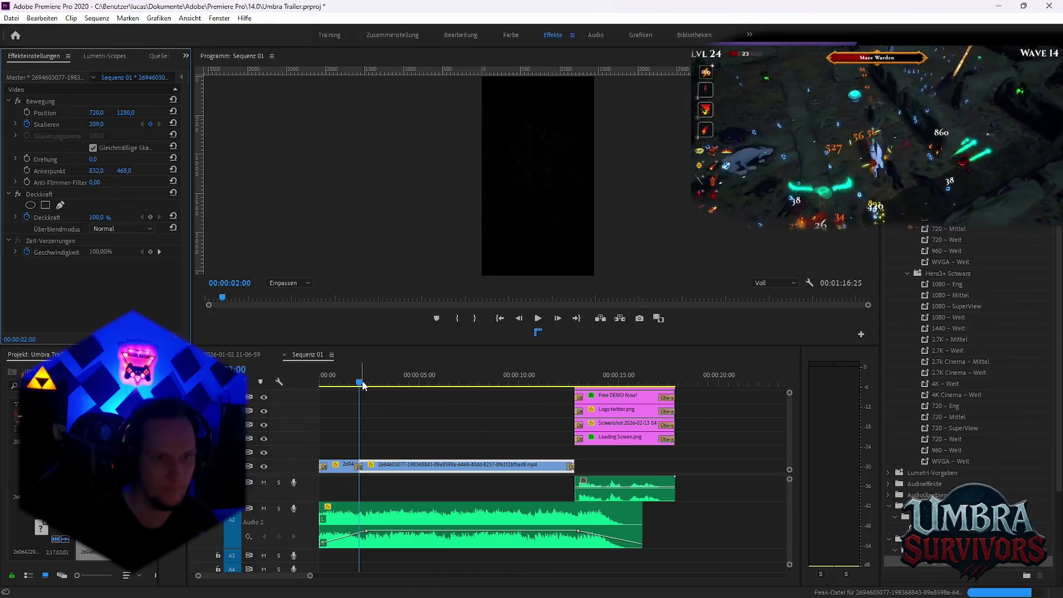
pyautogui.moveTo(362, 383); pyautogui.dragTo(392, 386)
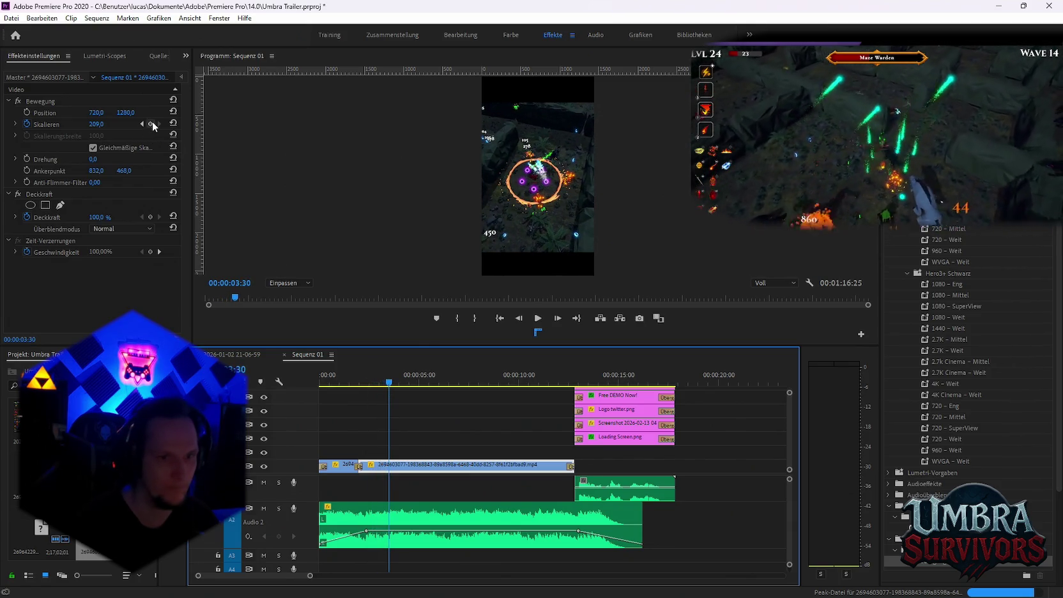
pyautogui.click(159, 125)
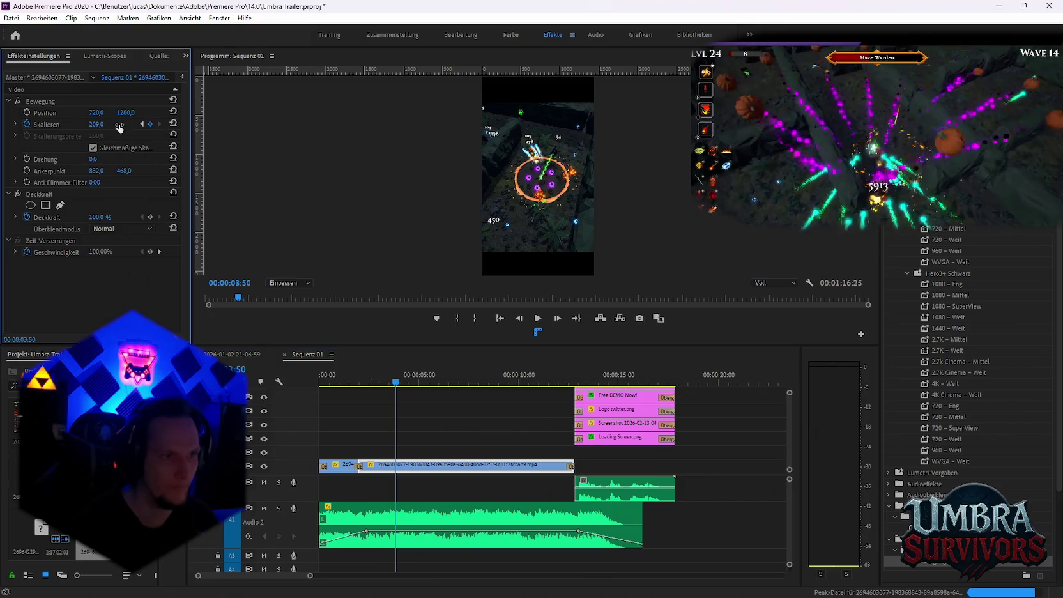
pyautogui.moveTo(96, 124); pyautogui.dragTo(140, 124)
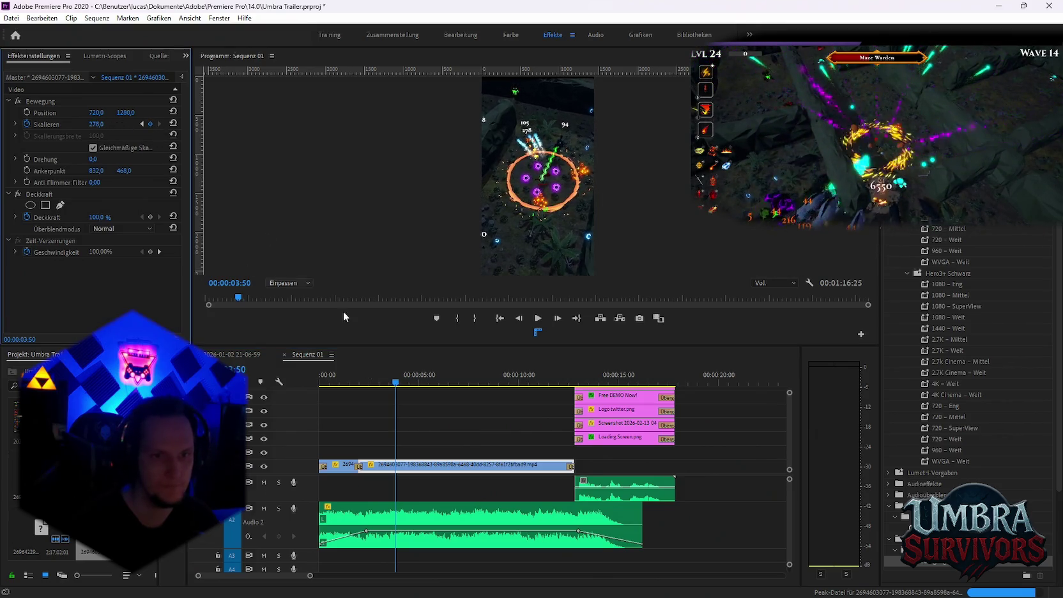
pyautogui.click(426, 501)
pyautogui.press('Home')
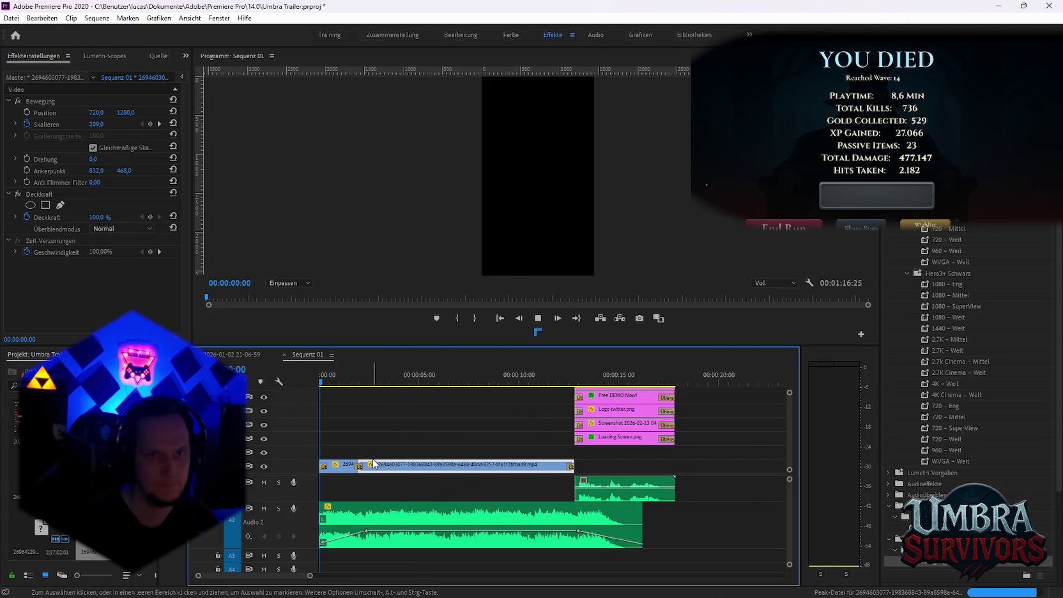
pyautogui.press('space')
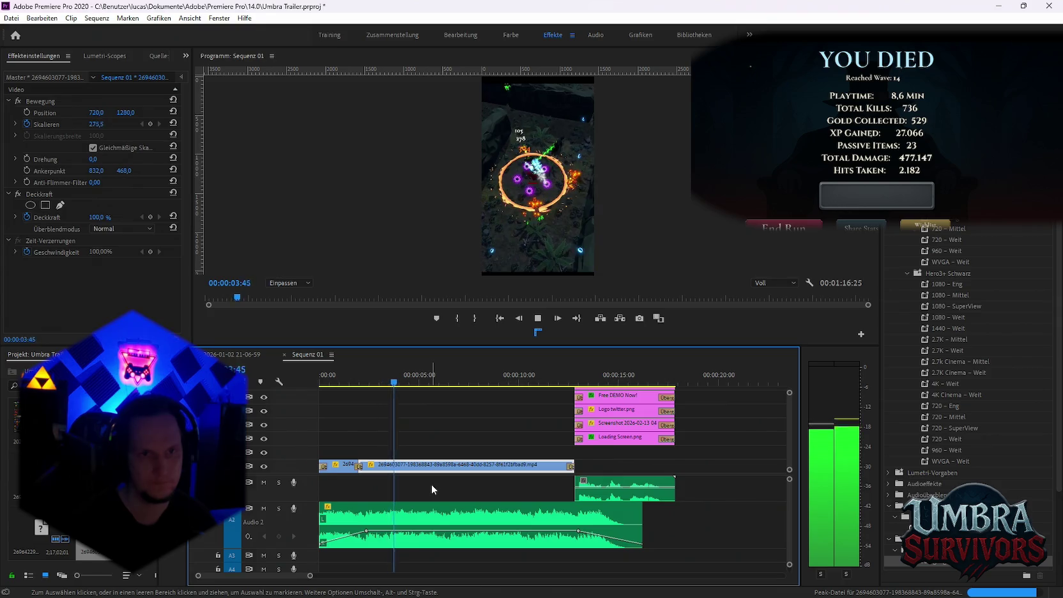
pyautogui.press('space')
# Drag the long V1 clip left to snap against the end of the short first clip.
pyautogui.click(343, 466)
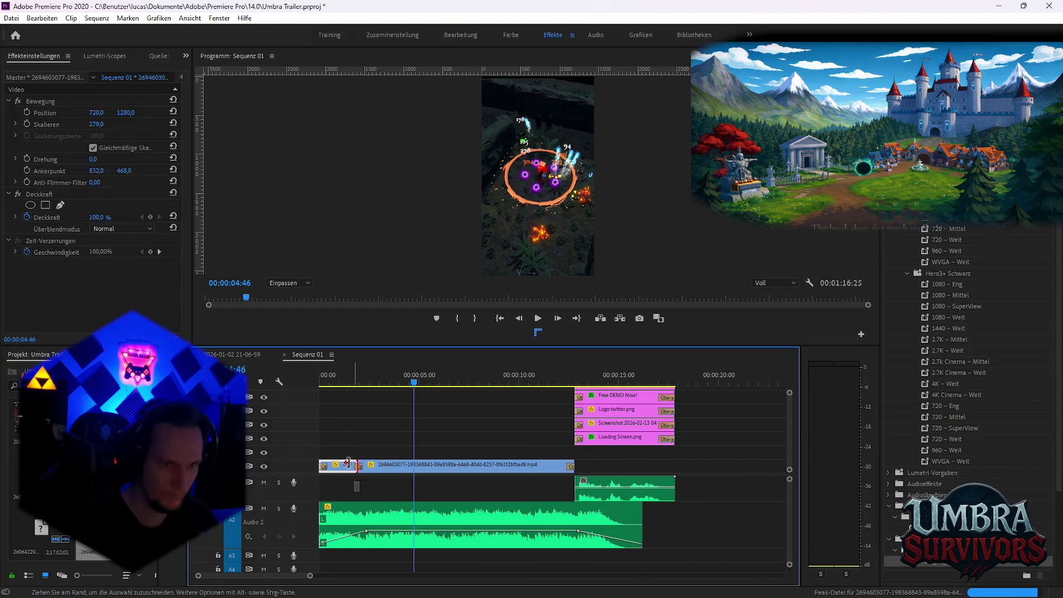
pyautogui.moveTo(348, 461); pyautogui.dragTo(359, 472)
pyautogui.moveTo(561, 465)
pyautogui.mouseDown()
pyautogui.moveTo(360, 482)
pyautogui.moveTo(340, 474)
pyautogui.mouseUp()
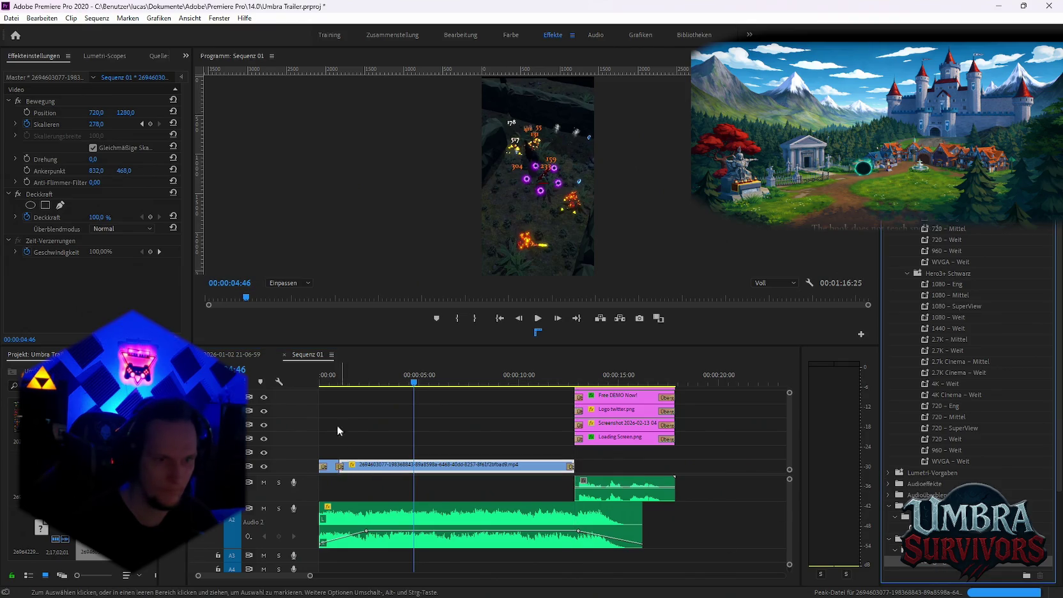
pyautogui.click(323, 378)
pyautogui.press('space')
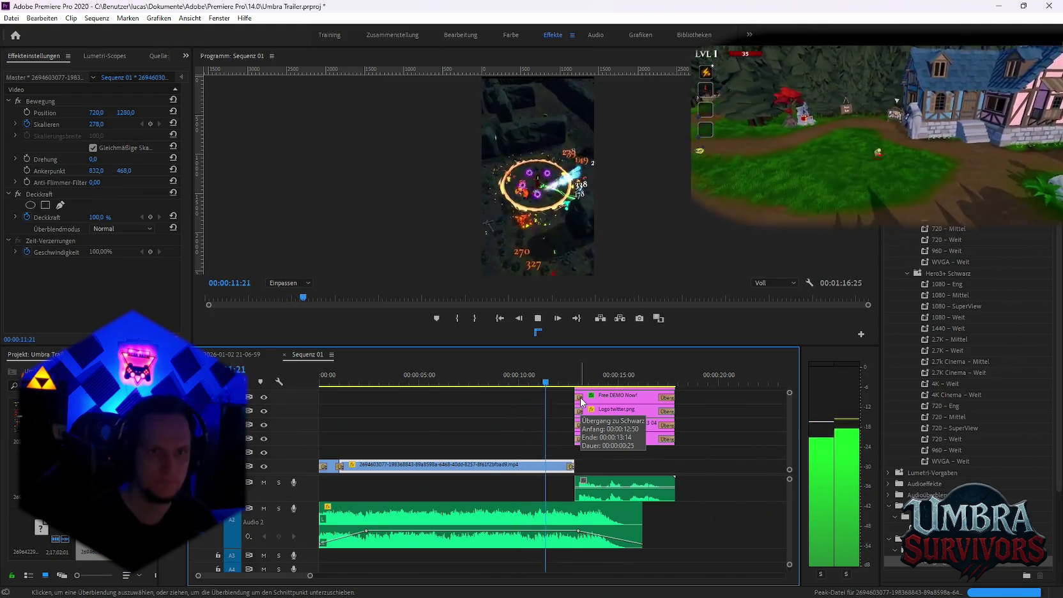
# Delete the unused clips after the short from Sequenz 01.
pyautogui.press('-')
pyautogui.press('-')
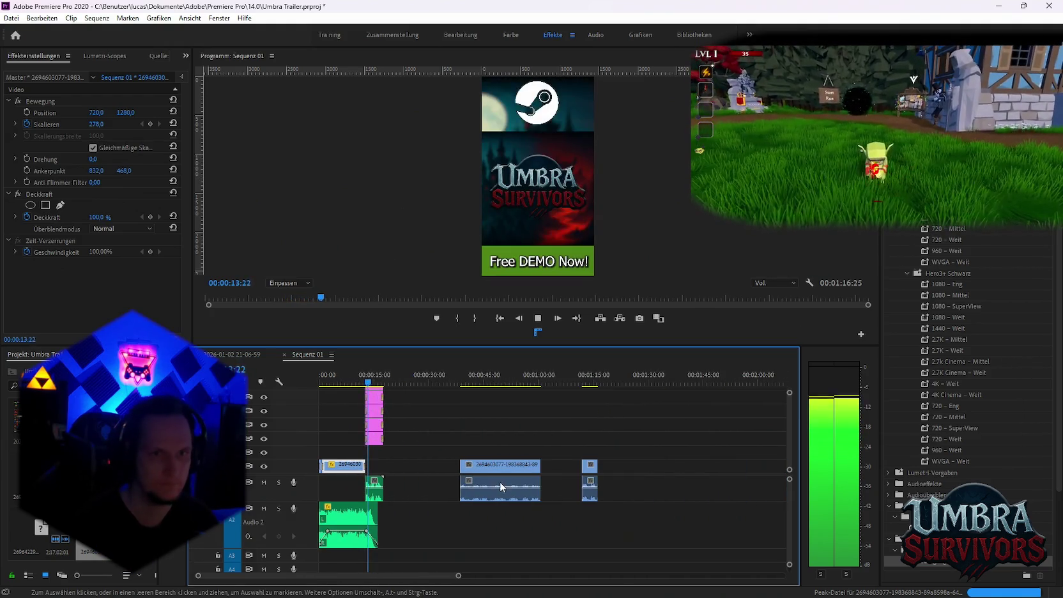
pyautogui.press('-')
pyautogui.press('space')
pyautogui.click(539, 432)
pyautogui.moveTo(539, 431); pyautogui.dragTo(408, 516)
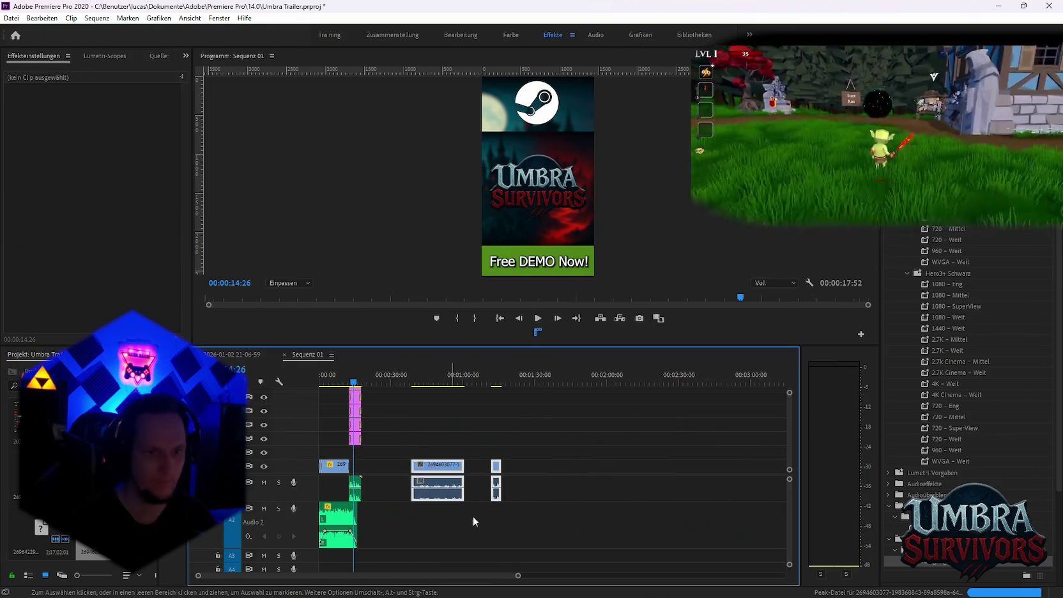
pyautogui.press('Delete')
# Export Sequenz 01 as 'Fire mage shocase.mp4' in Neuer Ordner and queue it in Media Encoder.
pyautogui.click(12, 18)
pyautogui.moveTo(37, 345)
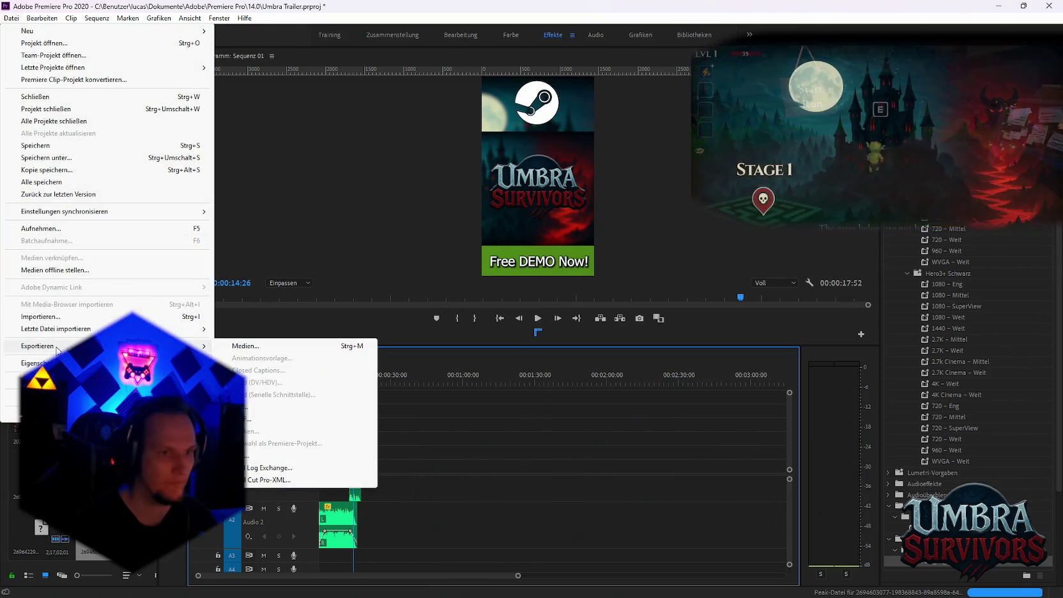
pyautogui.click(240, 345)
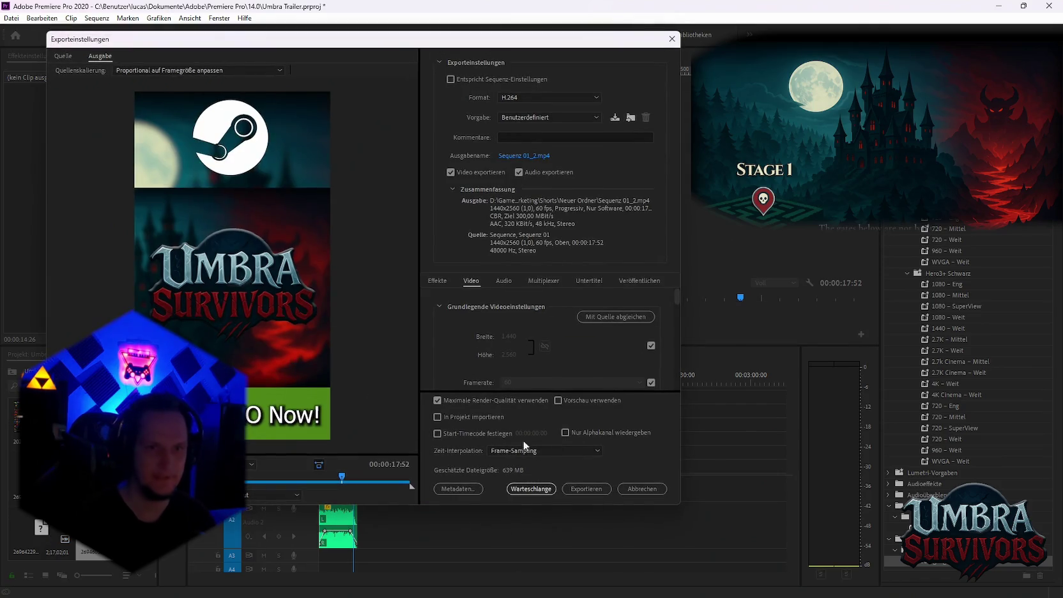
pyautogui.click(524, 155)
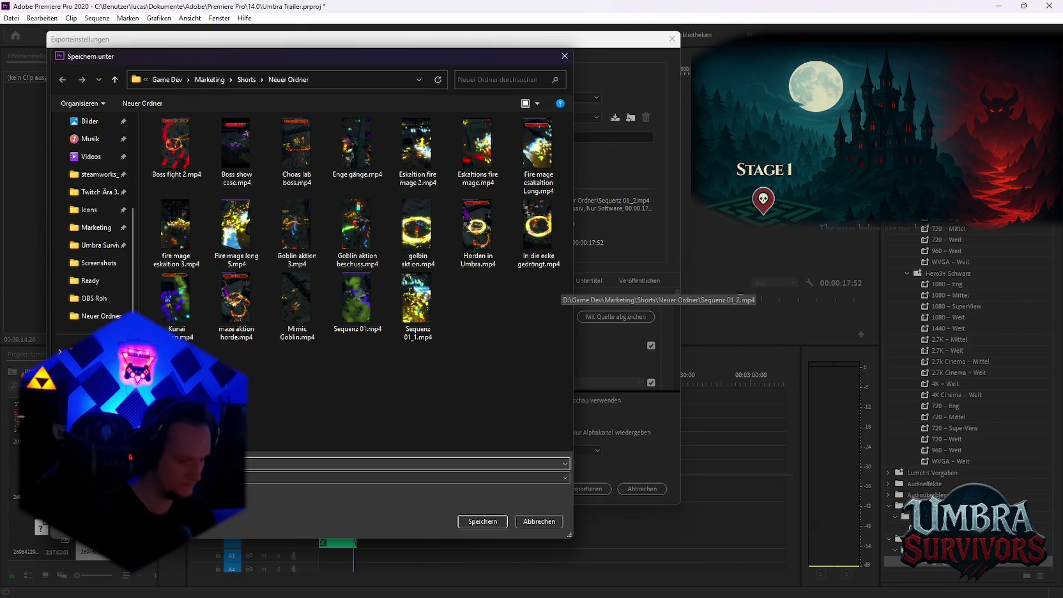
pyautogui.press('Return')
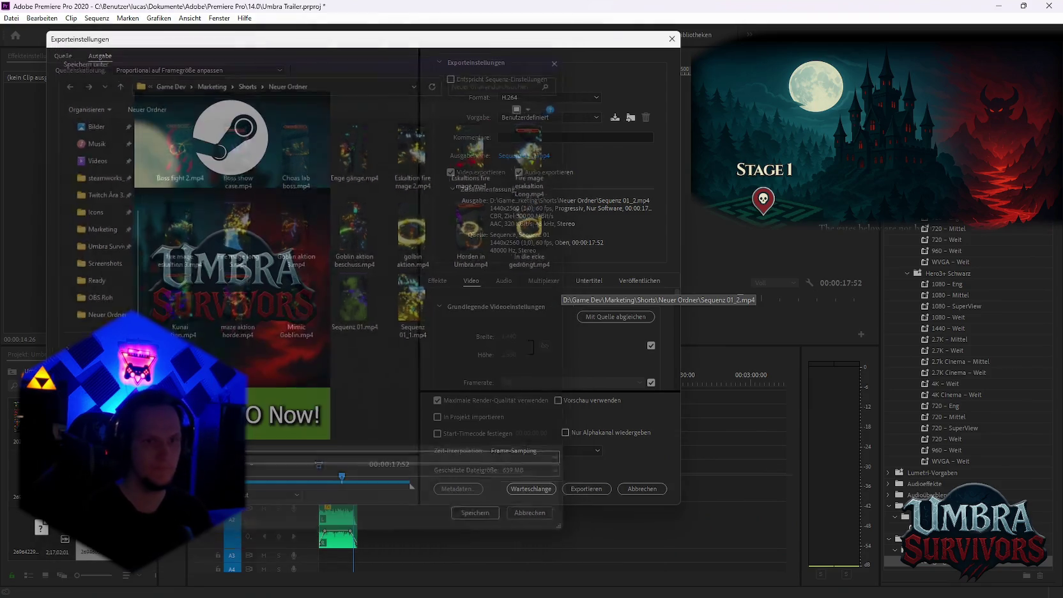
pyautogui.click(544, 492)
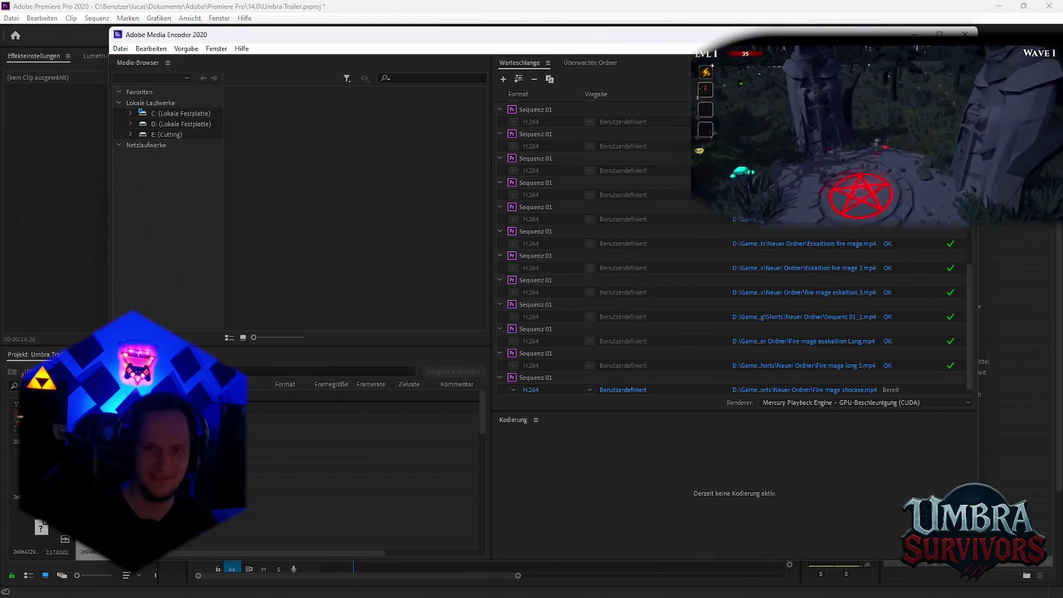
# Start encoding Fire mage shocase.mp4 in Media Encoder and return to Premiere Pro.
pyautogui.press('Return')
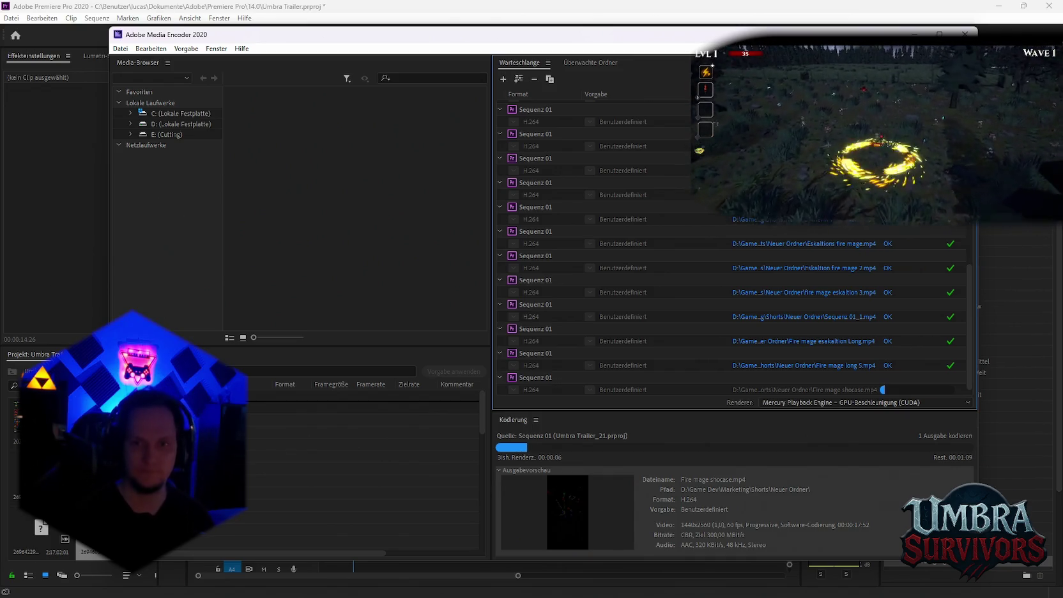
pyautogui.hotkey('alt', 'Tab')
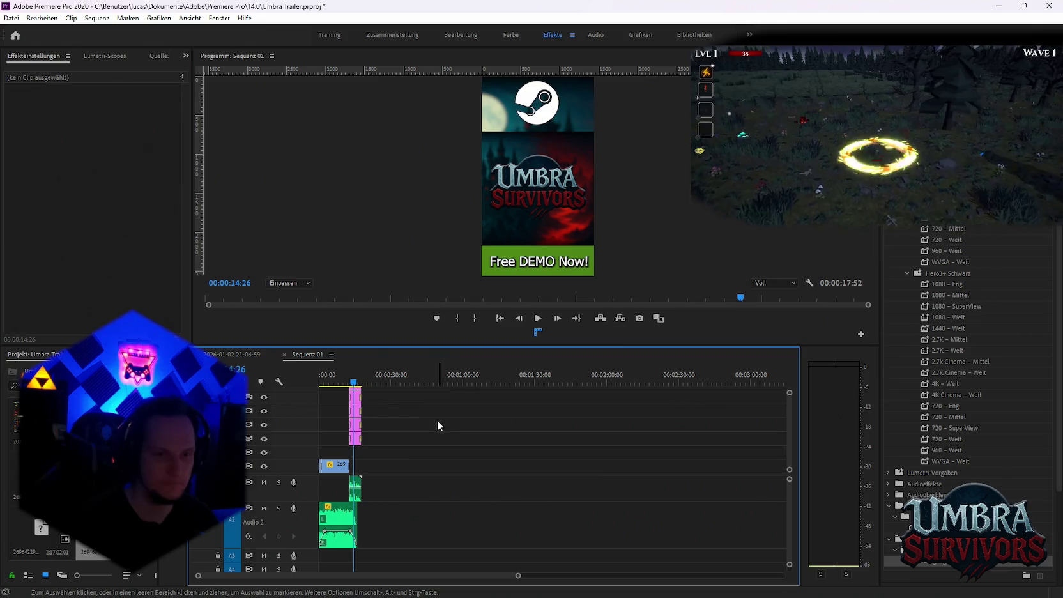
pyautogui.click(238, 356)
pyautogui.scroll(-3, 536, 435)
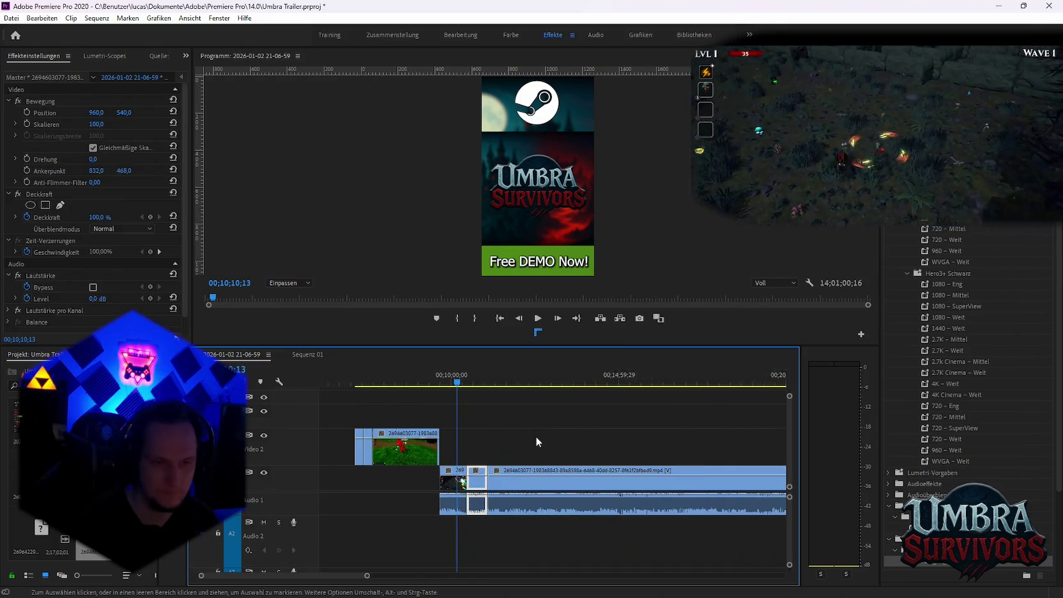
pyautogui.moveTo(425, 384); pyautogui.dragTo(489, 383)
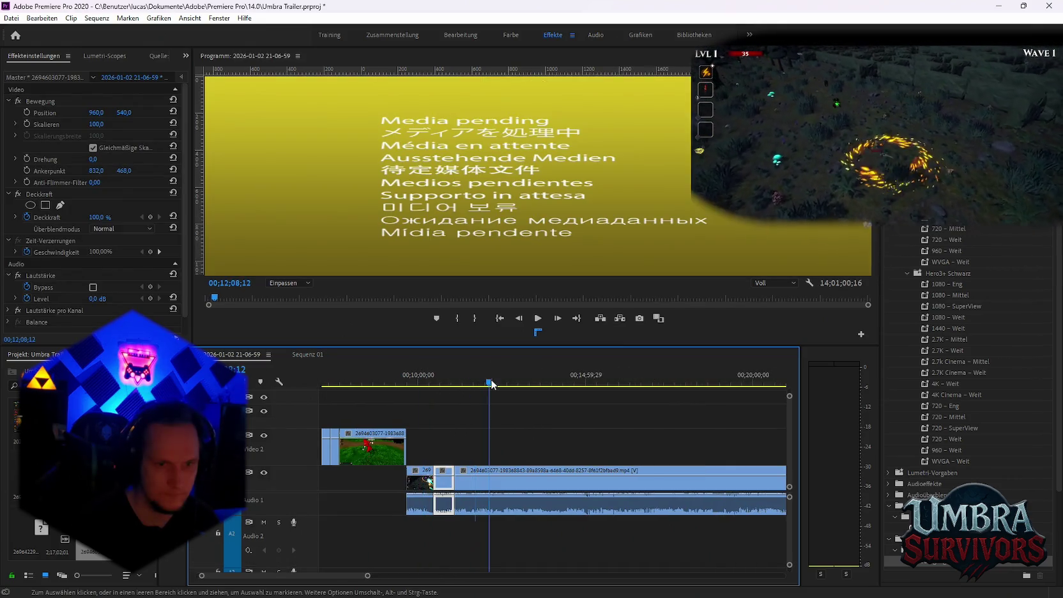
pyautogui.click(529, 430)
pyautogui.scroll(-2, 531, 441)
pyautogui.keyDown('alt'); pyautogui.scroll(-3, 531, 445); pyautogui.keyUp('alt')
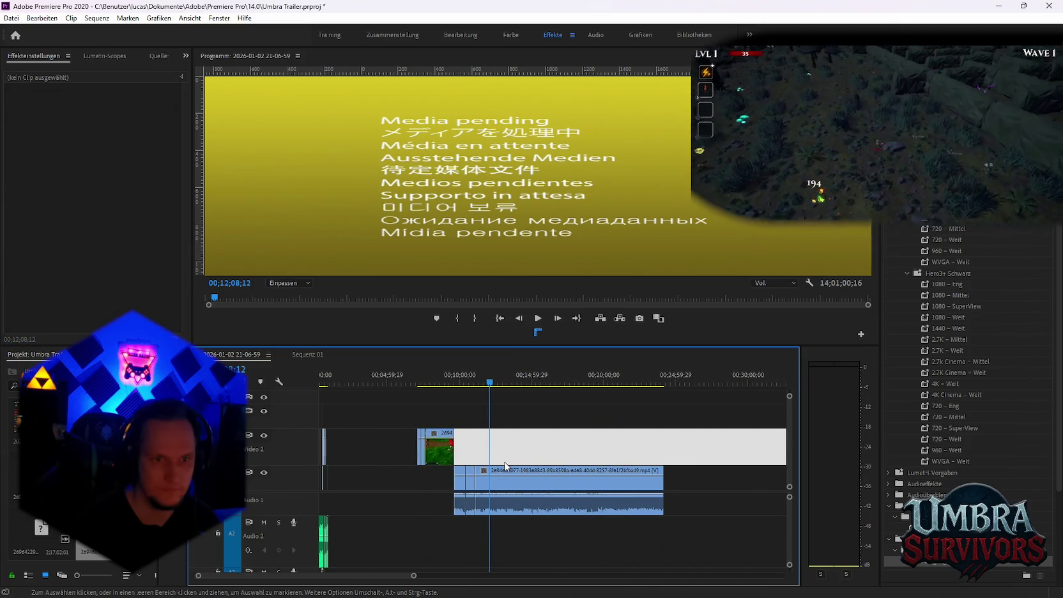
pyautogui.click(505, 474)
pyautogui.click(457, 378)
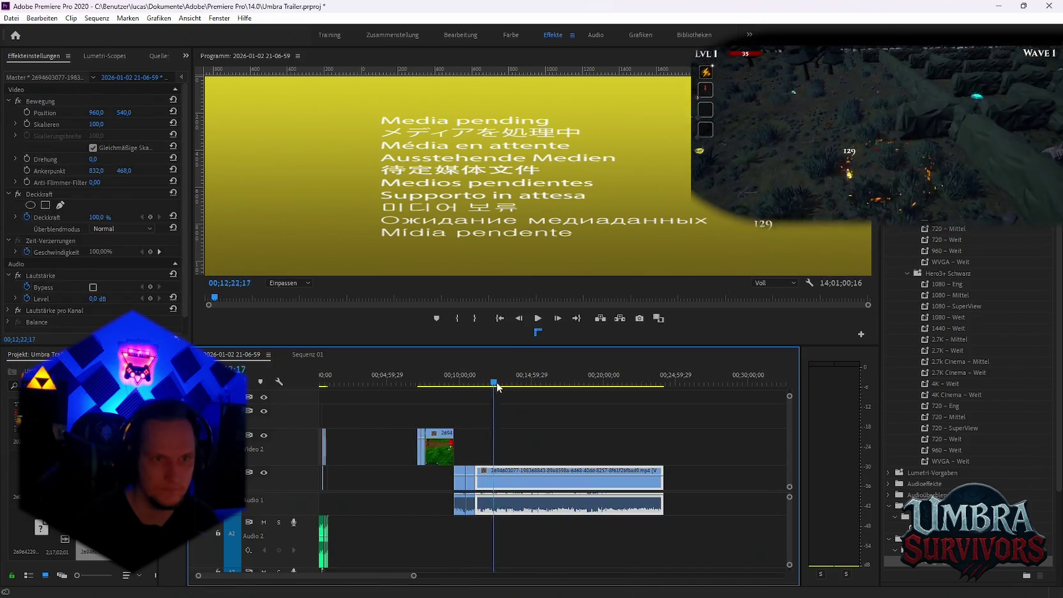
pyautogui.moveTo(496, 385); pyautogui.dragTo(499, 383)
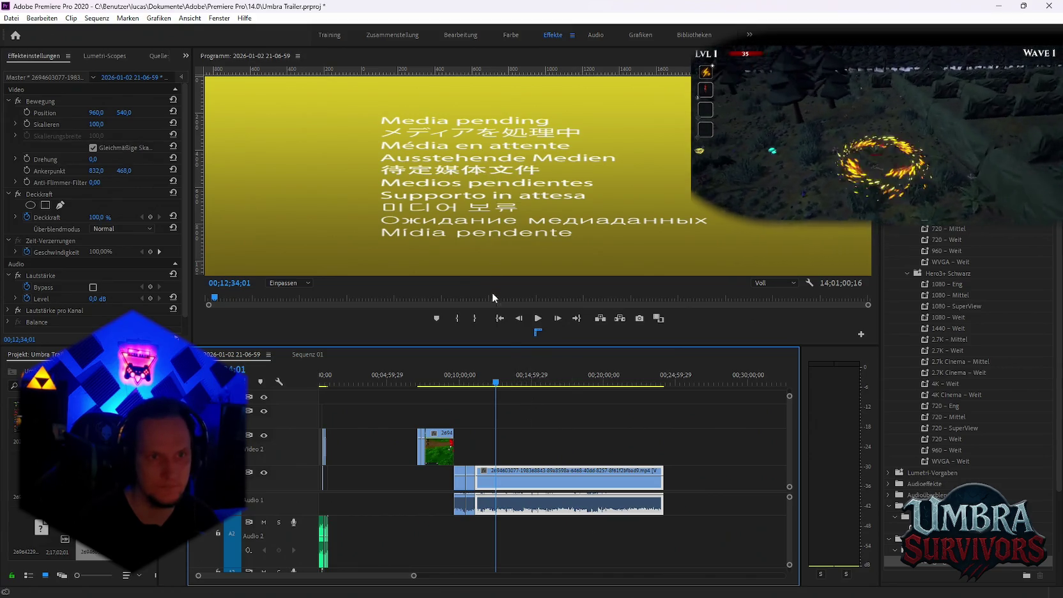
# Cut the long gameplay clip at about 00;13;04;00 and return to Sequenz 01.
pyautogui.click(307, 355)
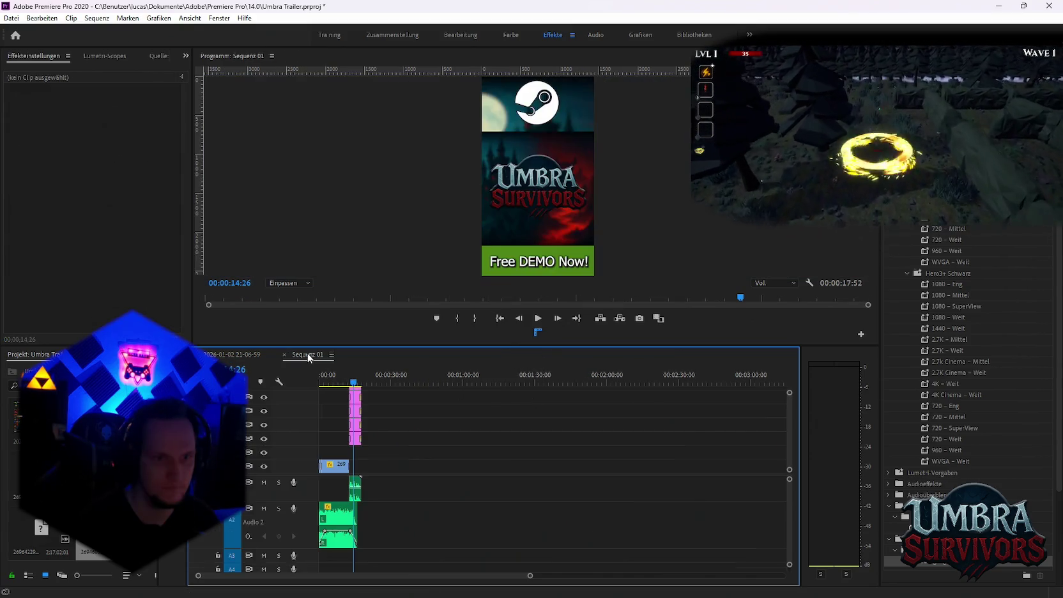
pyautogui.click(232, 355)
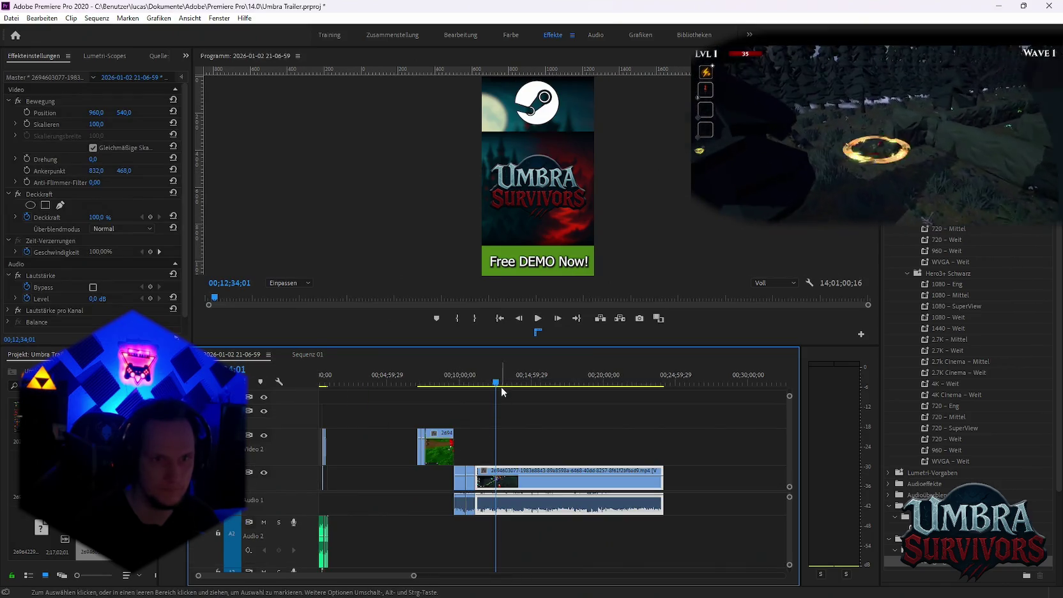
pyautogui.click(502, 383)
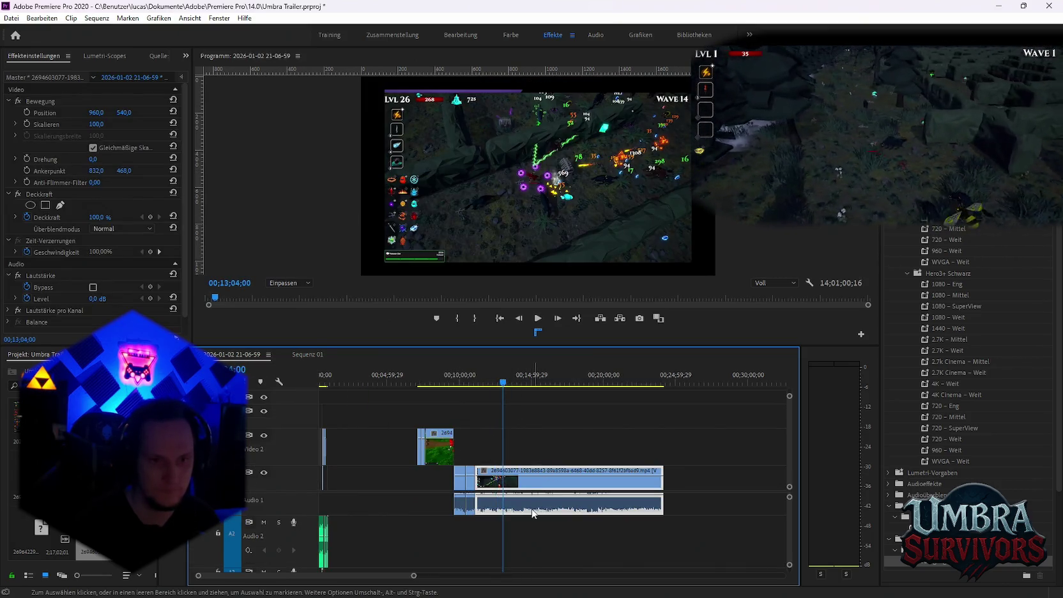
pyautogui.click(506, 482)
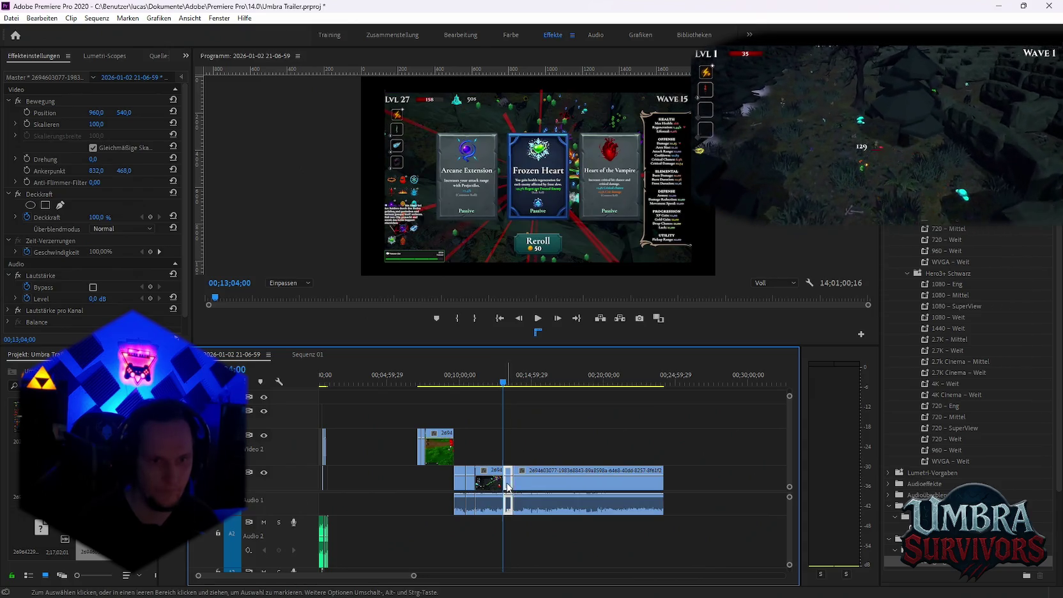
pyautogui.click(308, 355)
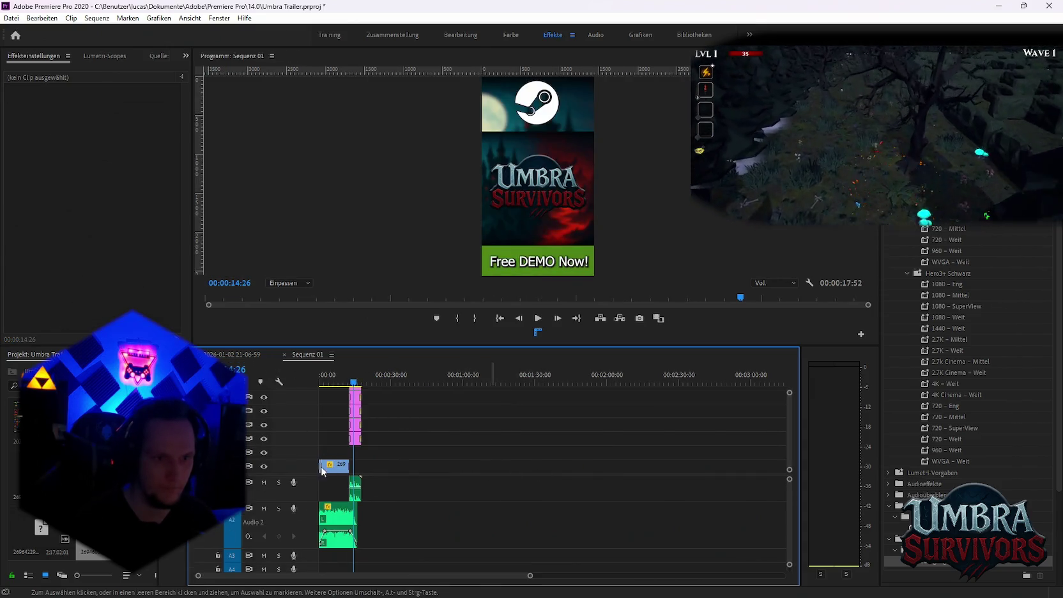
# Add the gameplay section to Sequenz 01 with the period key and zoom the timeline in.
pyautogui.click(341, 470)
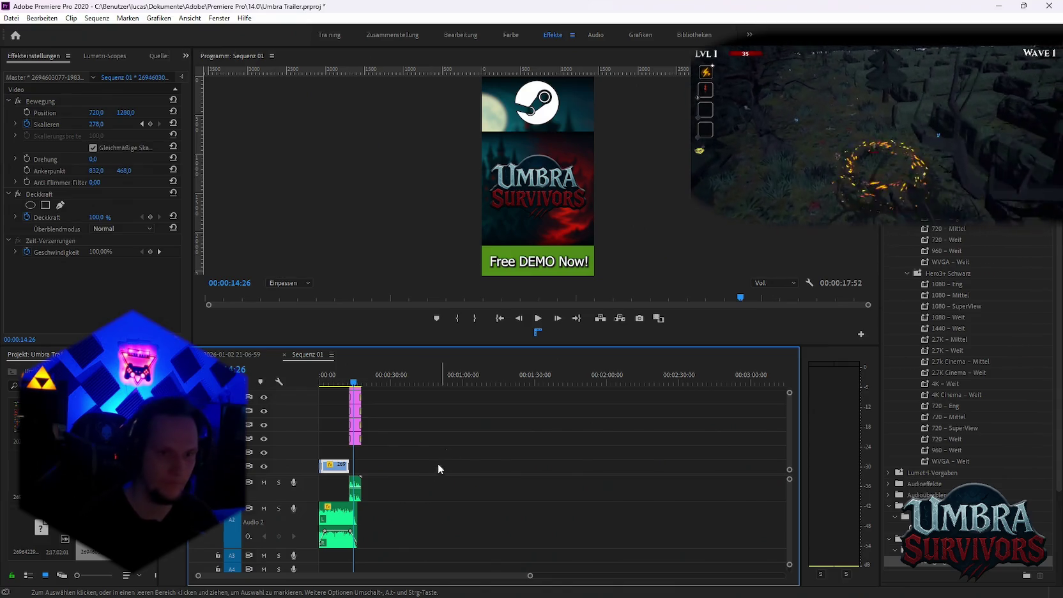
pyautogui.click(447, 429)
pyautogui.press('.')
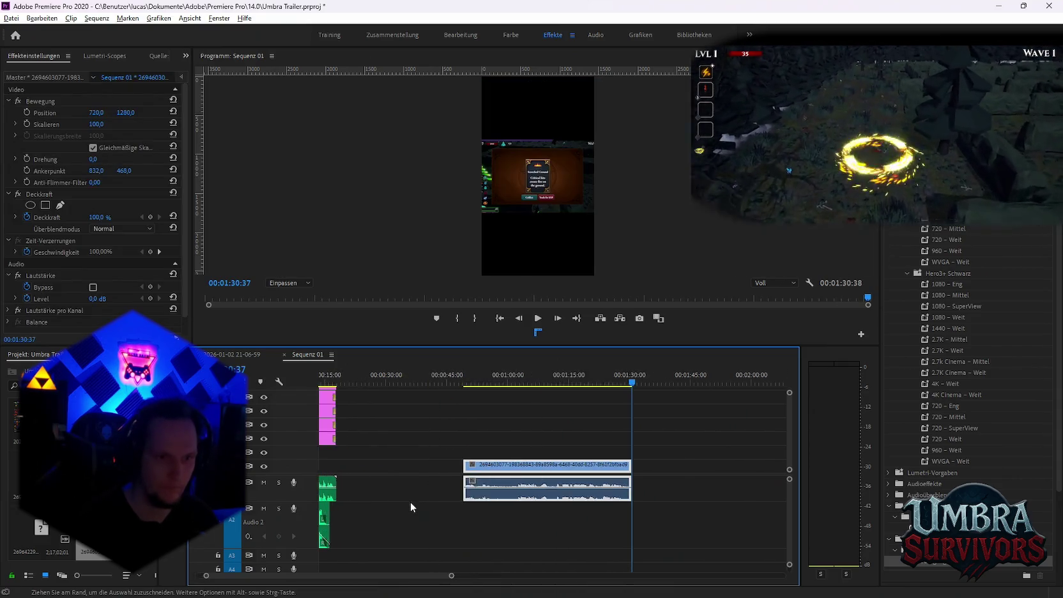
pyautogui.press('=')
# Check the Sequenz 01 clips' right-click options, then clear the selection.
pyautogui.click(351, 467)
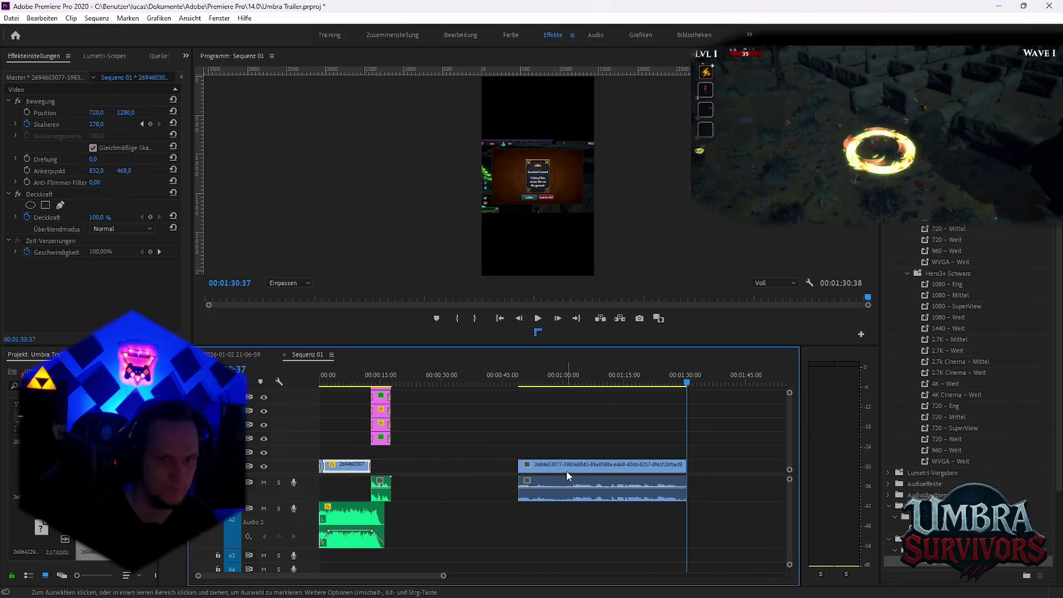
pyautogui.moveTo(566, 470); pyautogui.dragTo(566, 470)
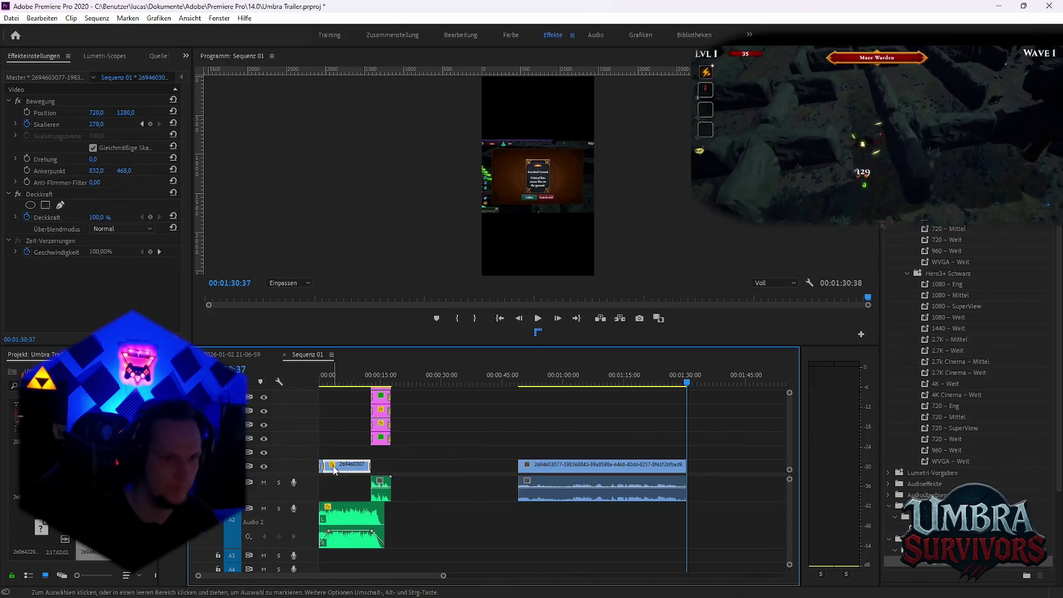
pyautogui.rightClick(325, 470)
pyautogui.click(468, 455)
pyautogui.scroll(2, 422, 479)
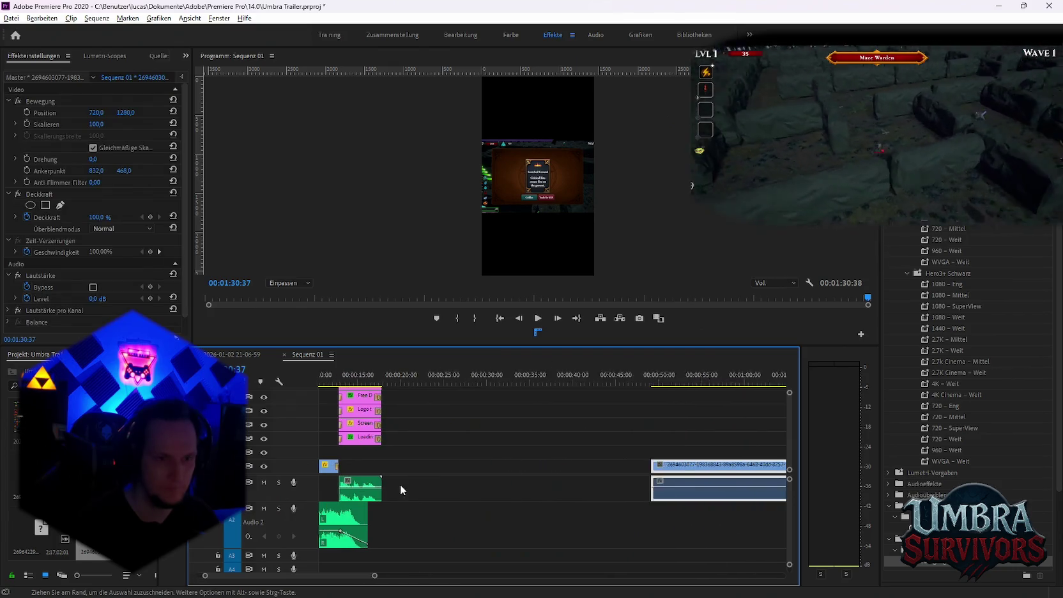
pyautogui.scroll(3, 400, 484)
pyautogui.rightClick(391, 465)
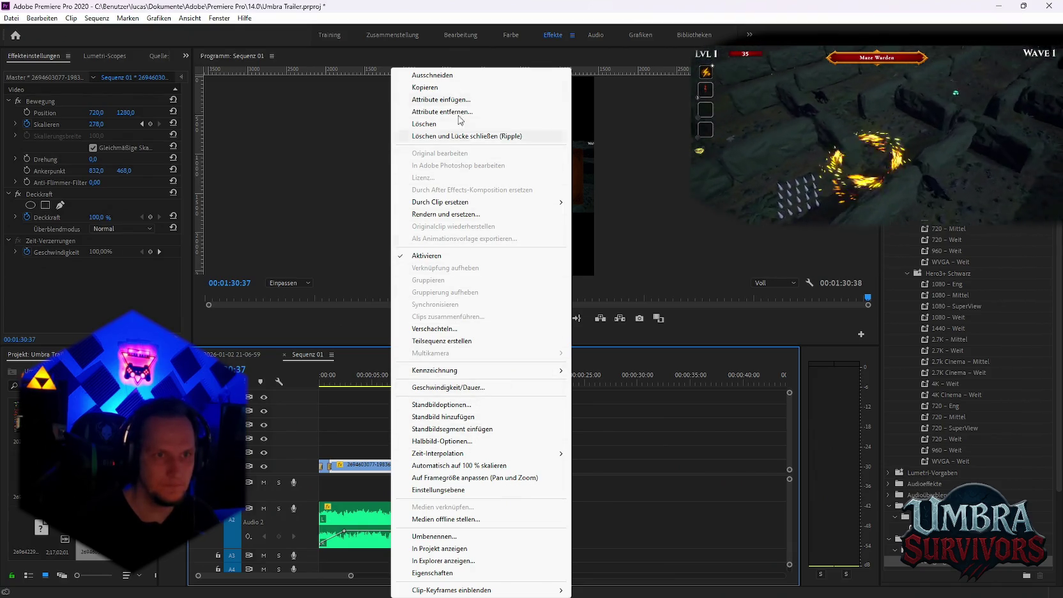
pyautogui.moveTo(440, 202)
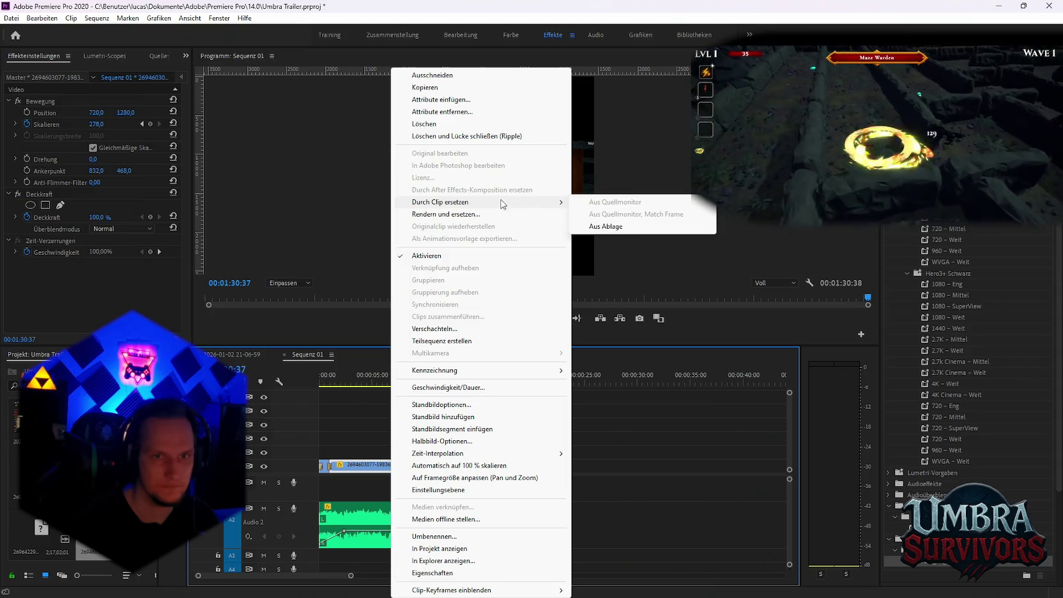
pyautogui.click(631, 460)
# Delete the later gameplay clip's A1 audio and trim that clip shorter on V1.
pyautogui.press('-')
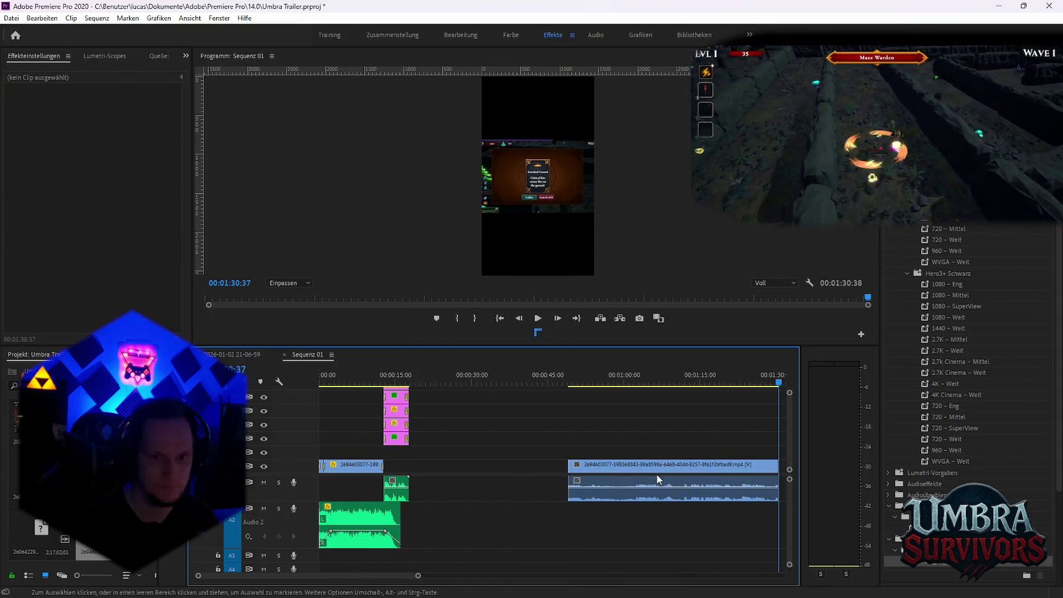
pyautogui.press('-')
pyautogui.click(503, 495)
pyautogui.press('Delete')
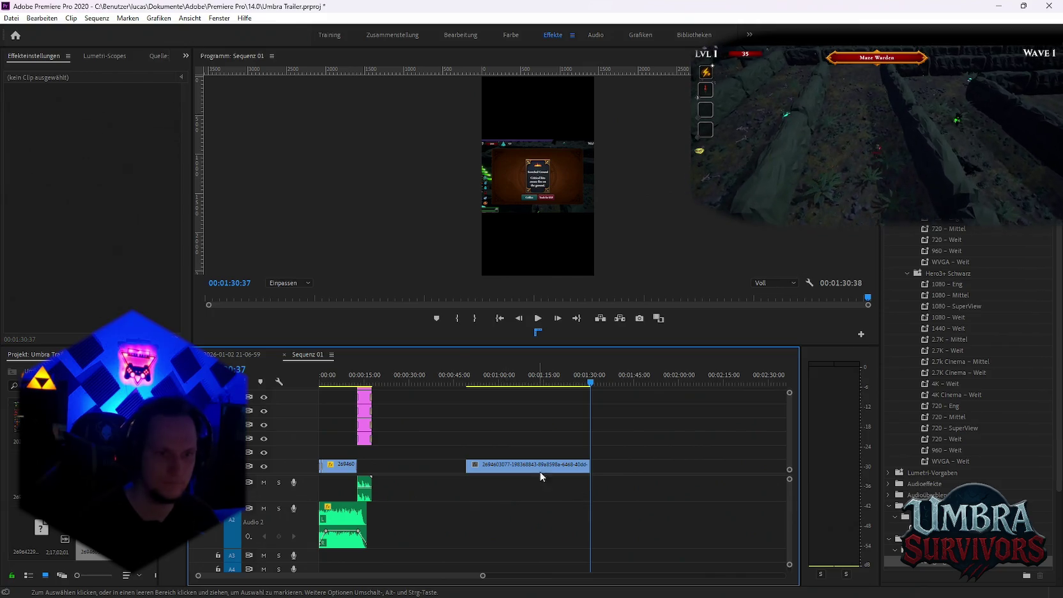
pyautogui.moveTo(540, 468); pyautogui.dragTo(519, 468)
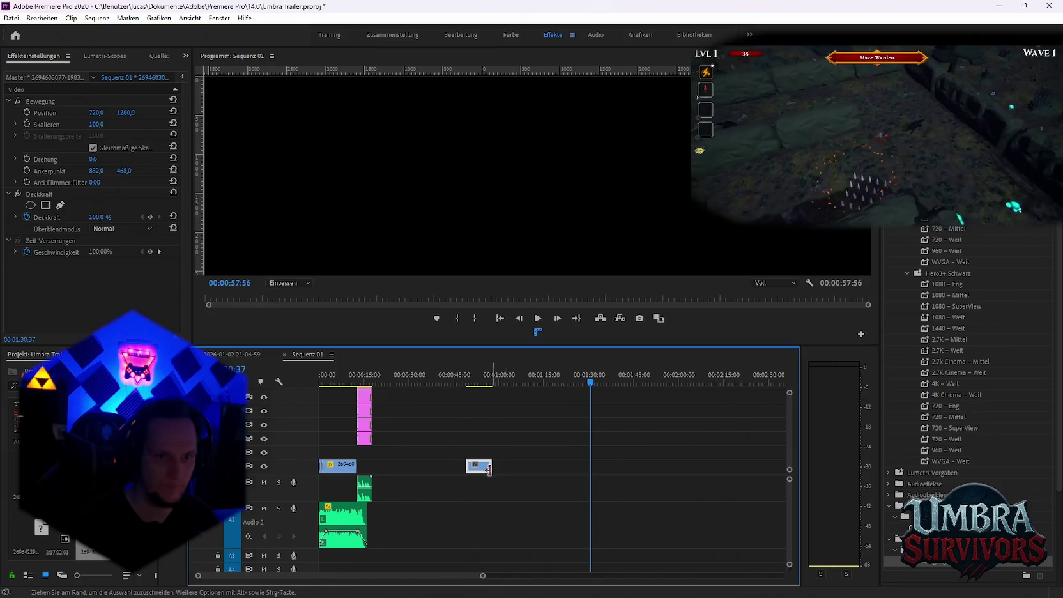
# Replace the first gameplay clip with the bin footage and preview it to about 10 seconds.
pyautogui.rightClick(342, 471)
pyautogui.moveTo(389, 202)
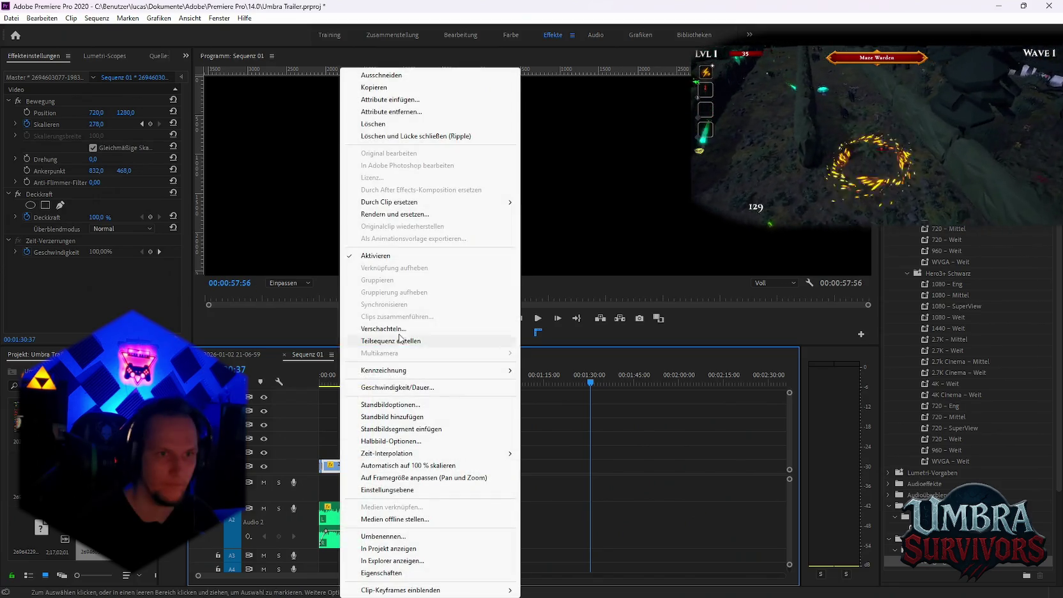
pyautogui.click(554, 226)
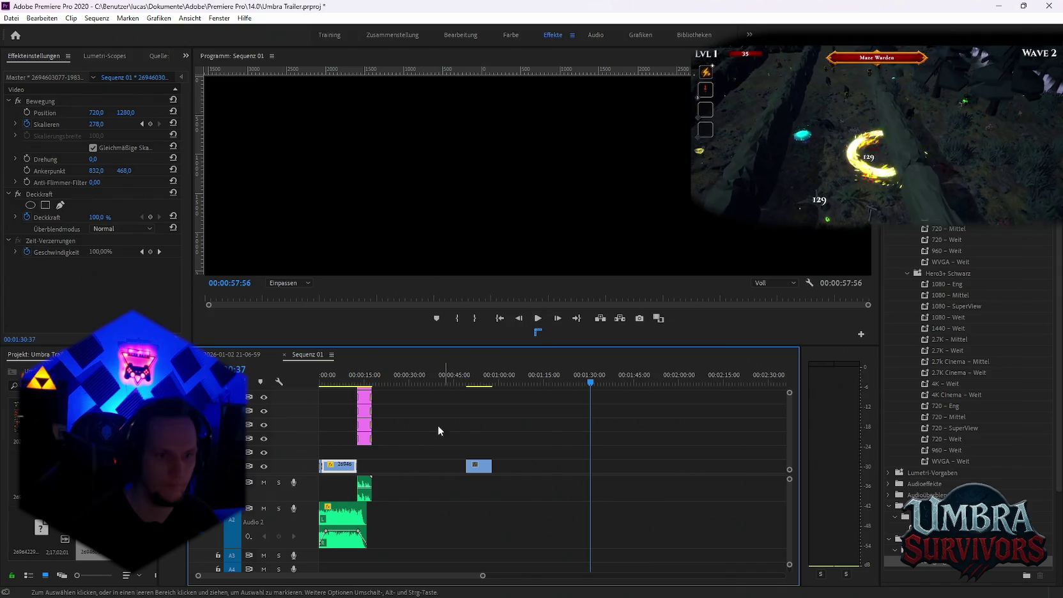
pyautogui.scroll(3, 438, 425)
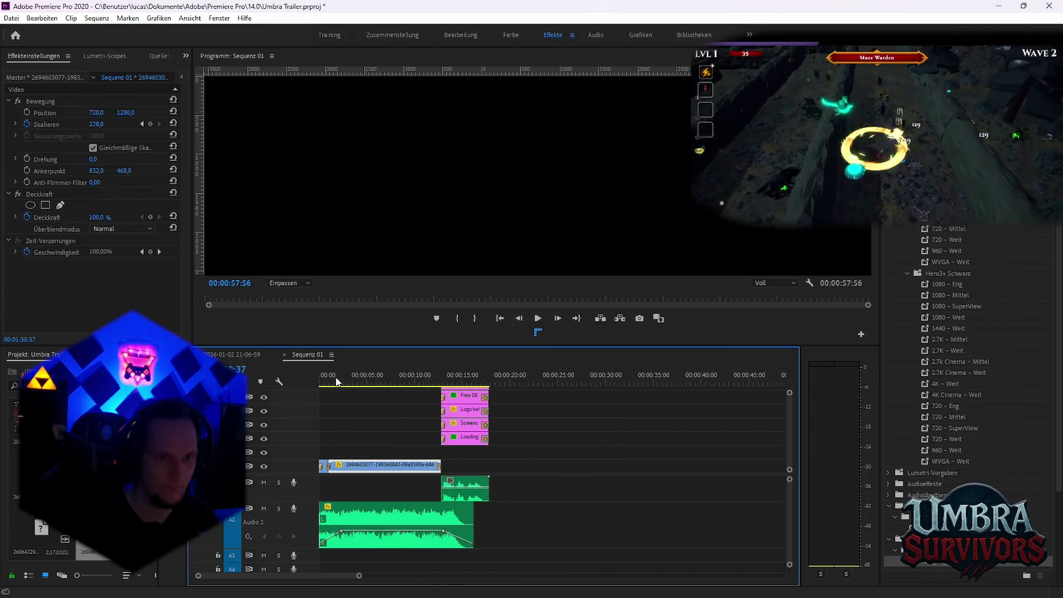
pyautogui.moveTo(336, 381); pyautogui.dragTo(405, 387)
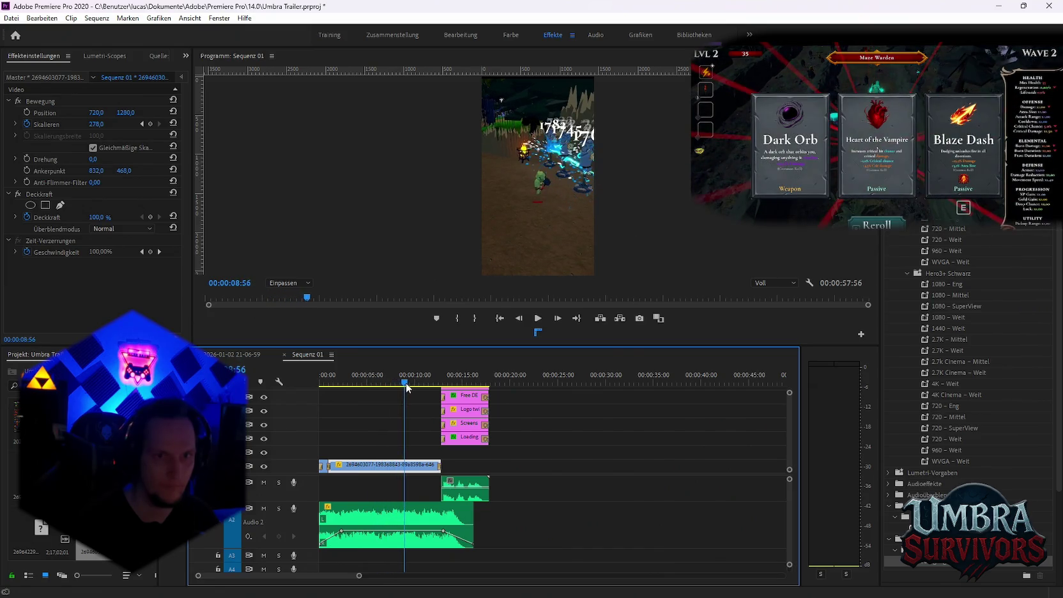
pyautogui.moveTo(405, 383); pyautogui.dragTo(422, 386)
# Replace the later gameplay clip with the bin footage and park the playhead at 00:00:52:08.
pyautogui.scroll(-3, 633, 461)
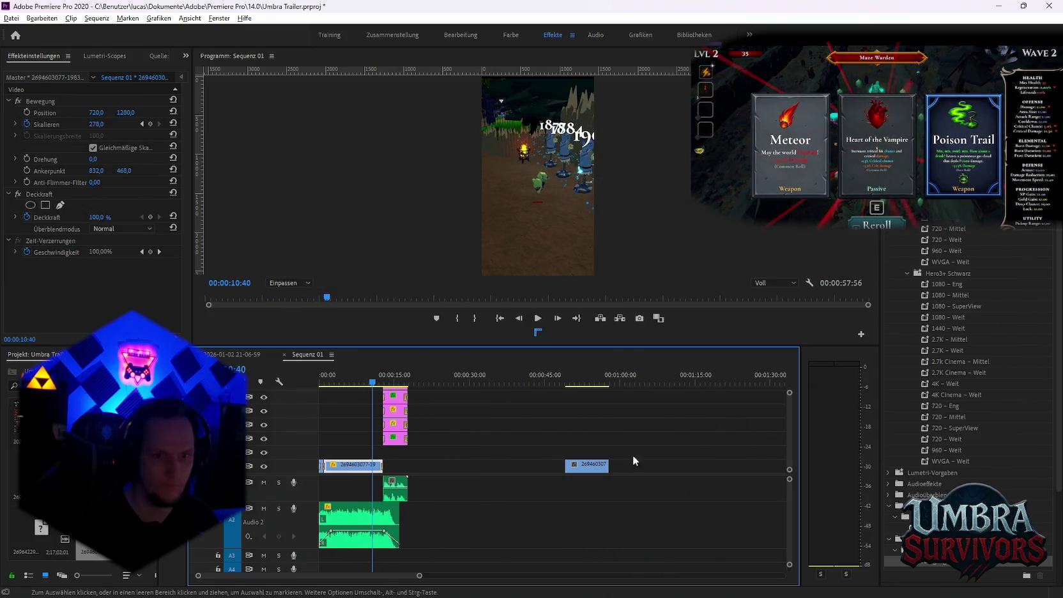
pyautogui.moveTo(569, 383); pyautogui.dragTo(593, 385)
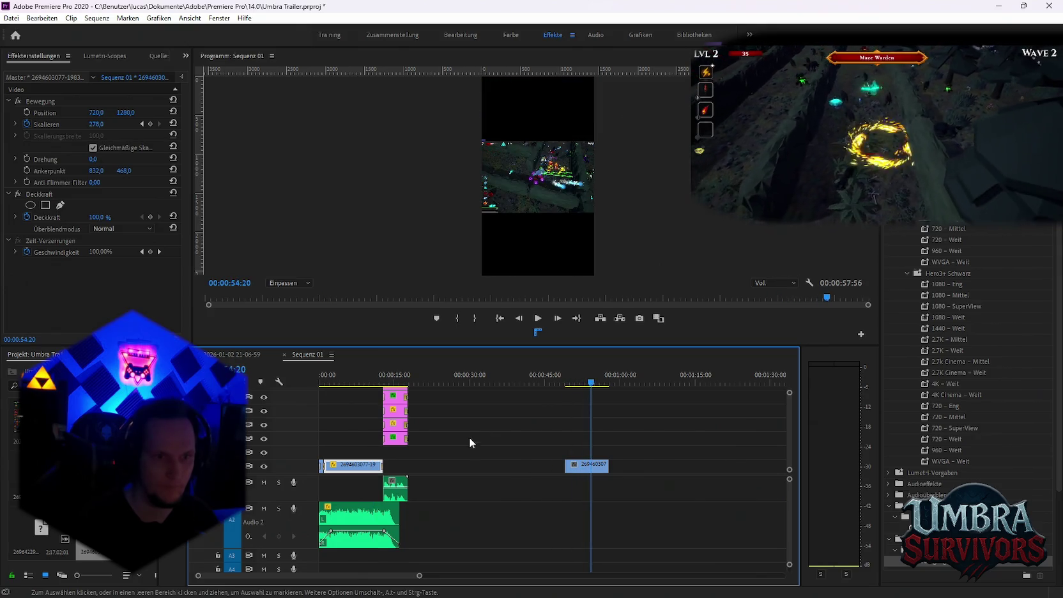
pyautogui.click(578, 465)
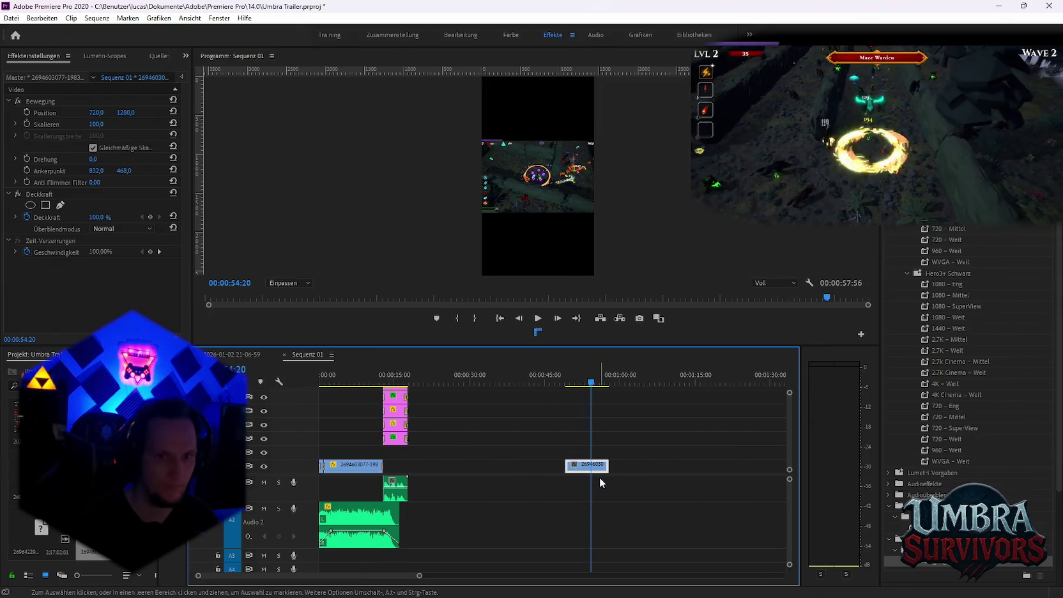
pyautogui.rightClick(585, 466)
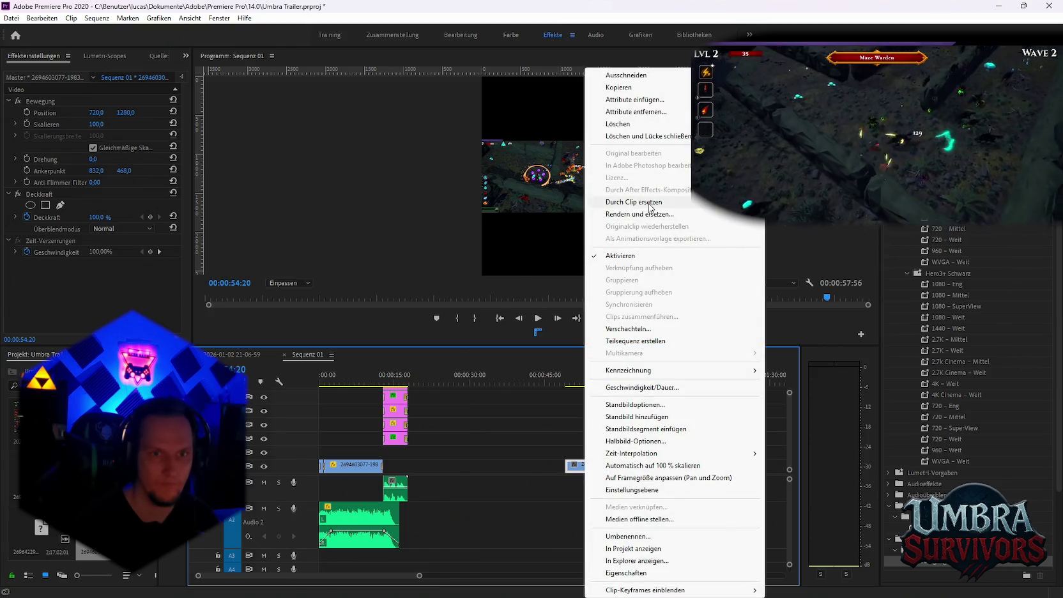
pyautogui.click(799, 226)
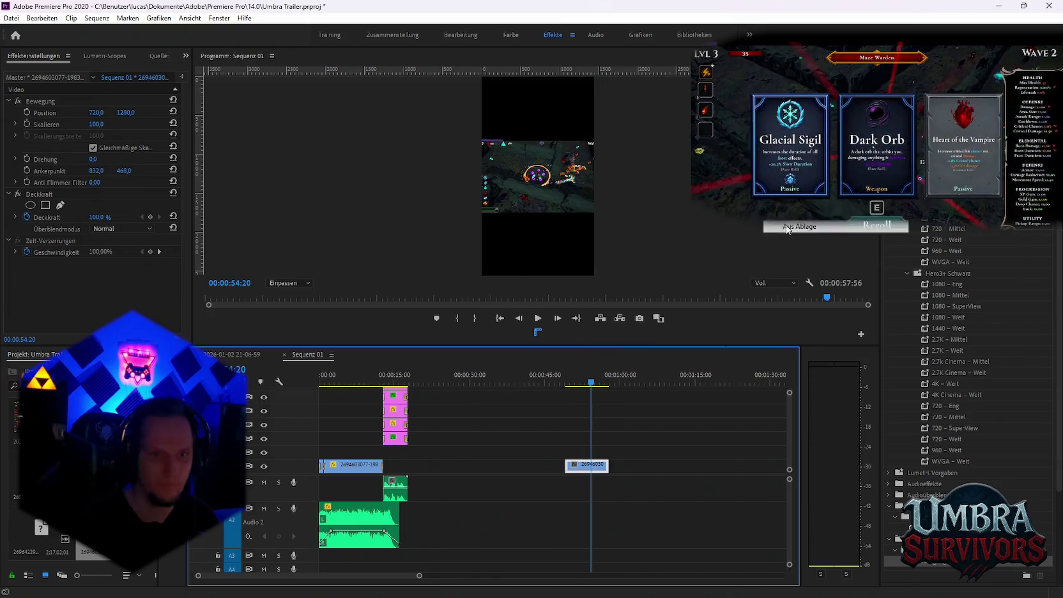
pyautogui.click(580, 384)
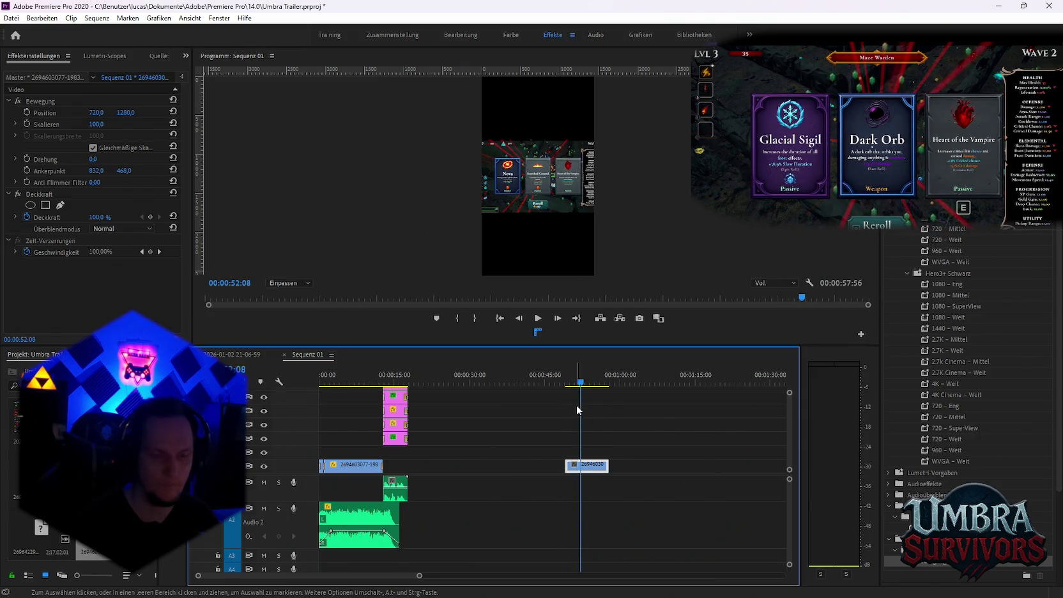
# Compare the two clips' scale settings and nudge the later clip slightly earlier.
pyautogui.click(348, 469)
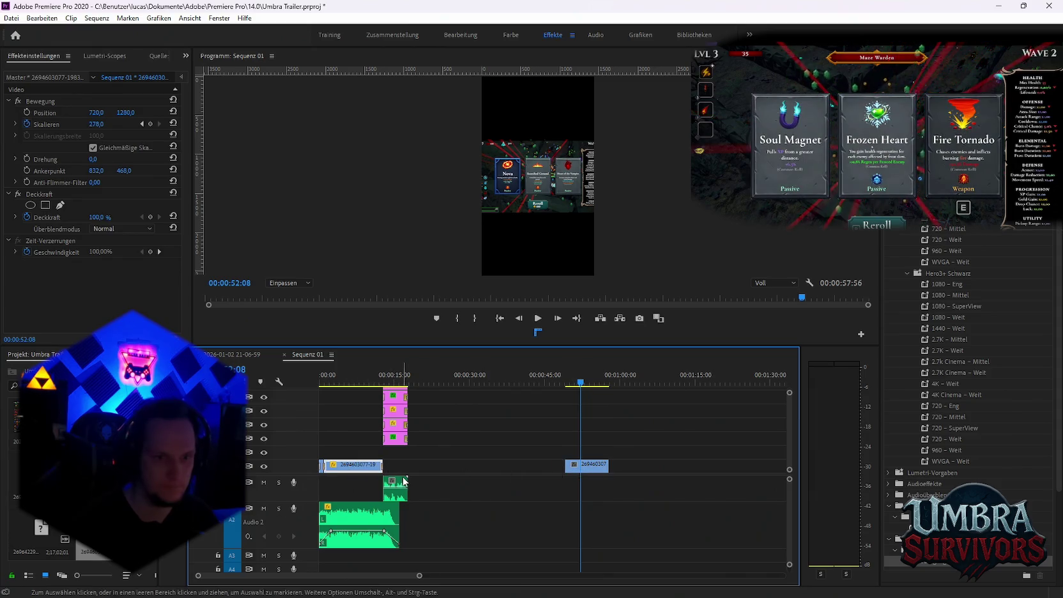
pyautogui.click(594, 466)
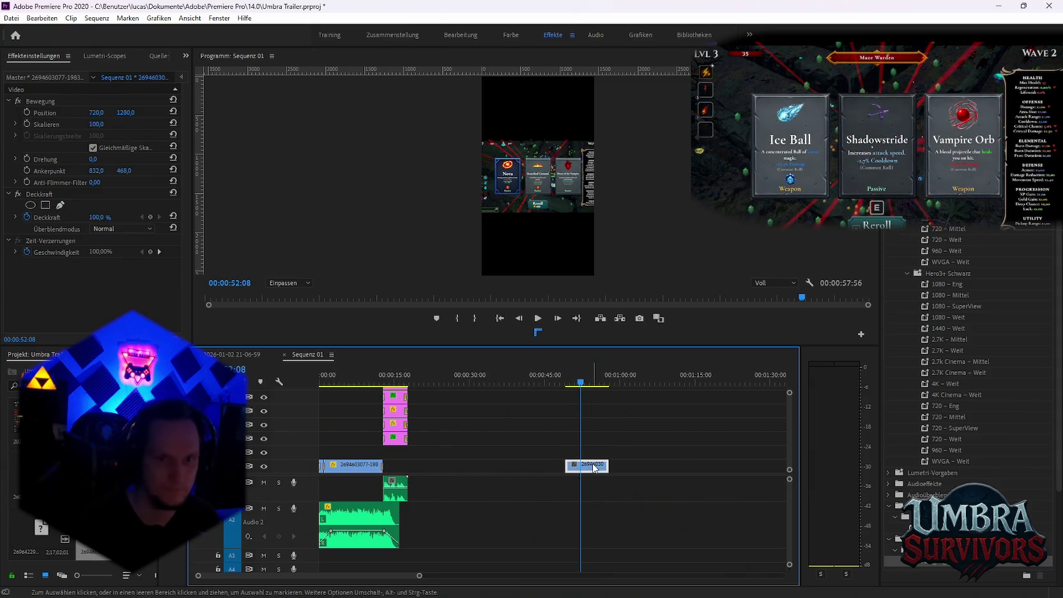
pyautogui.rightClick(594, 467)
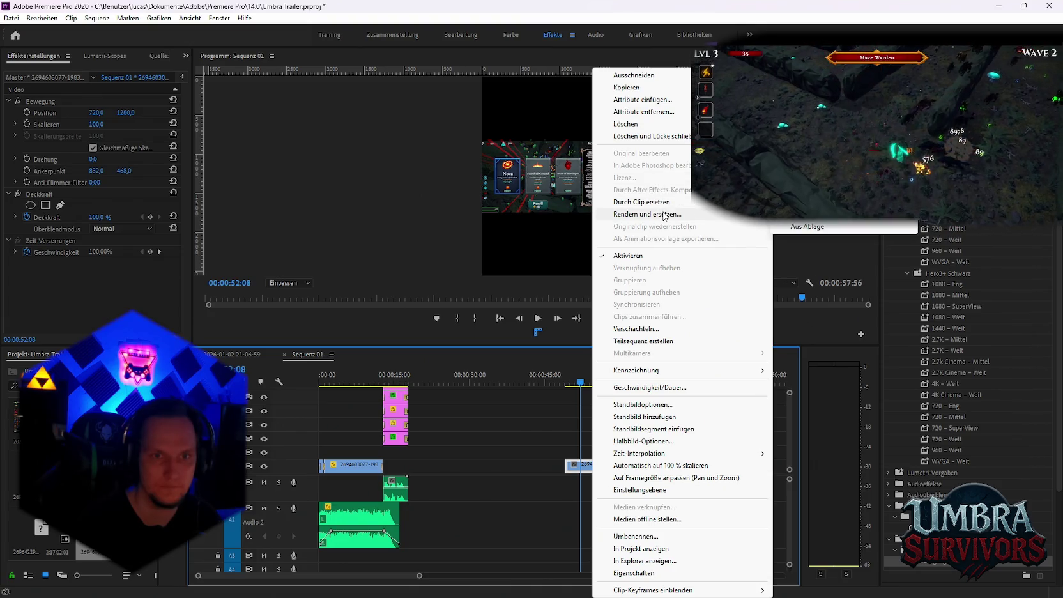
pyautogui.click(505, 449)
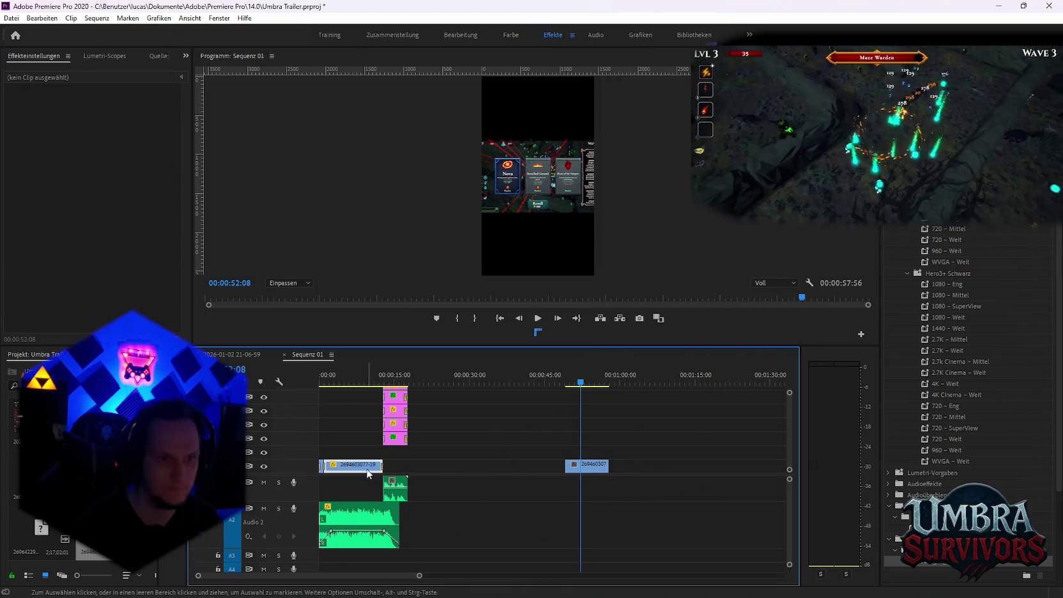
pyautogui.rightClick(368, 473)
pyautogui.click(651, 424)
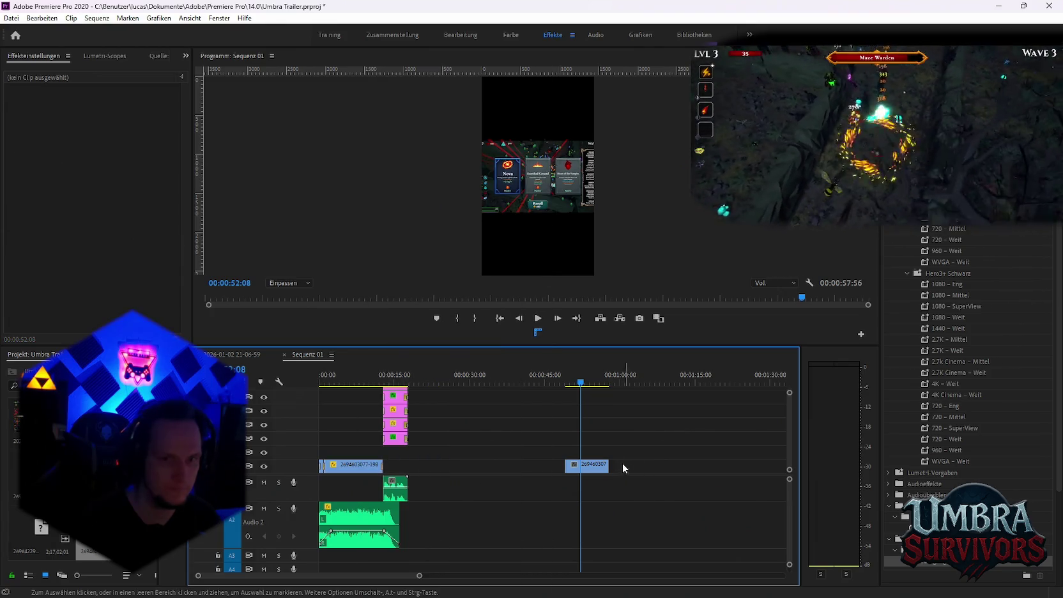
pyautogui.moveTo(603, 465); pyautogui.dragTo(593, 466)
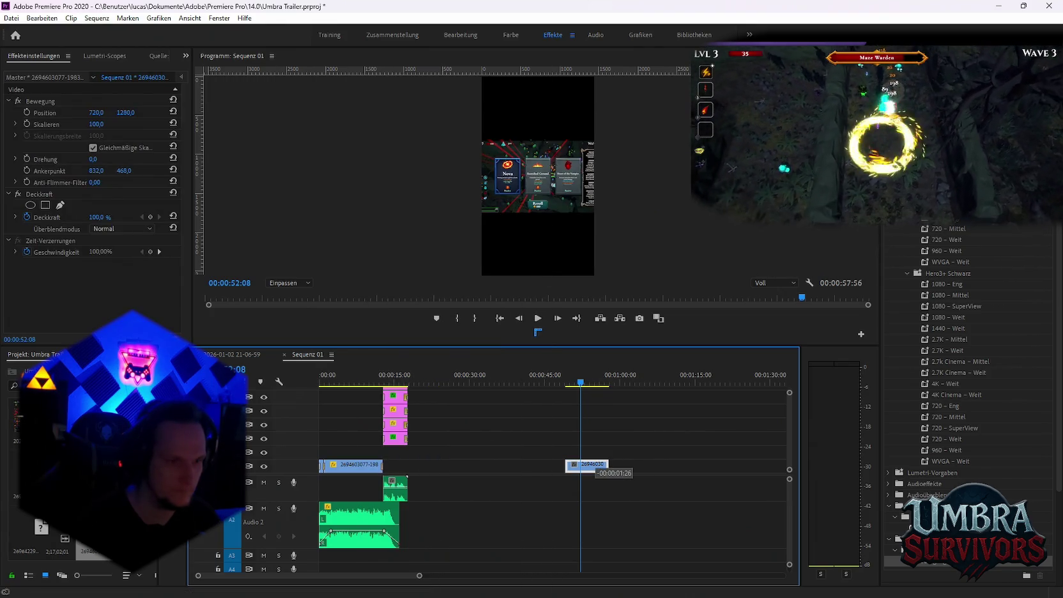
# Replace the first clip with the bin footage again and check its zoom around 5 seconds.
pyautogui.click(345, 466)
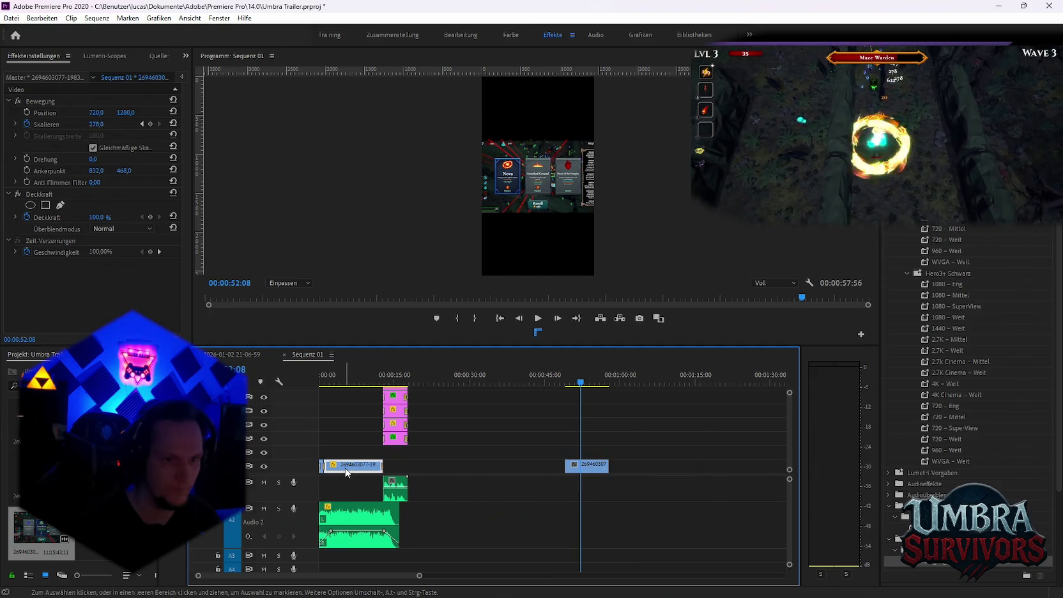
pyautogui.rightClick(345, 472)
pyautogui.click(594, 226)
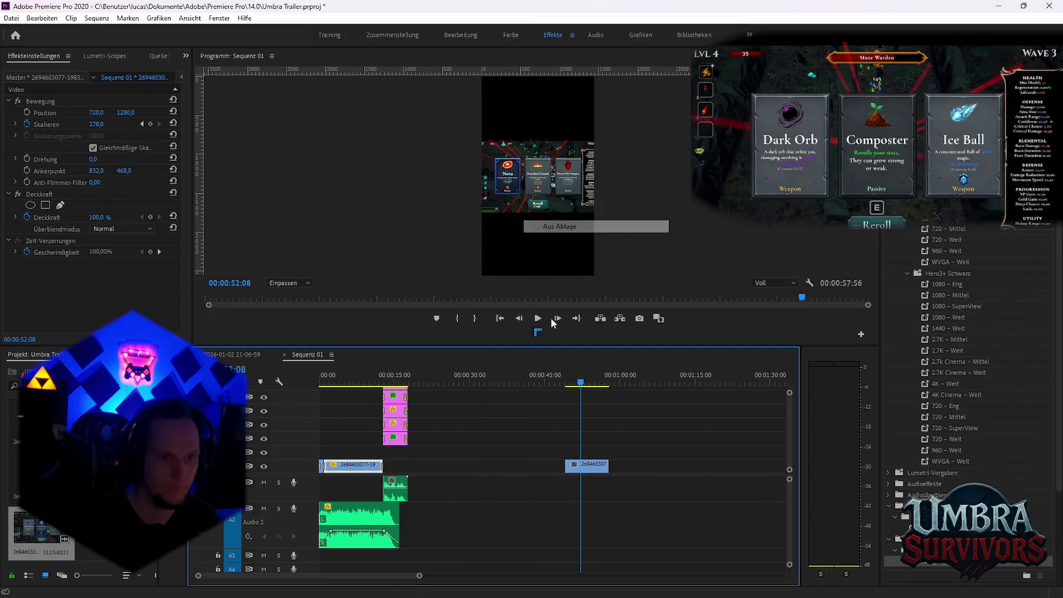
pyautogui.scroll(5, 333, 382)
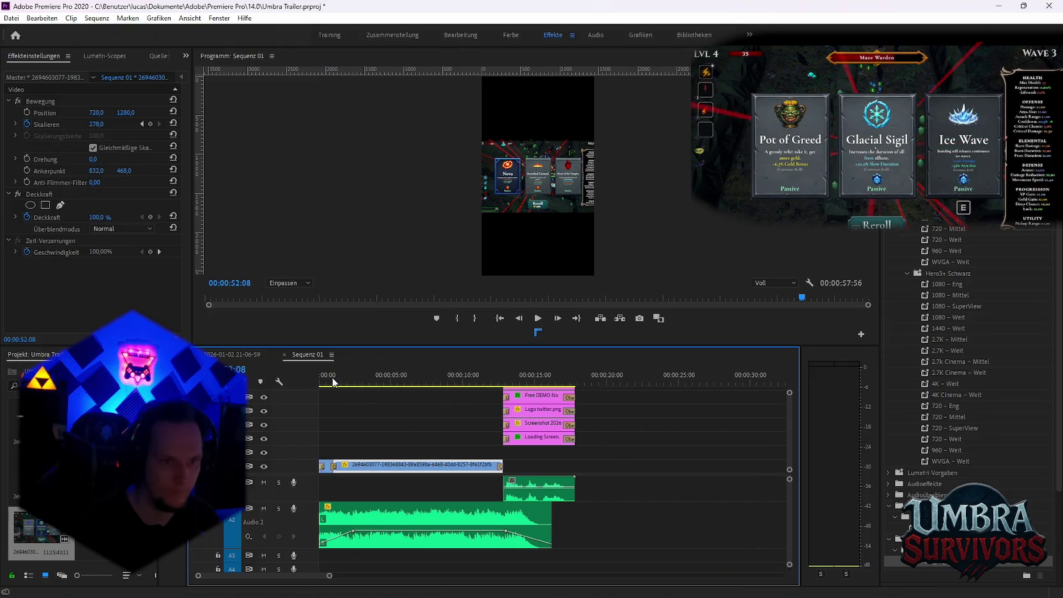
pyautogui.moveTo(333, 382)
pyautogui.mouseDown()
pyautogui.moveTo(462, 385)
pyautogui.moveTo(352, 394)
pyautogui.moveTo(344, 385)
pyautogui.mouseUp()
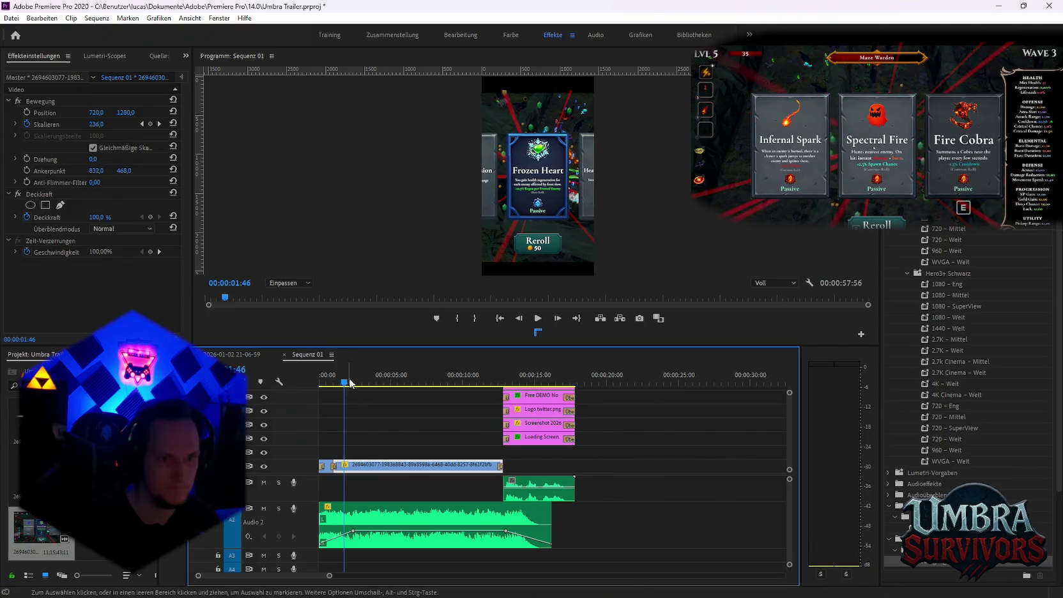
pyautogui.moveTo(349, 383); pyautogui.dragTo(358, 386)
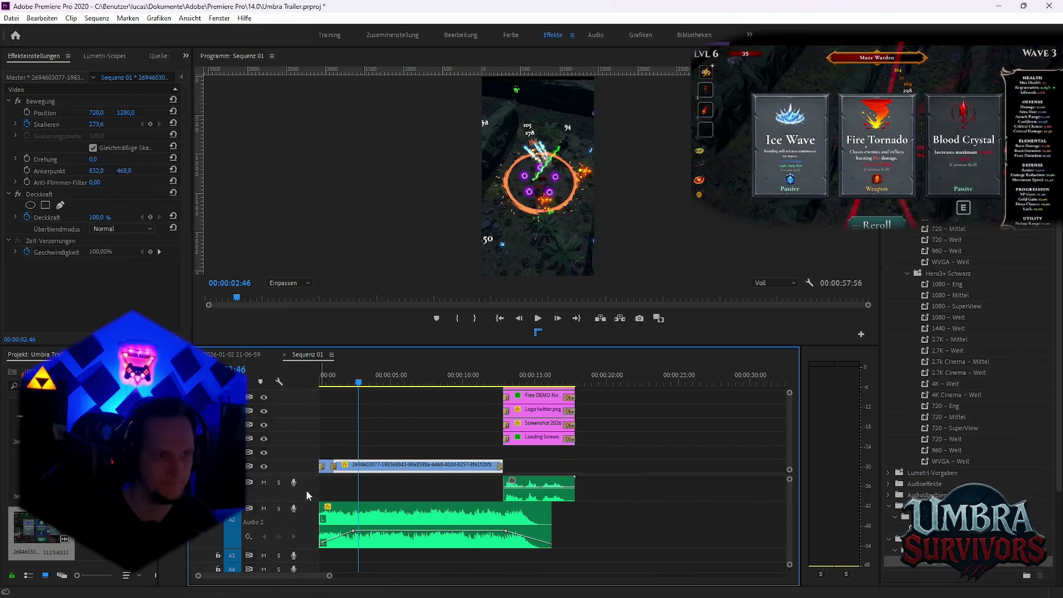
# Drag another long gameplay clip from the bin into the sequence.
pyautogui.scroll(-5, 486, 473)
pyautogui.scroll(-2, 449, 484)
pyautogui.moveTo(38, 530)
pyautogui.mouseDown()
pyautogui.moveTo(438, 475)
pyautogui.moveTo(432, 484)
pyautogui.mouseUp()
pyautogui.press('-')
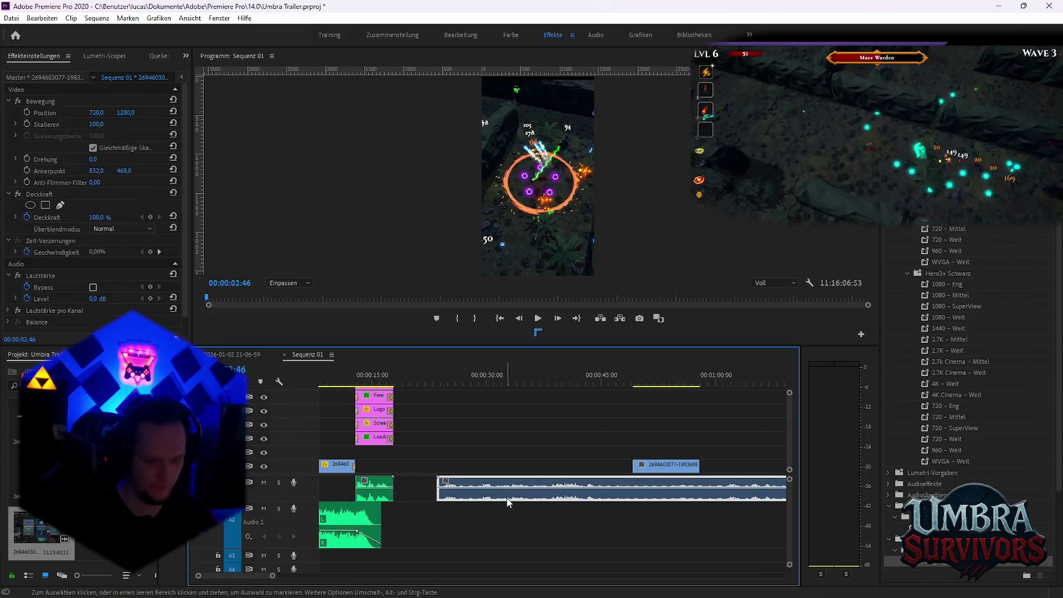
pyautogui.moveTo(638, 464); pyautogui.dragTo(449, 464)
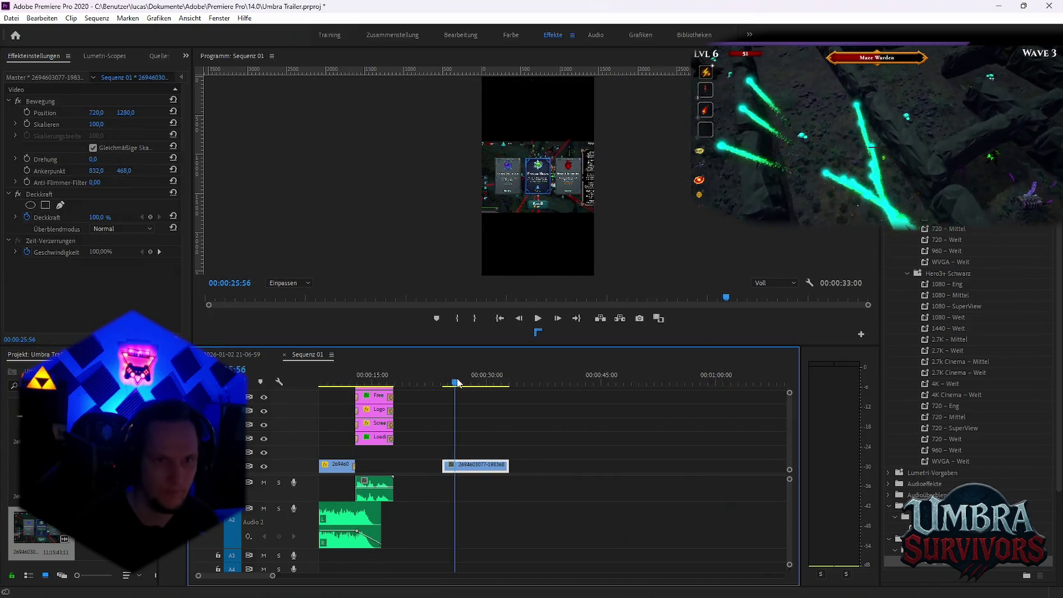
pyautogui.moveTo(451, 382); pyautogui.dragTo(472, 381)
pyautogui.click(474, 465)
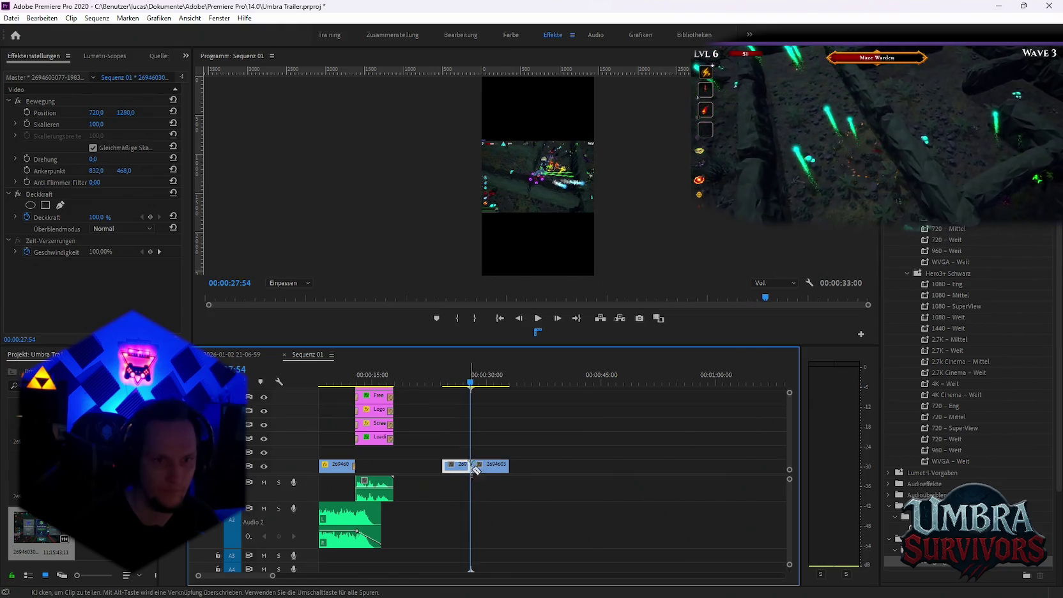
pyautogui.moveTo(503, 465); pyautogui.dragTo(545, 464)
pyautogui.moveTo(470, 382); pyautogui.dragTo(511, 384)
pyautogui.hotkey('ctrl', 'k')
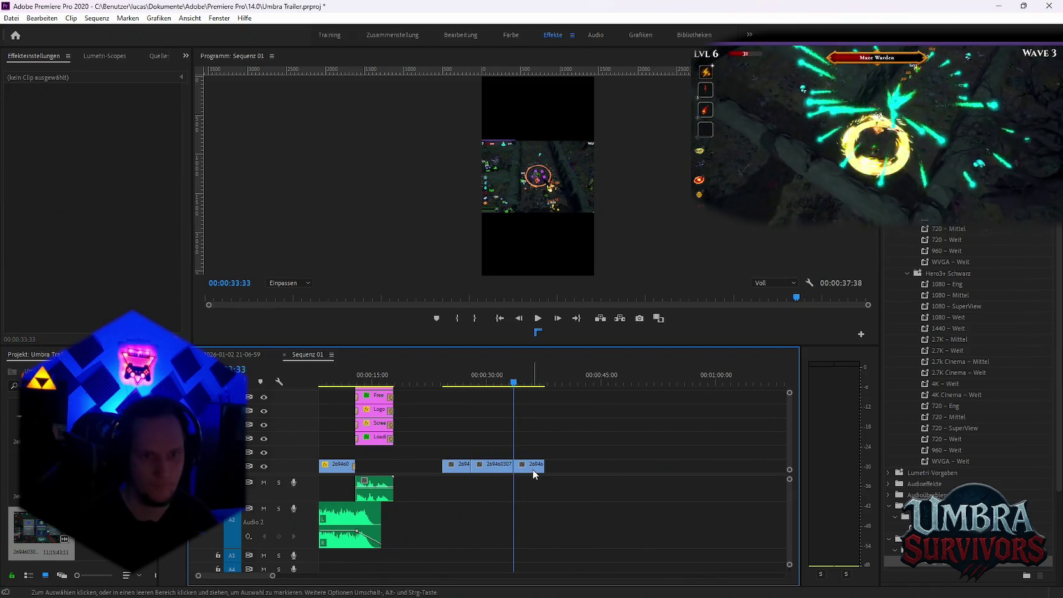
pyautogui.click(532, 469)
pyautogui.keyDown('shift'); pyautogui.click(463, 467); pyautogui.keyUp('shift')
pyautogui.press('Delete')
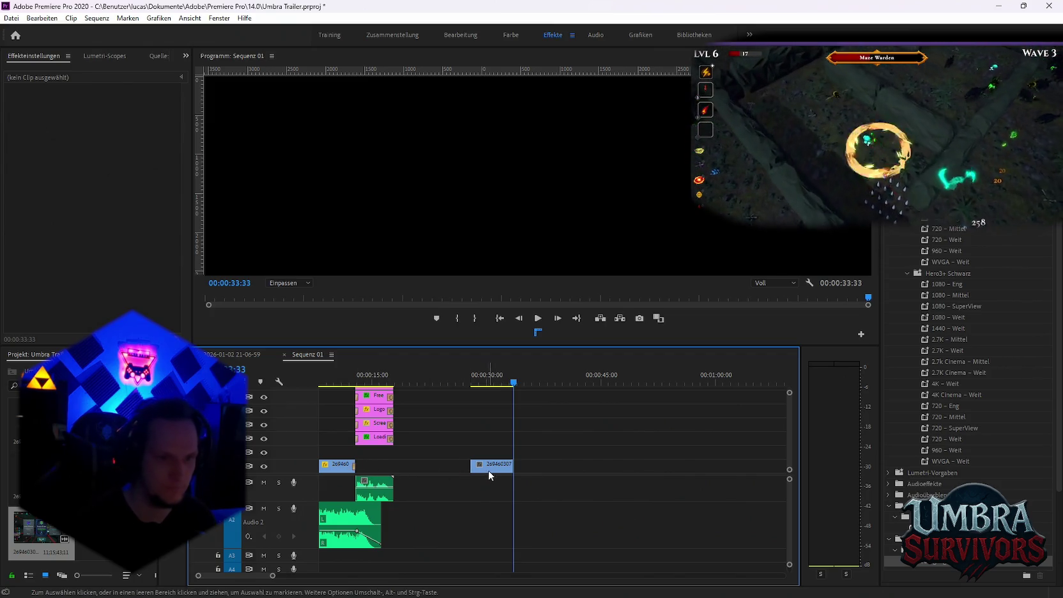
pyautogui.click(489, 469)
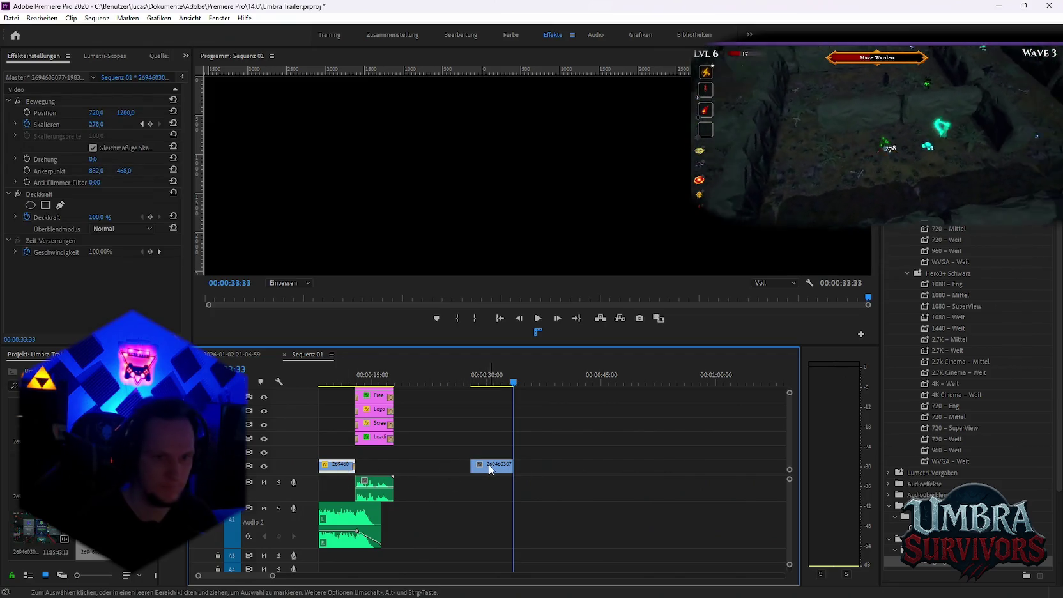
pyautogui.press('Delete')
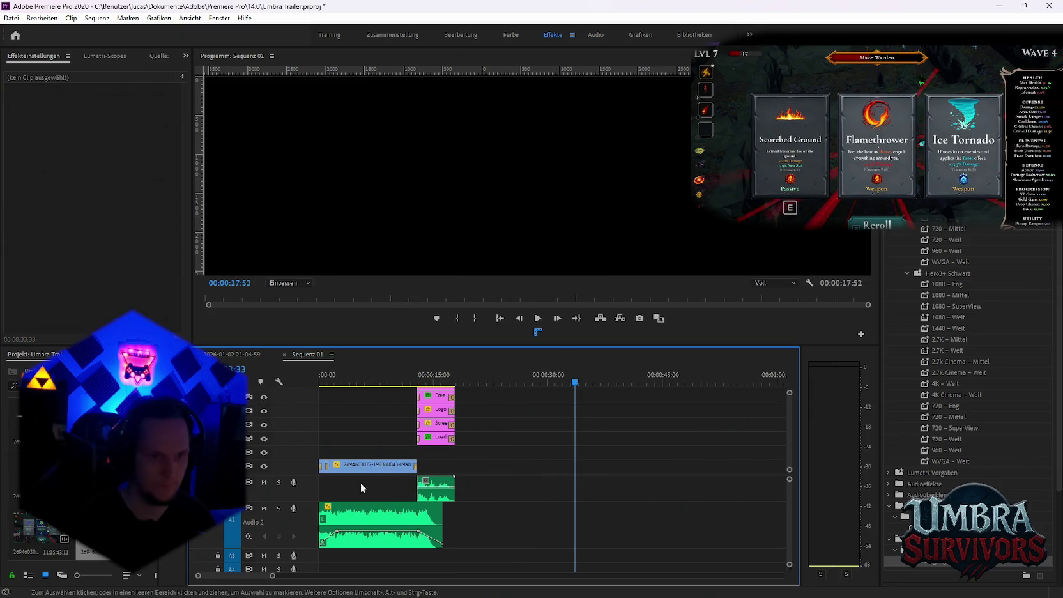
# Open the V1 gameplay clip's right-click menu and dismiss it.
pyautogui.scroll(2, 362, 487)
pyautogui.rightClick(378, 468)
pyautogui.moveTo(430, 202)
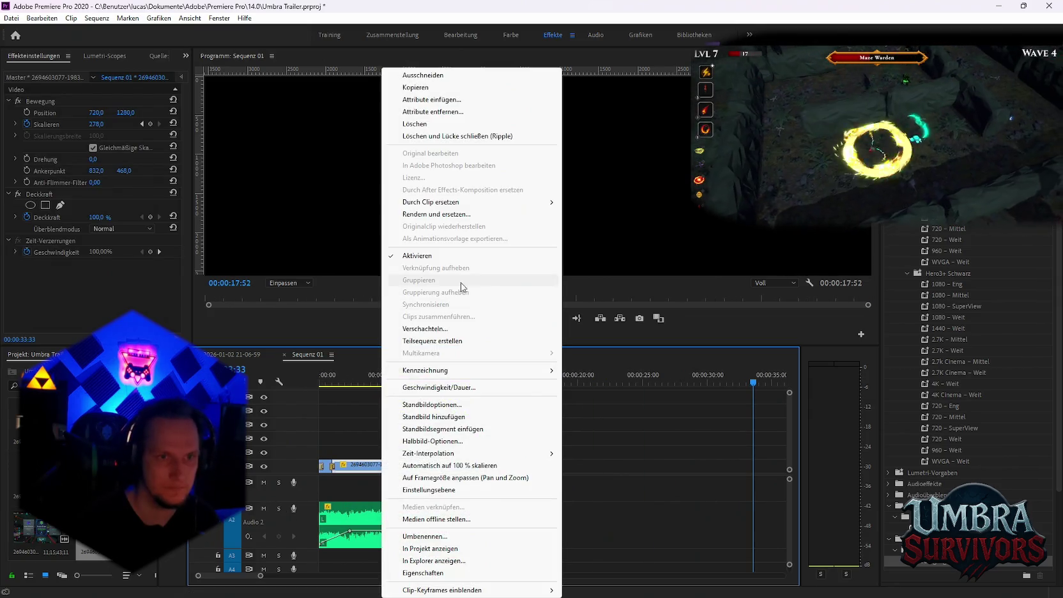
pyautogui.click(596, 226)
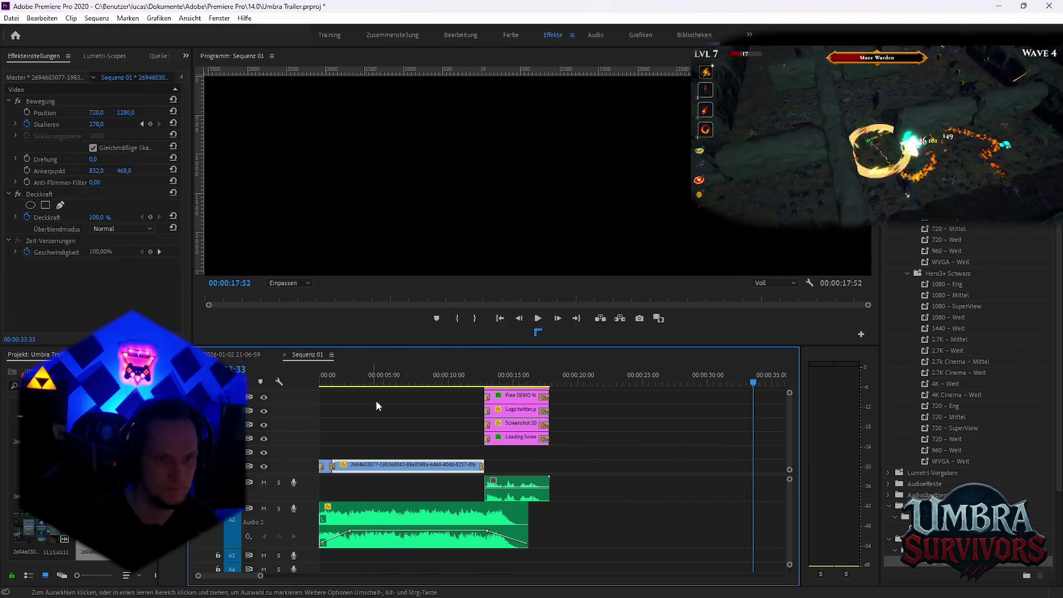
# Play Sequenz 01 from the start, stop it, and open the Datei menu for export.
pyautogui.click(329, 382)
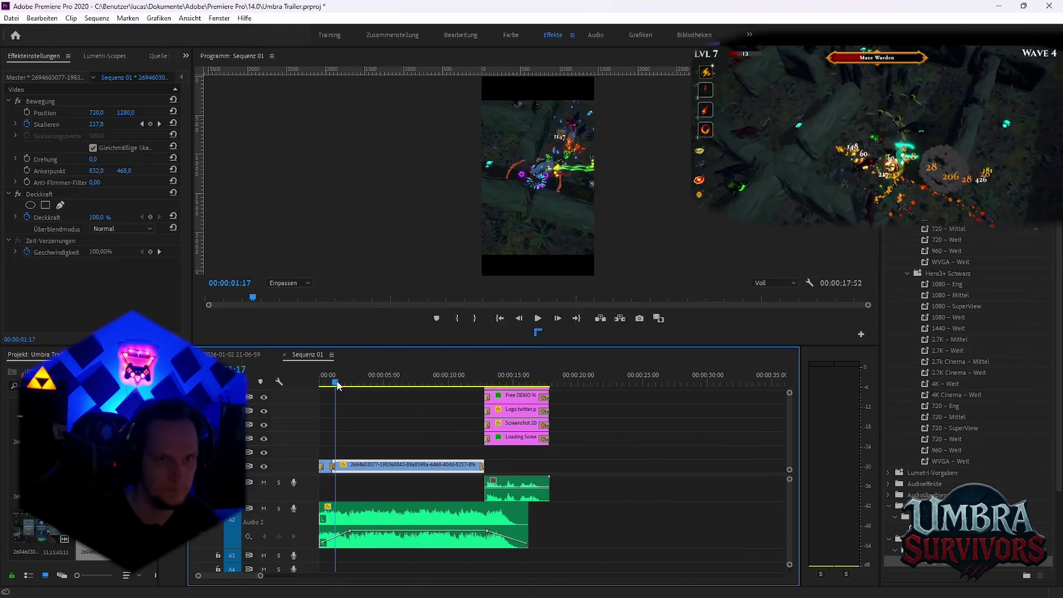
pyautogui.moveTo(331, 385)
pyautogui.mouseDown()
pyautogui.moveTo(485, 382)
pyautogui.moveTo(302, 391)
pyautogui.mouseUp()
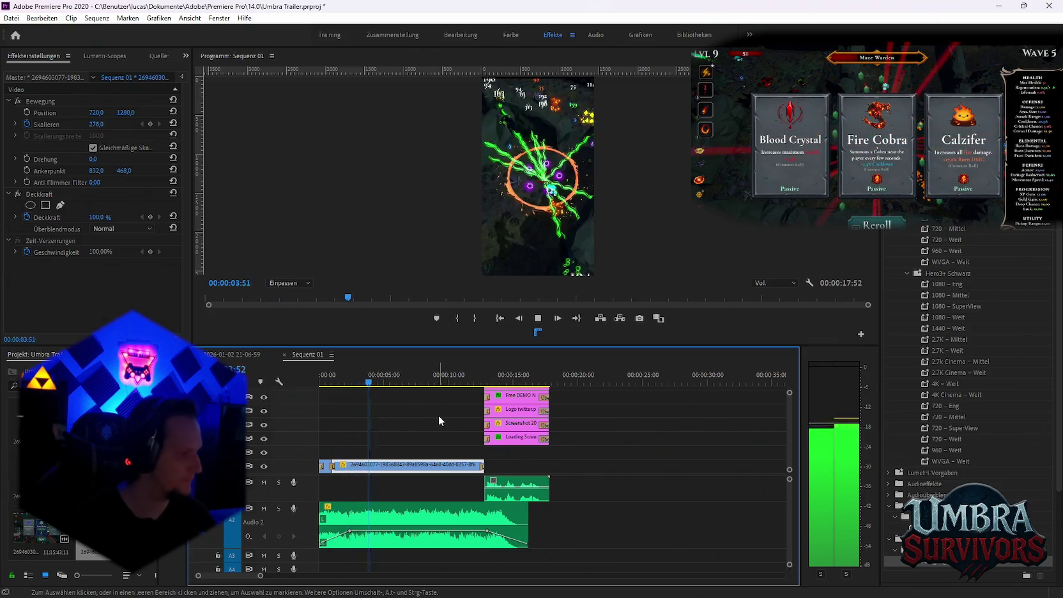
pyautogui.press('space')
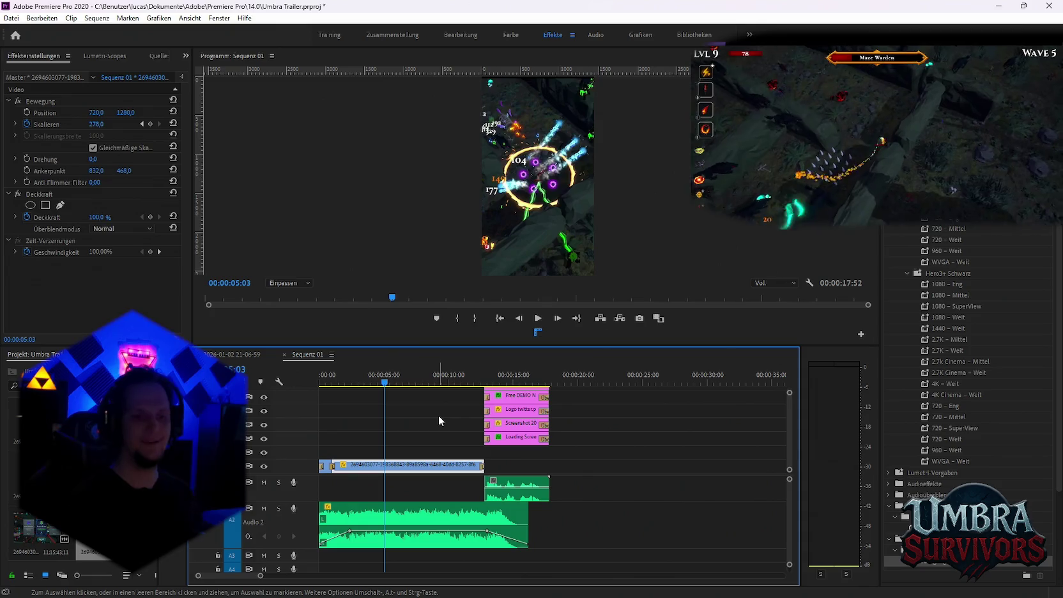
pyautogui.click(11, 18)
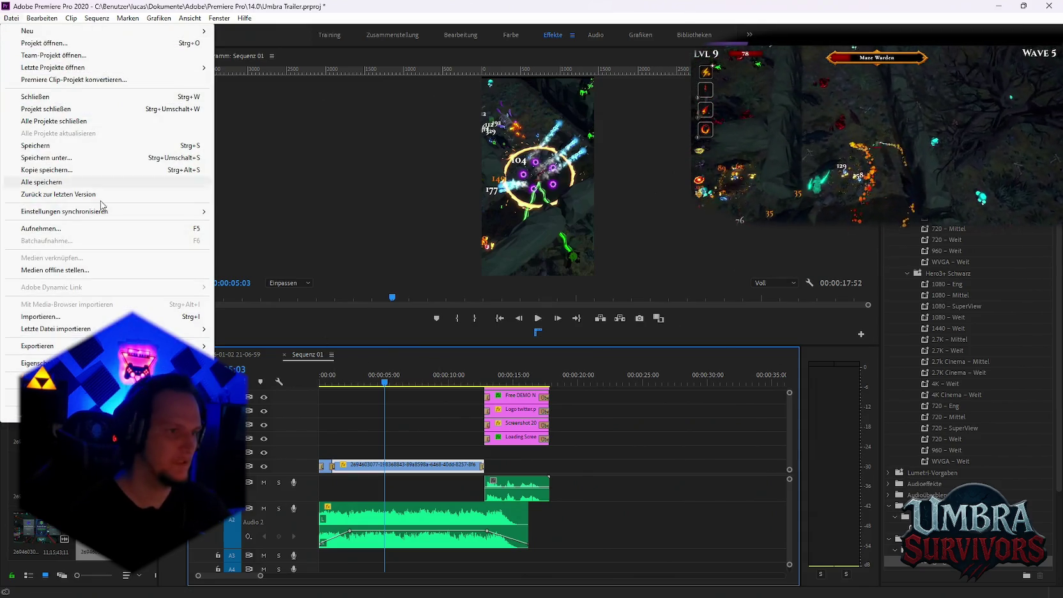
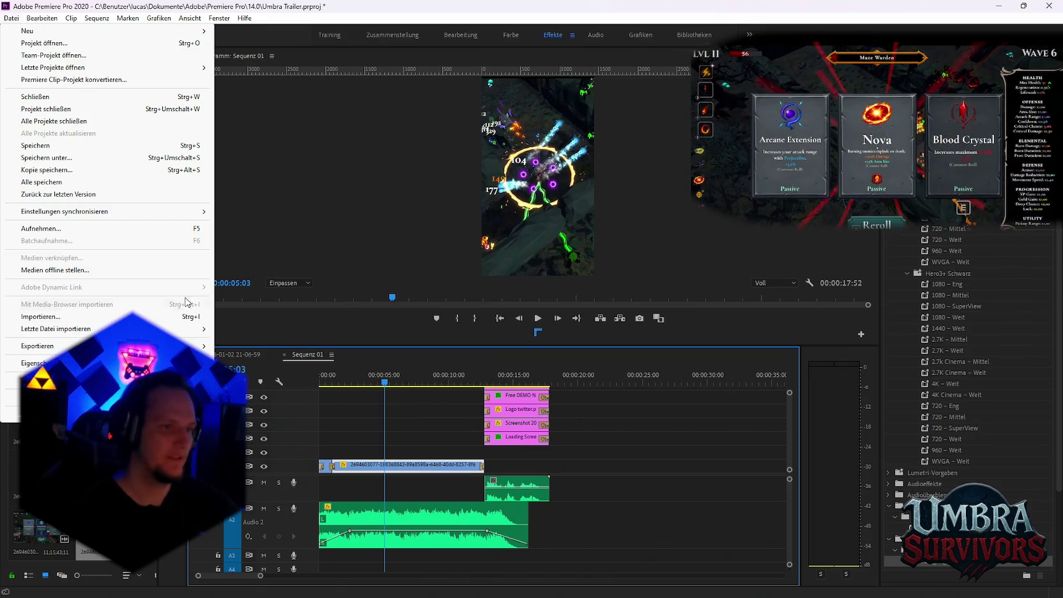
# Export Sequenz 01 as 'Fire mage showcase.mp4' and send it to the Media Encoder queue.
pyautogui.click(433, 467)
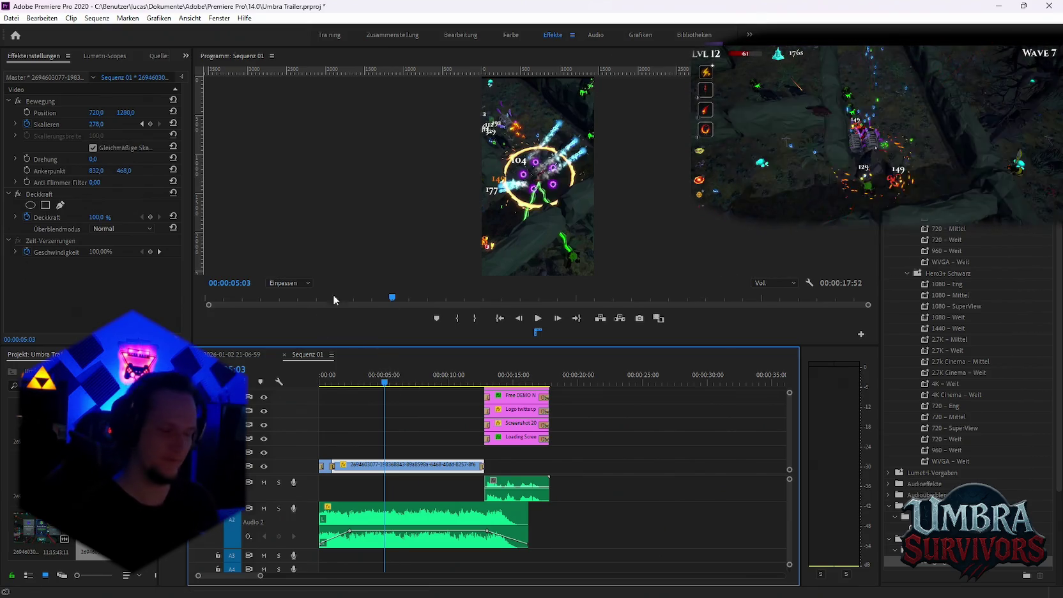
pyautogui.click(12, 18)
pyautogui.moveTo(37, 345)
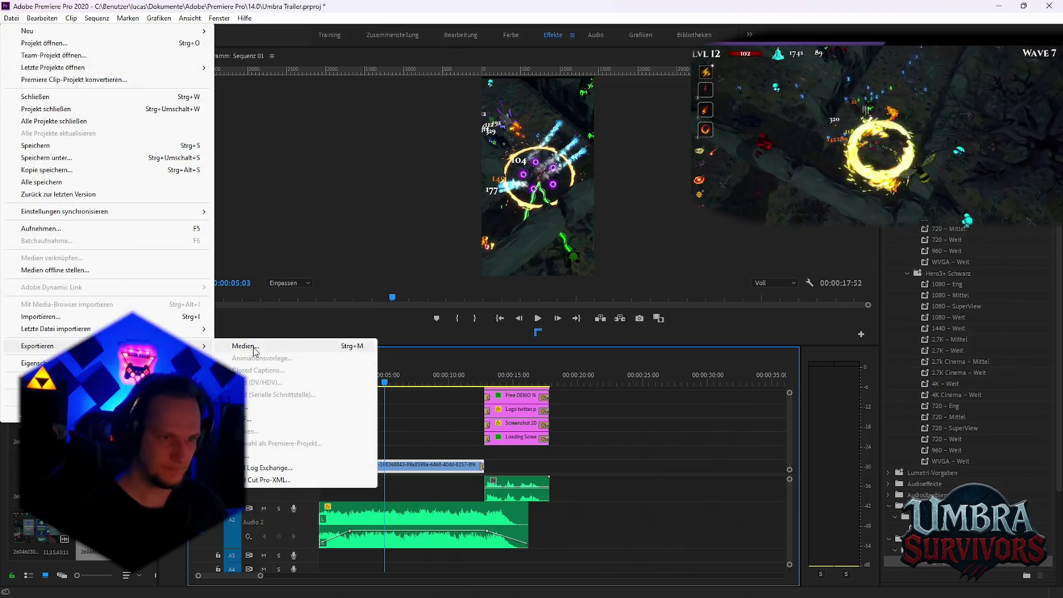
pyautogui.click(245, 346)
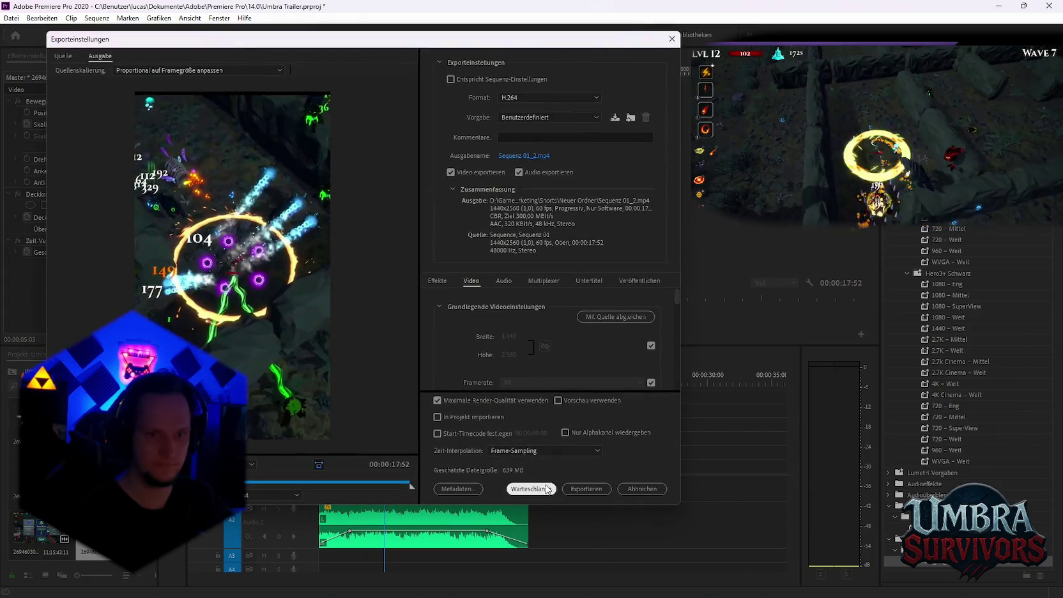
pyautogui.click(518, 160)
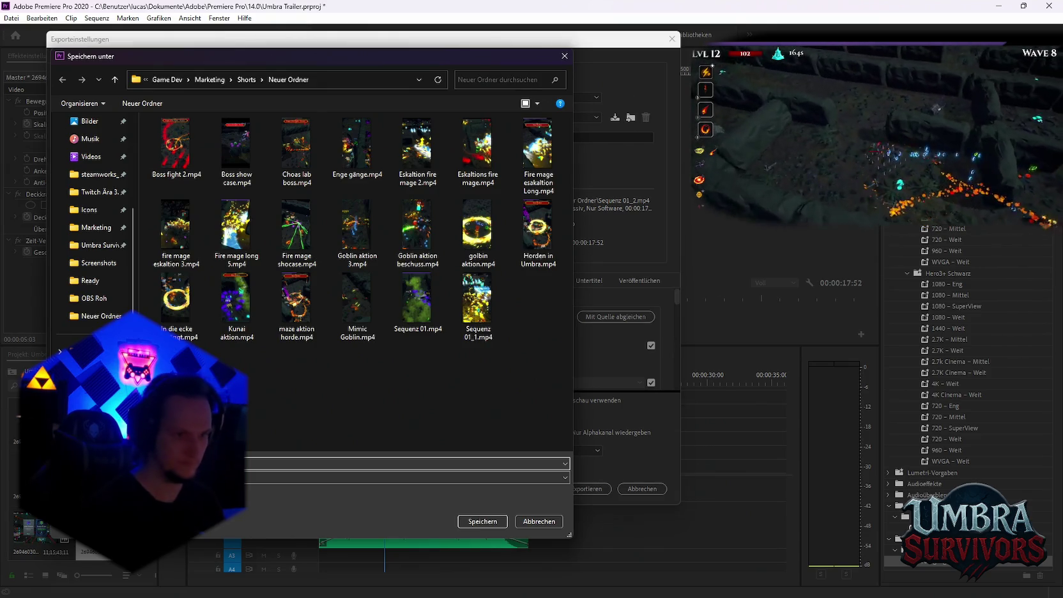
pyautogui.click(482, 521)
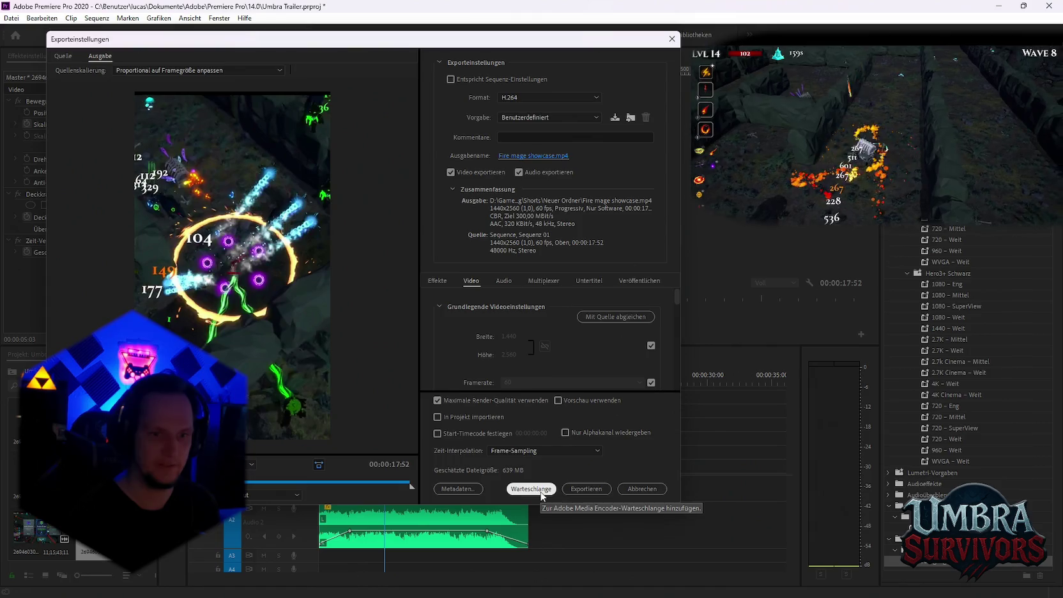
pyautogui.click(542, 495)
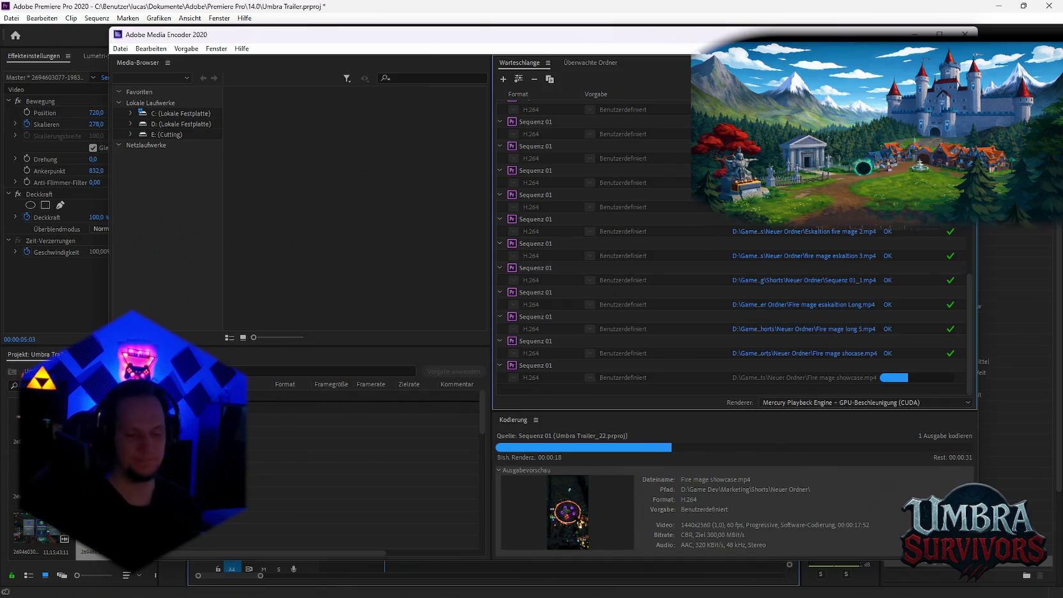
# Return to Premiere Pro while Media Encoder renders Fire mage showcase.mp4.
pyautogui.hotkey('alt', 'Tab')
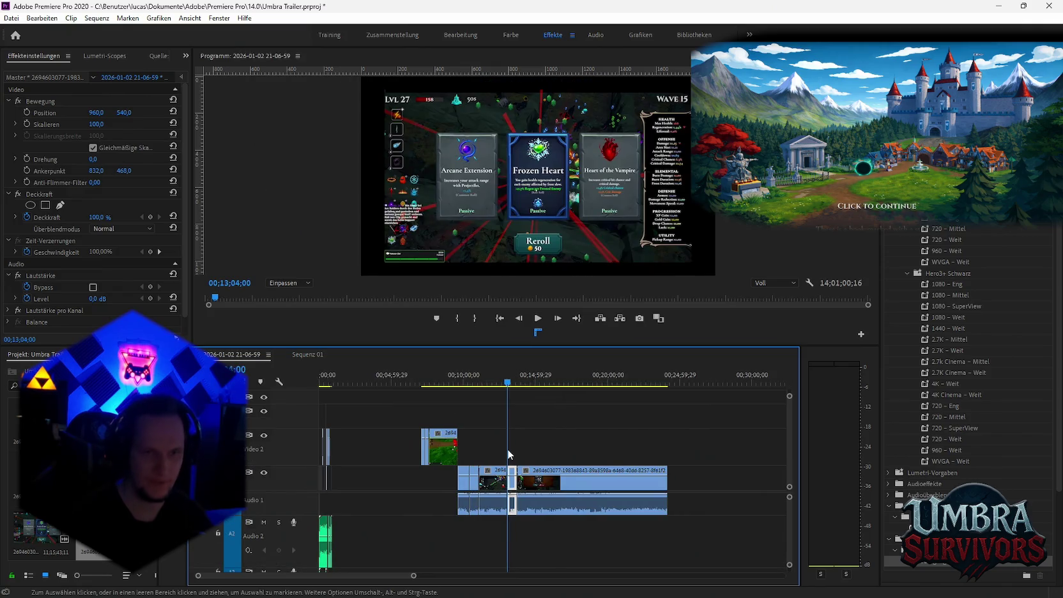
# Razor out a short section of the raw recording near 12:58 and select it.
pyautogui.press('=')
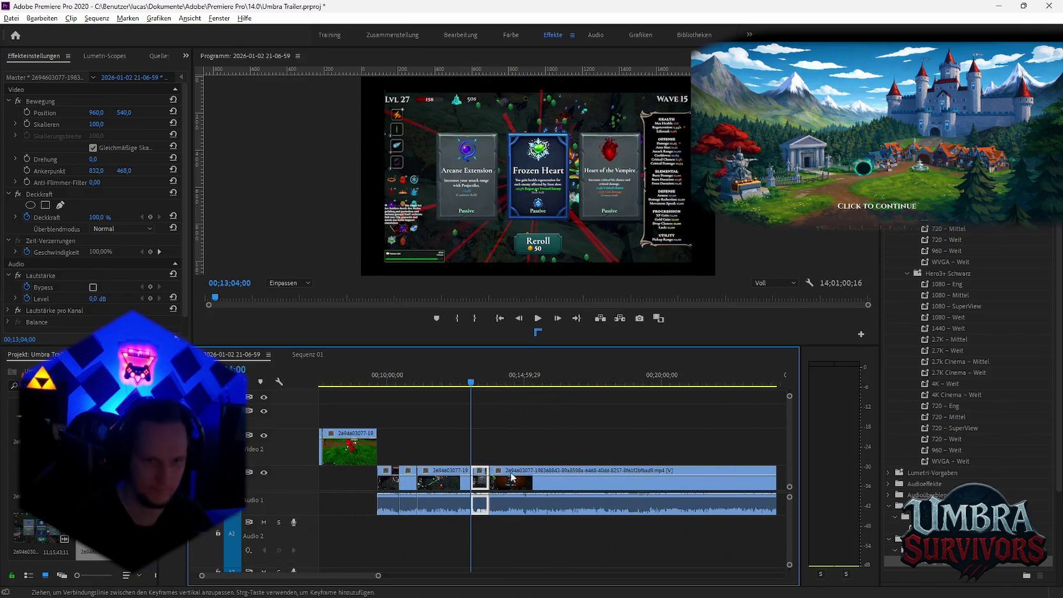
pyautogui.moveTo(411, 381); pyautogui.dragTo(468, 382)
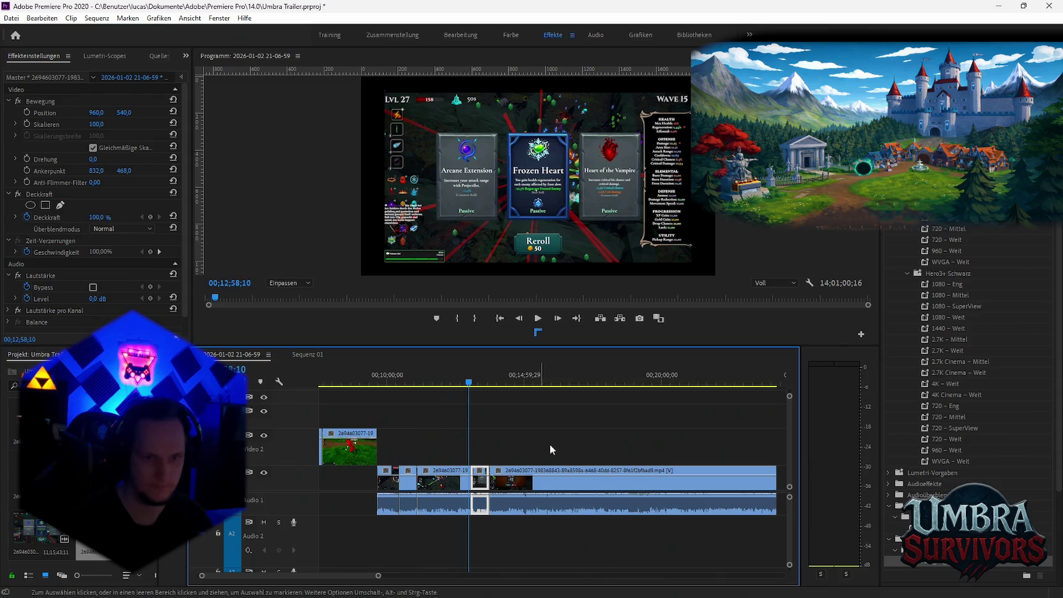
pyautogui.press('c')
pyautogui.click(525, 479)
pyautogui.click(553, 495)
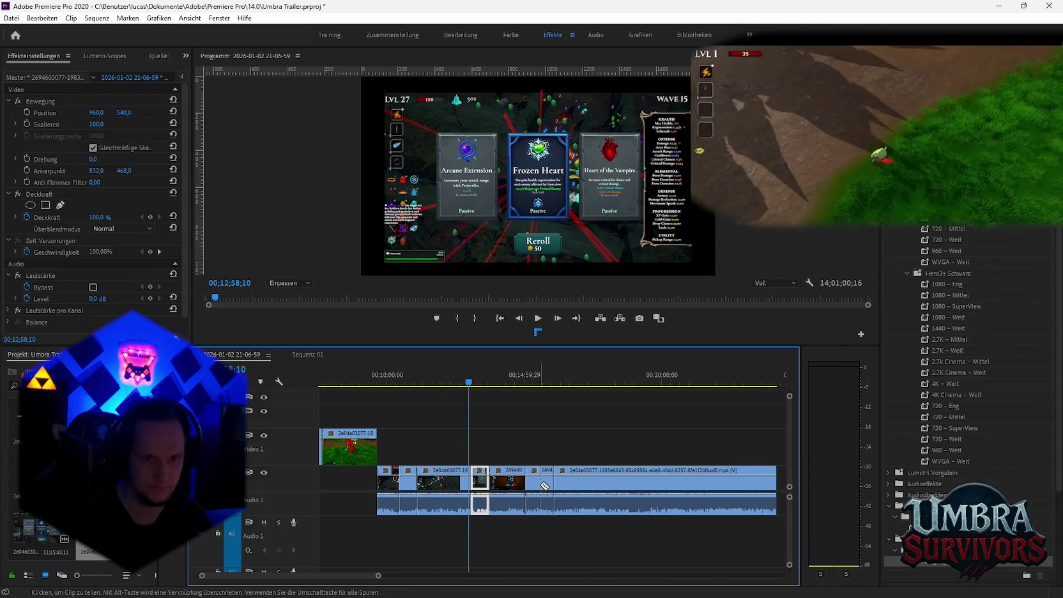
pyautogui.press('v')
pyautogui.click(531, 382)
pyautogui.click(542, 478)
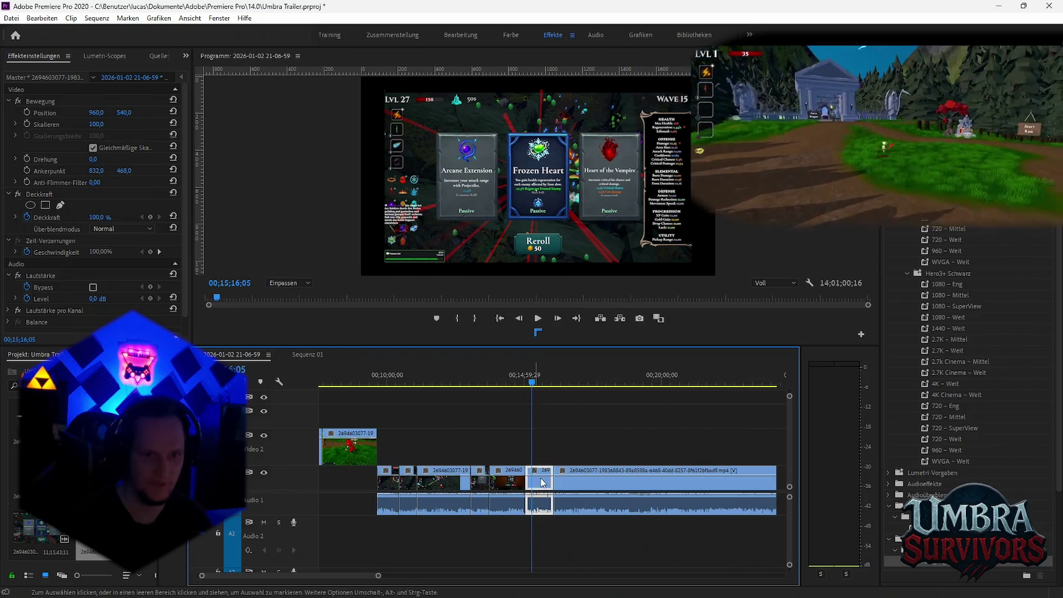
pyautogui.click(535, 382)
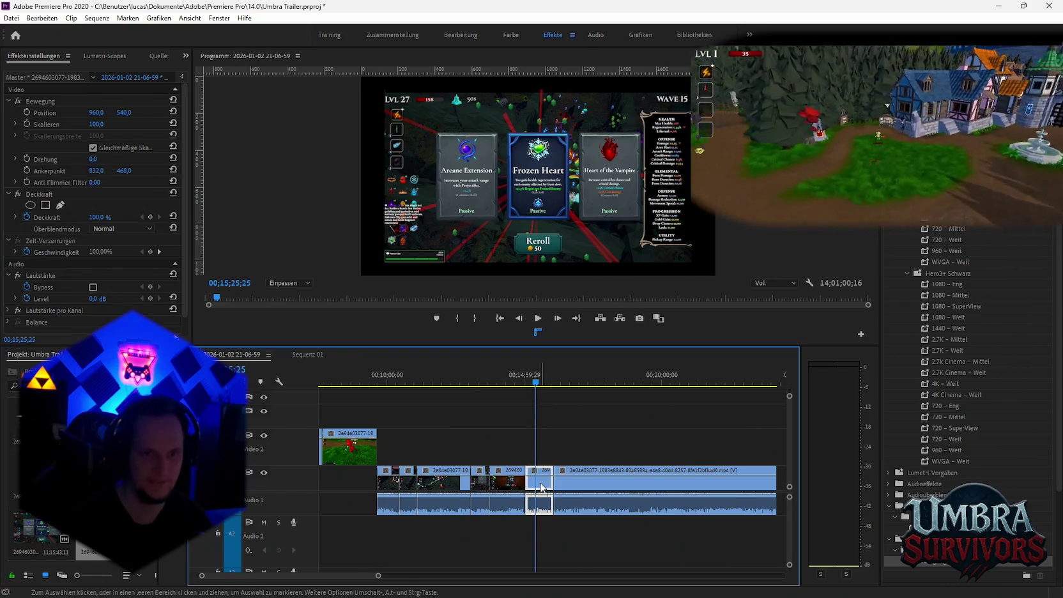
# Switch to Sequenz 01 and undo back to the version without the graphics clips.
pyautogui.click(321, 353)
pyautogui.click(307, 354)
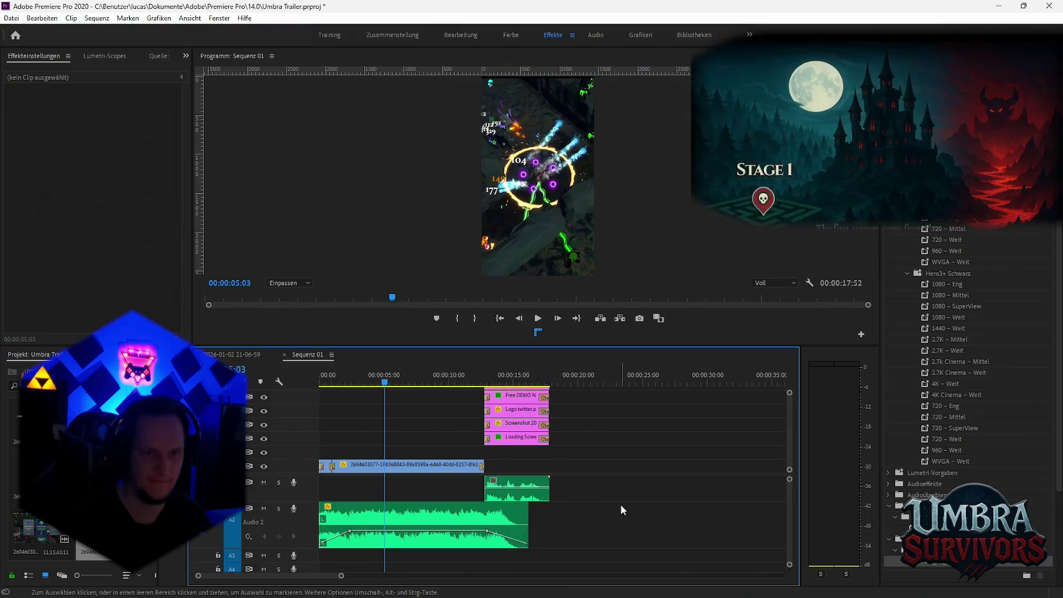
pyautogui.click(616, 381)
pyautogui.hotkey('ctrl', 'z')
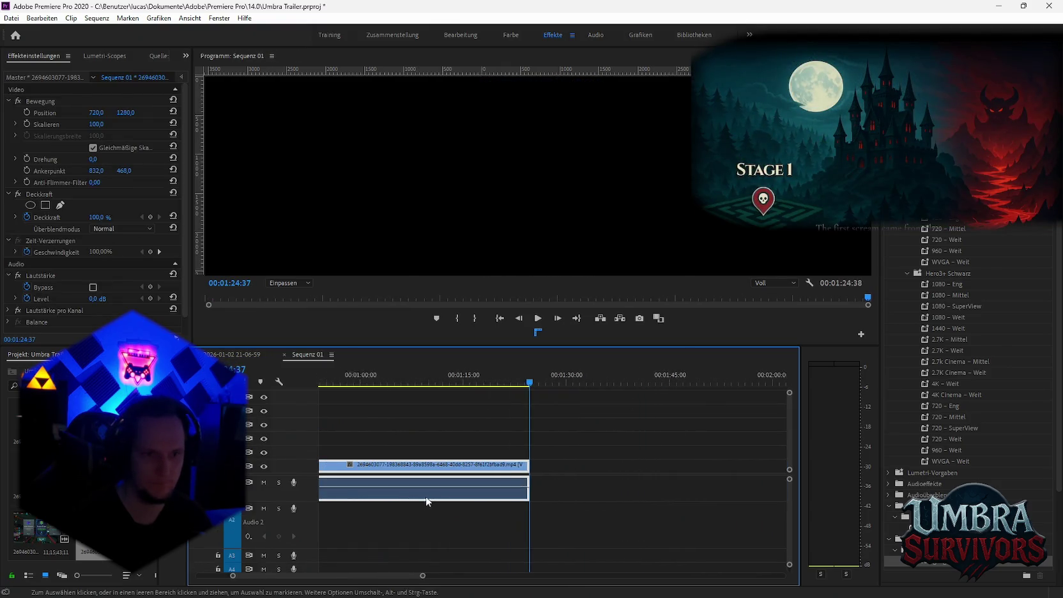
pyautogui.hotkey('ctrl', 'z')
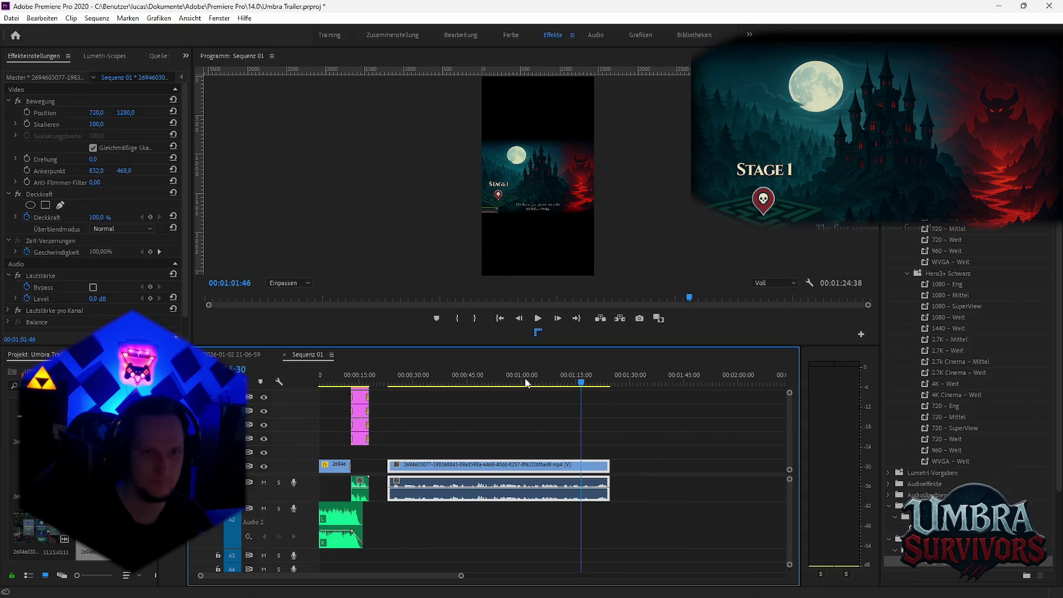
pyautogui.hotkey('ctrl', 'z')
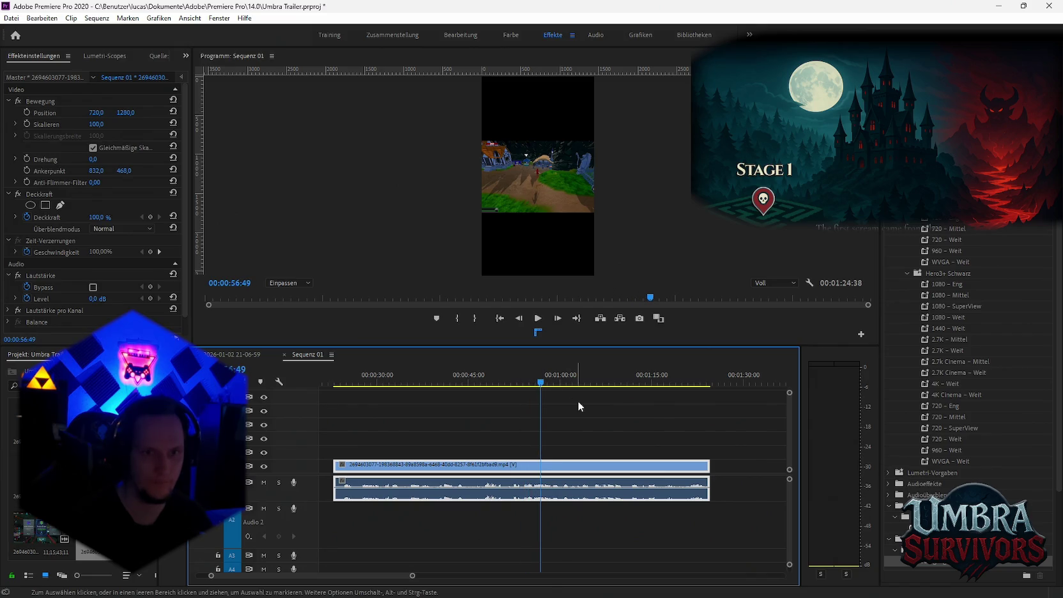
# Drop the graphics clips and review Sequenz 01's gameplay between about 1:05 and 1:16.
pyautogui.hotkey('ctrl', 'shift', 'z')
pyautogui.press('space')
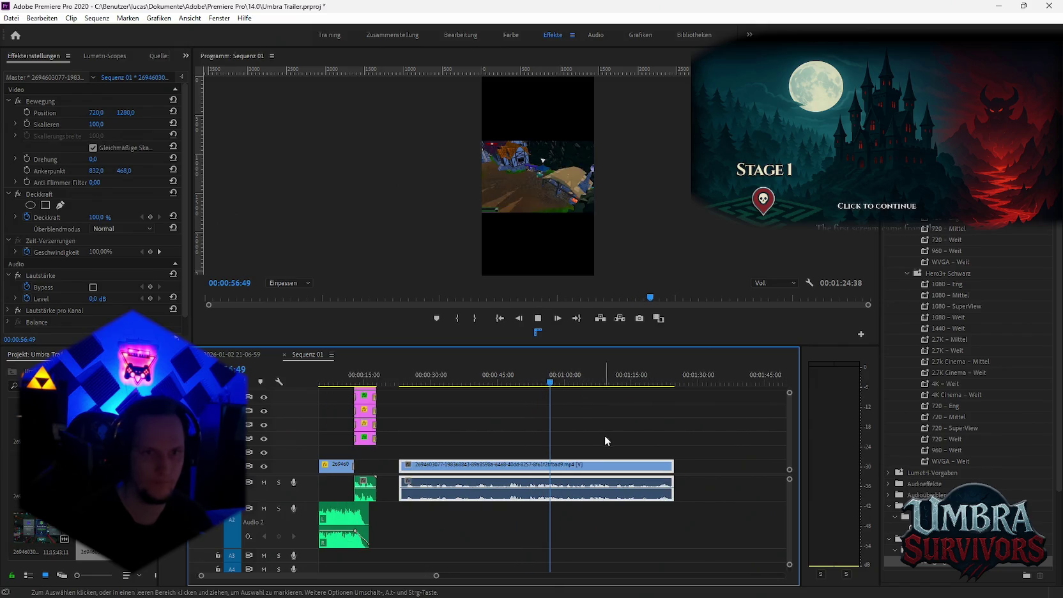
pyautogui.hotkey('ctrl', 'z')
pyautogui.click(577, 382)
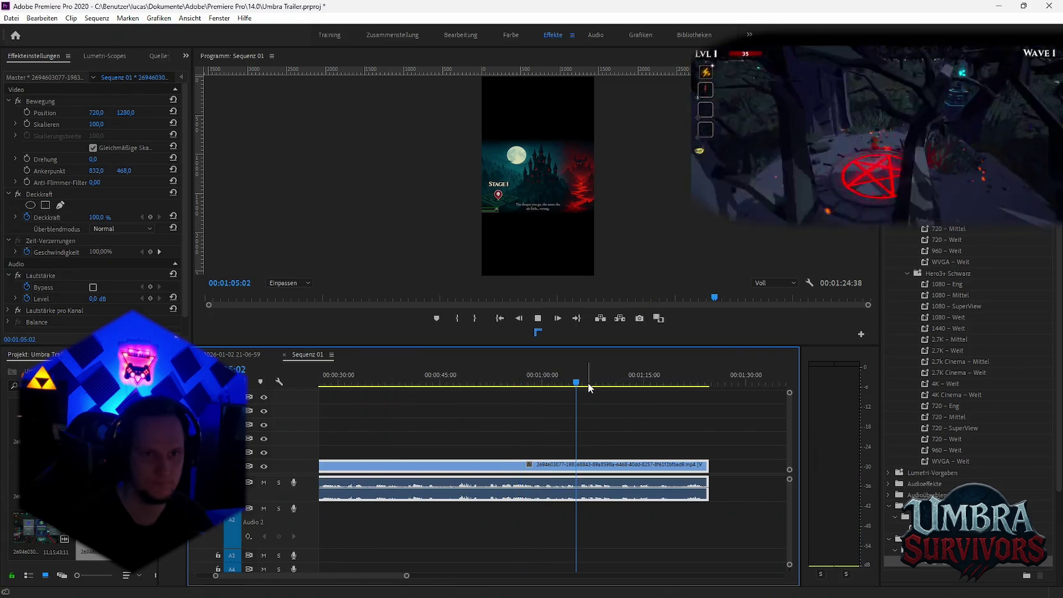
pyautogui.click(602, 383)
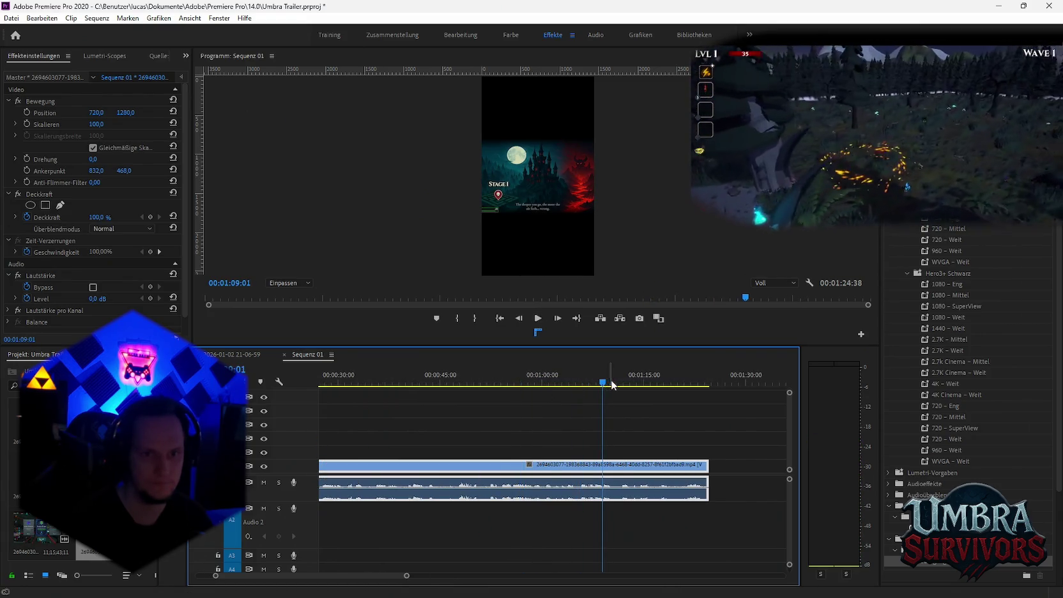
pyautogui.press('space')
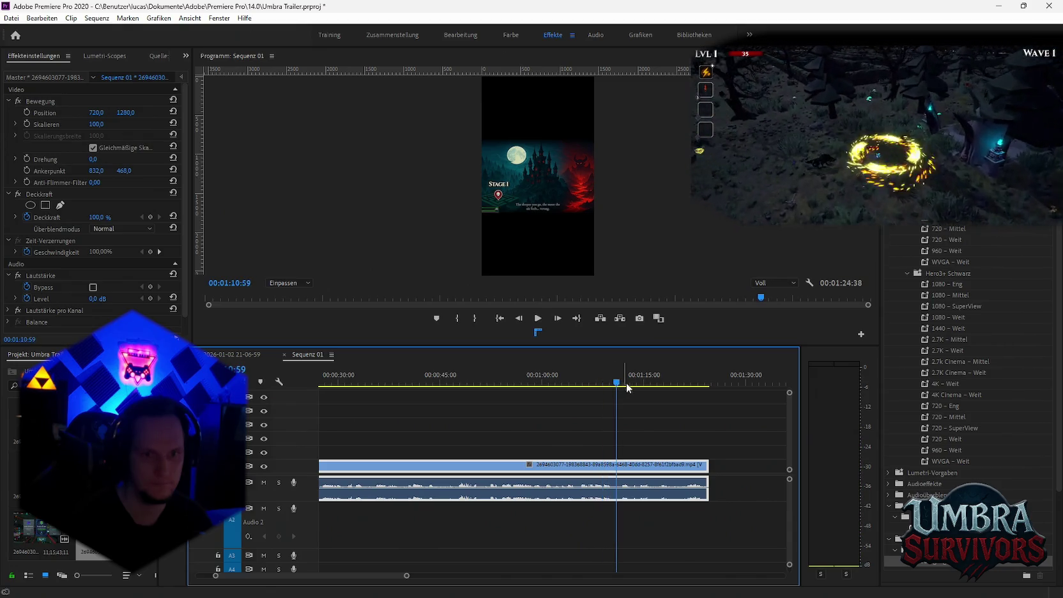
pyautogui.moveTo(638, 386); pyautogui.dragTo(663, 385)
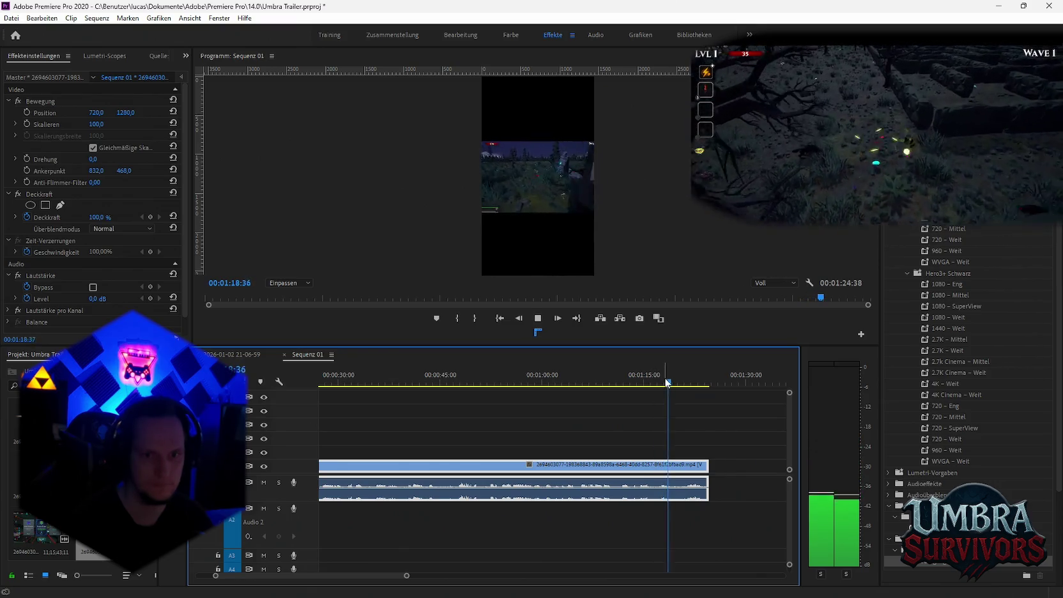
pyautogui.scroll(-3, 606, 460)
pyautogui.press('space')
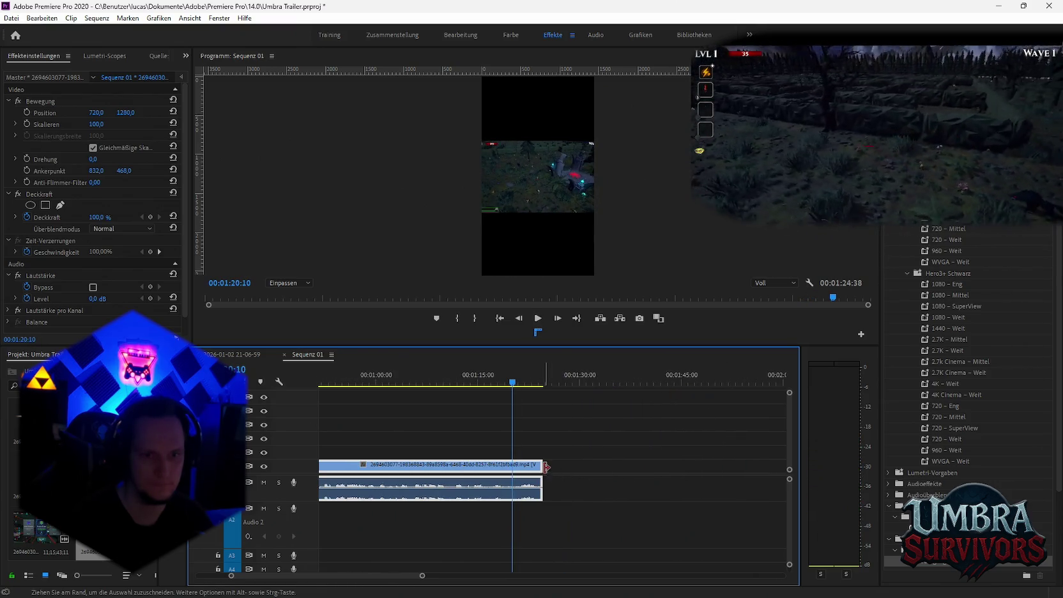
# Extend the gameplay clip by about two minutes and split it at 3:13:03.
pyautogui.moveTo(546, 466); pyautogui.dragTo(672, 462)
pyautogui.scroll(3, 528, 412)
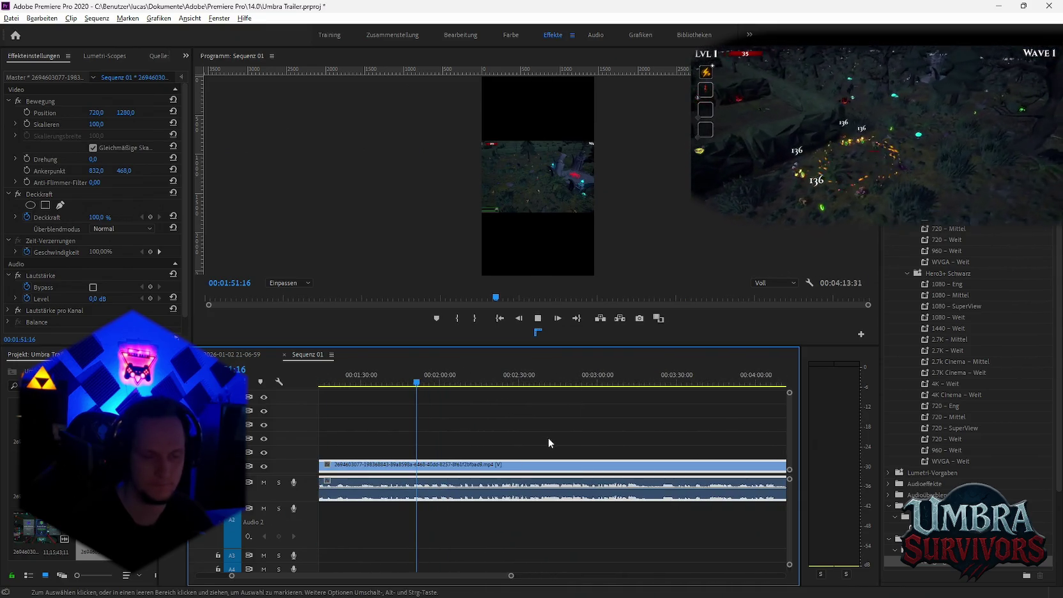
pyautogui.press('space')
pyautogui.scroll(-2, 602, 434)
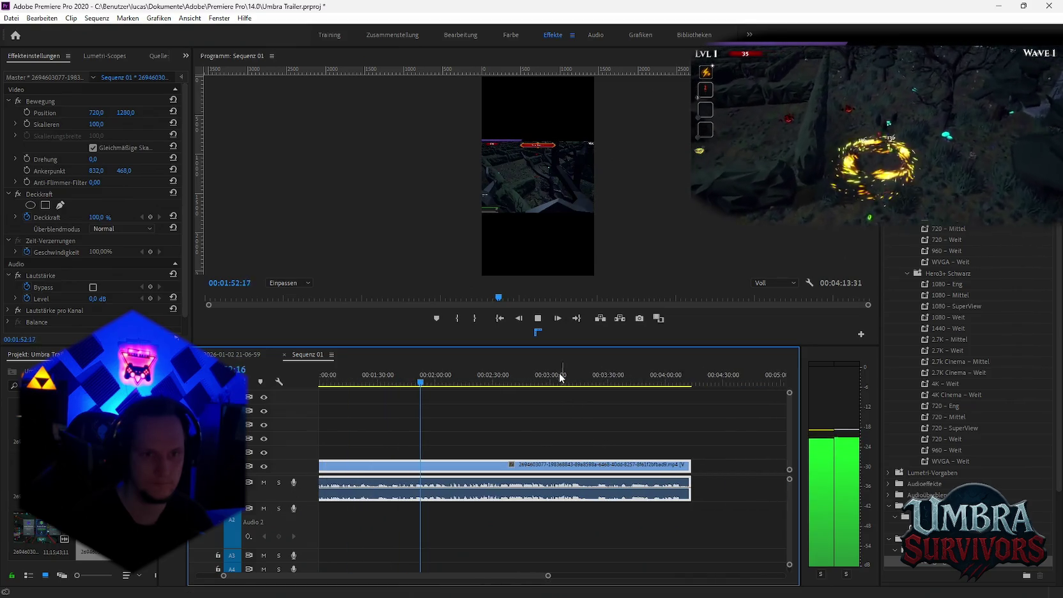
pyautogui.click(499, 382)
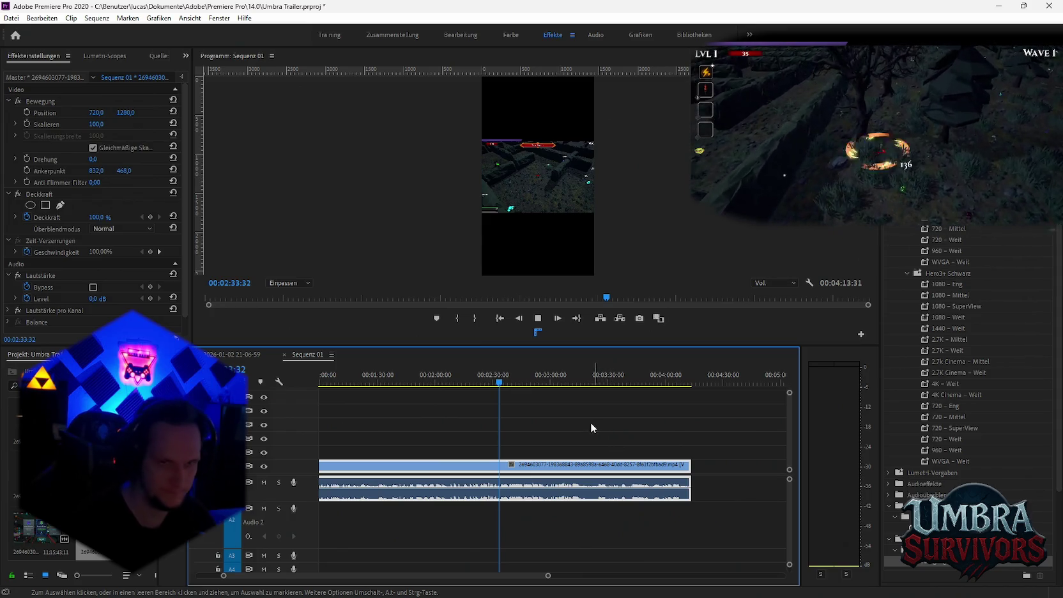
pyautogui.press('space')
pyautogui.click(577, 383)
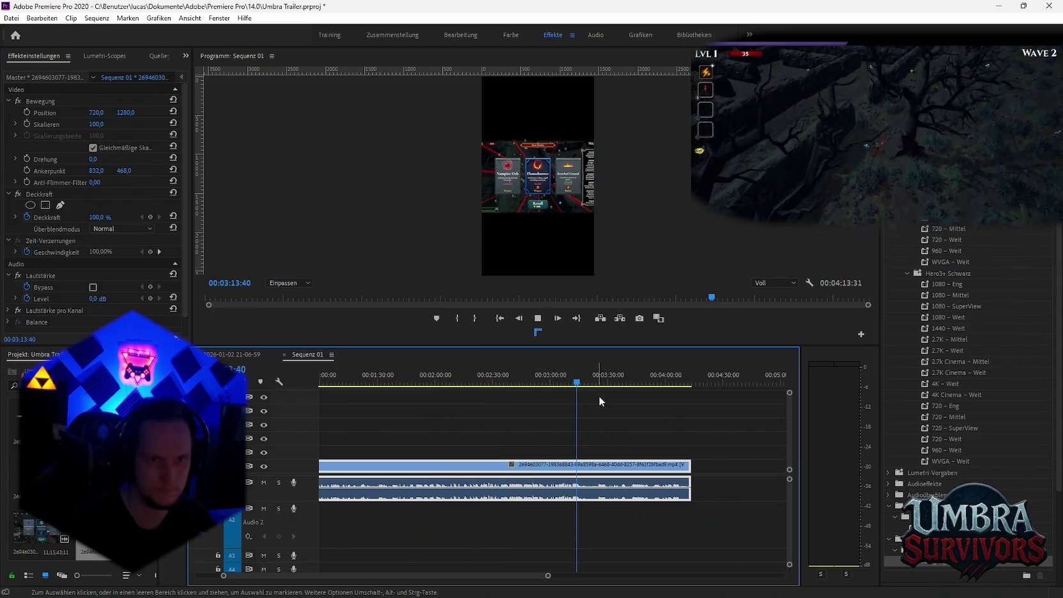
pyautogui.press('space')
pyautogui.scroll(1, 614, 423)
pyautogui.click(529, 382)
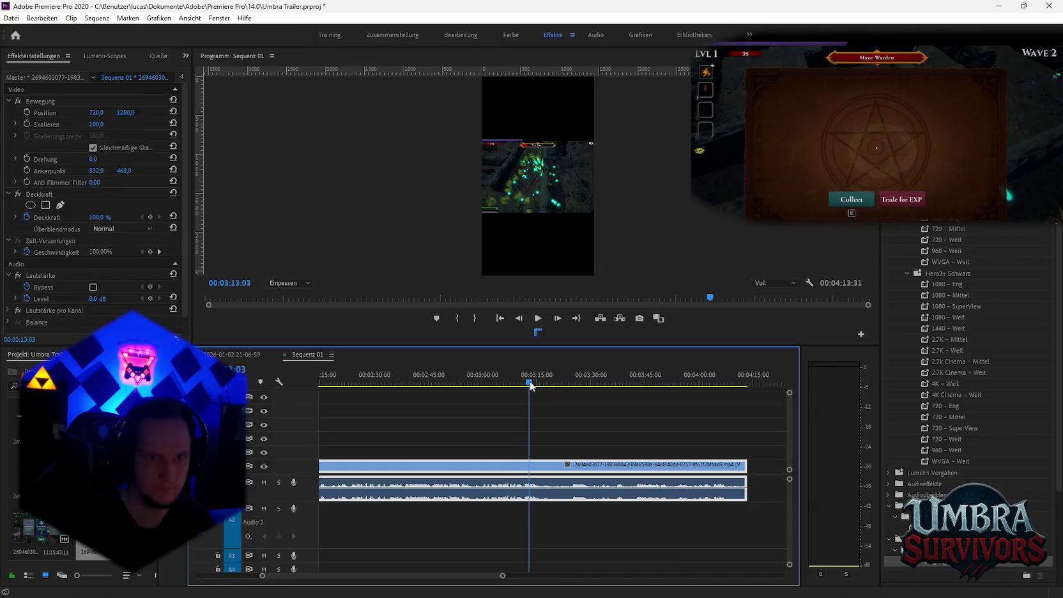
pyautogui.click(530, 467)
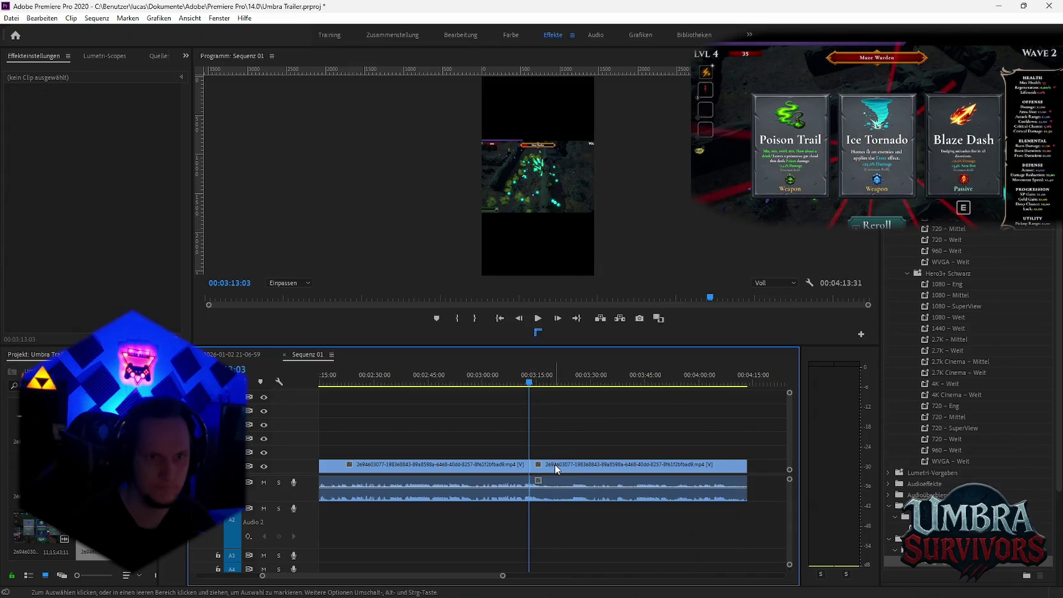
pyautogui.hotkey('alt', 'space')
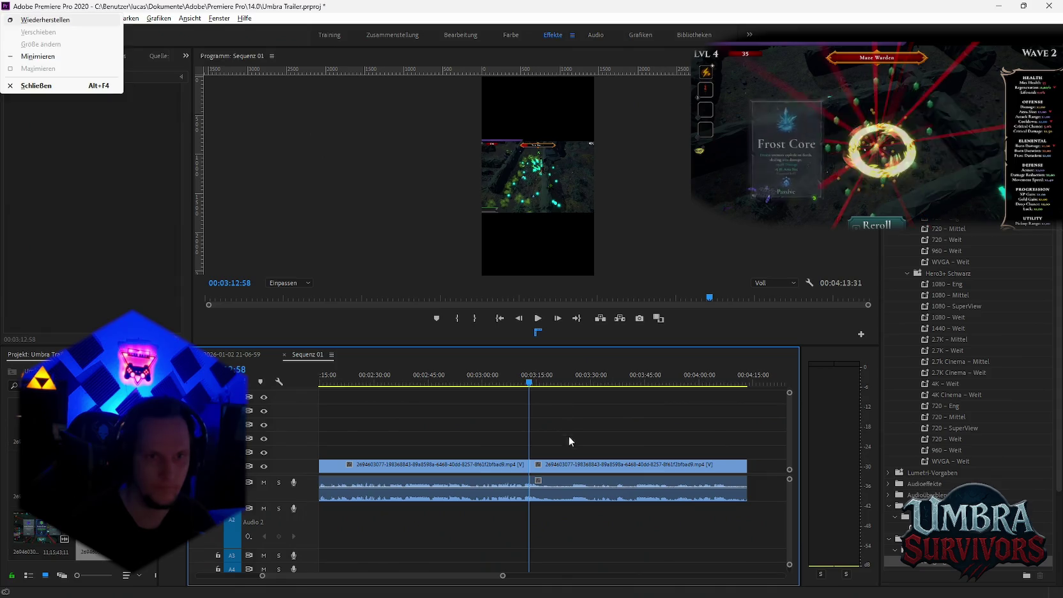
pyautogui.press('space')
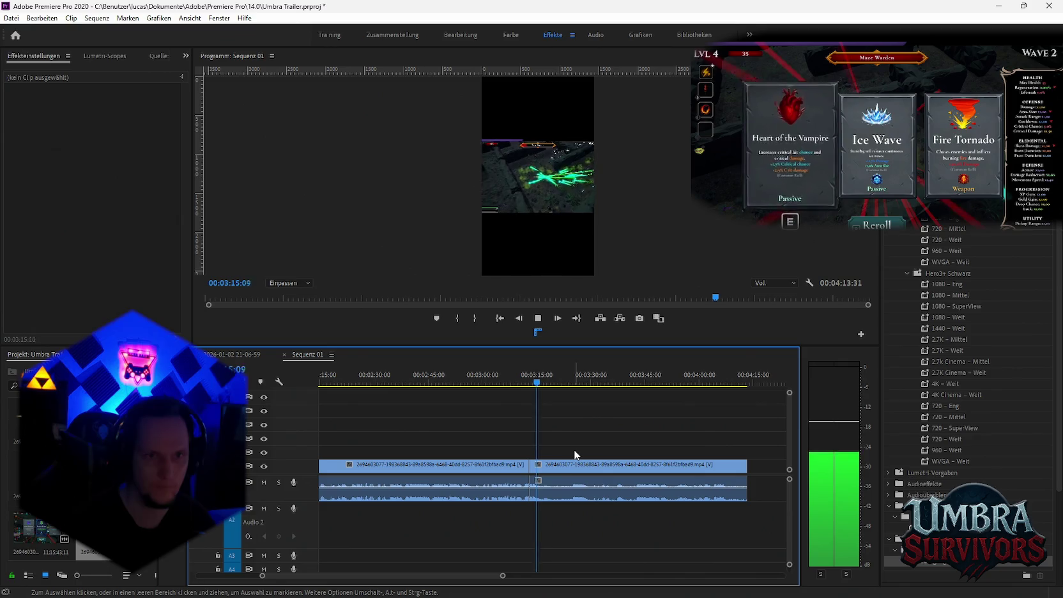
pyautogui.moveTo(554, 385); pyautogui.dragTo(582, 384)
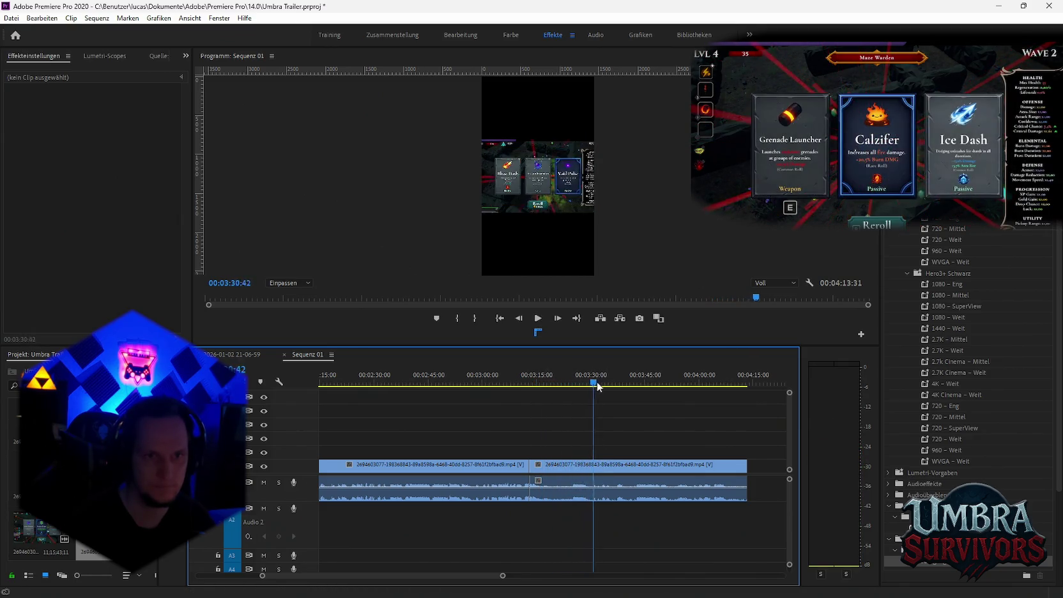
pyautogui.moveTo(582, 384)
pyautogui.mouseDown()
pyautogui.moveTo(640, 386)
pyautogui.moveTo(539, 392)
pyautogui.moveTo(621, 397)
pyautogui.moveTo(490, 403)
pyautogui.mouseUp()
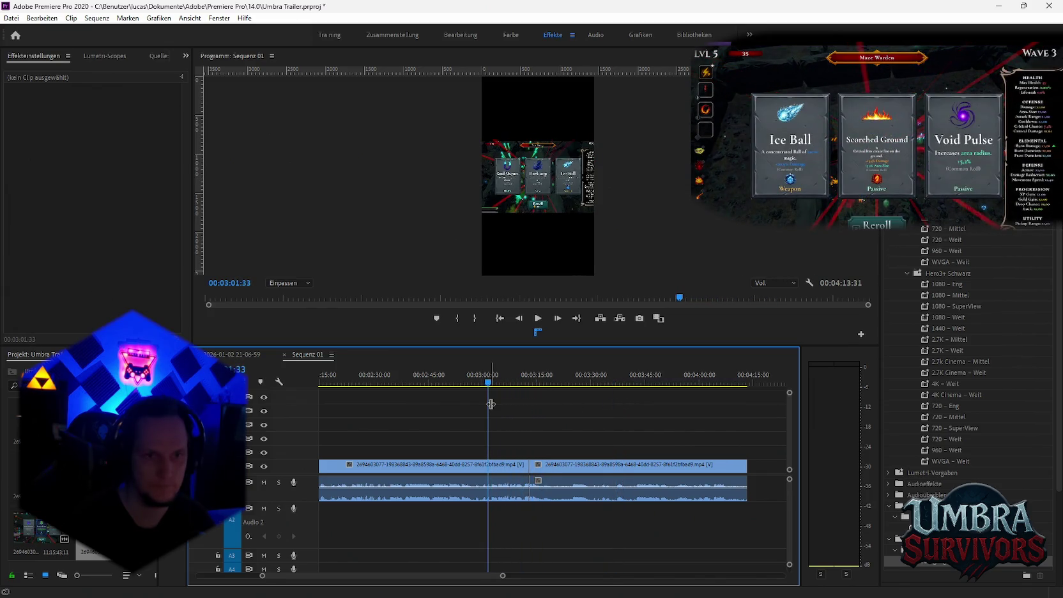
pyautogui.moveTo(572, 394)
pyautogui.mouseDown()
pyautogui.moveTo(603, 399)
pyautogui.moveTo(579, 398)
pyautogui.mouseUp()
pyautogui.scroll(-3, 628, 471)
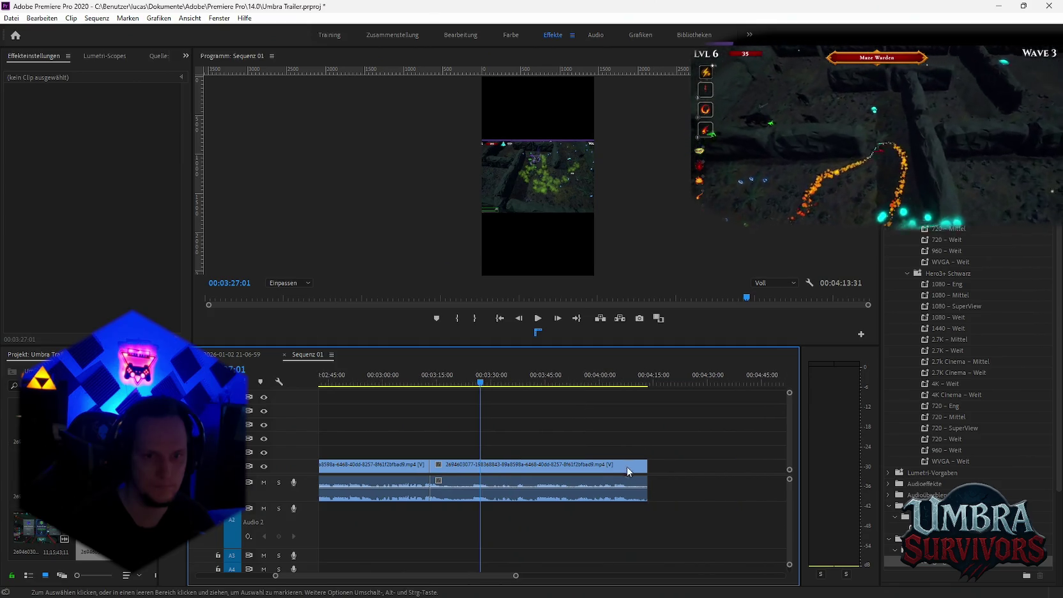
pyautogui.scroll(-3, 639, 466)
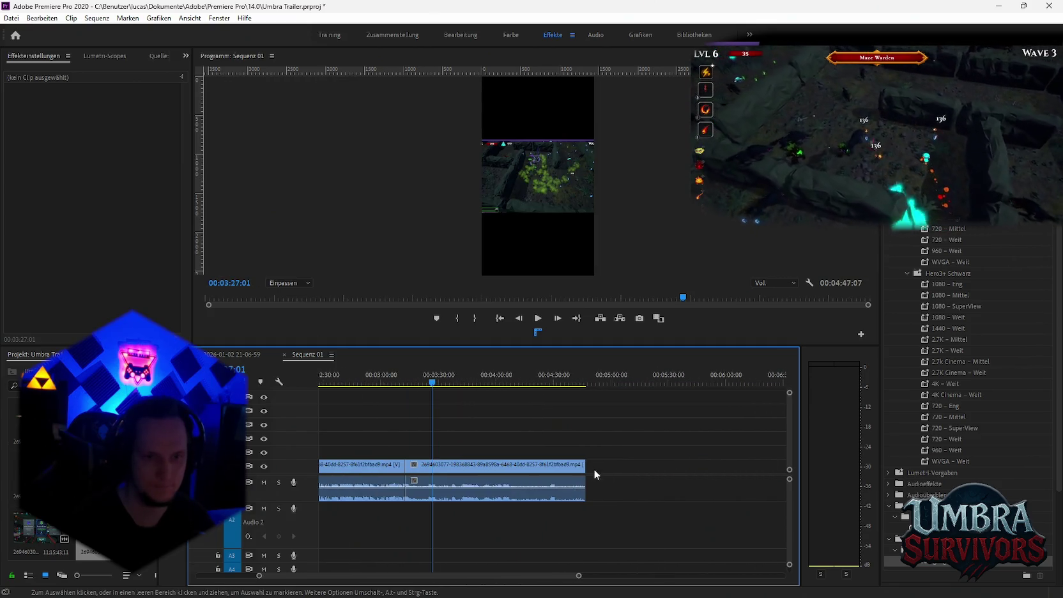
# Stretch the second gameplay clip's end out to about ten minutes.
pyautogui.moveTo(586, 465); pyautogui.dragTo(682, 464)
pyautogui.moveTo(543, 383); pyautogui.dragTo(563, 384)
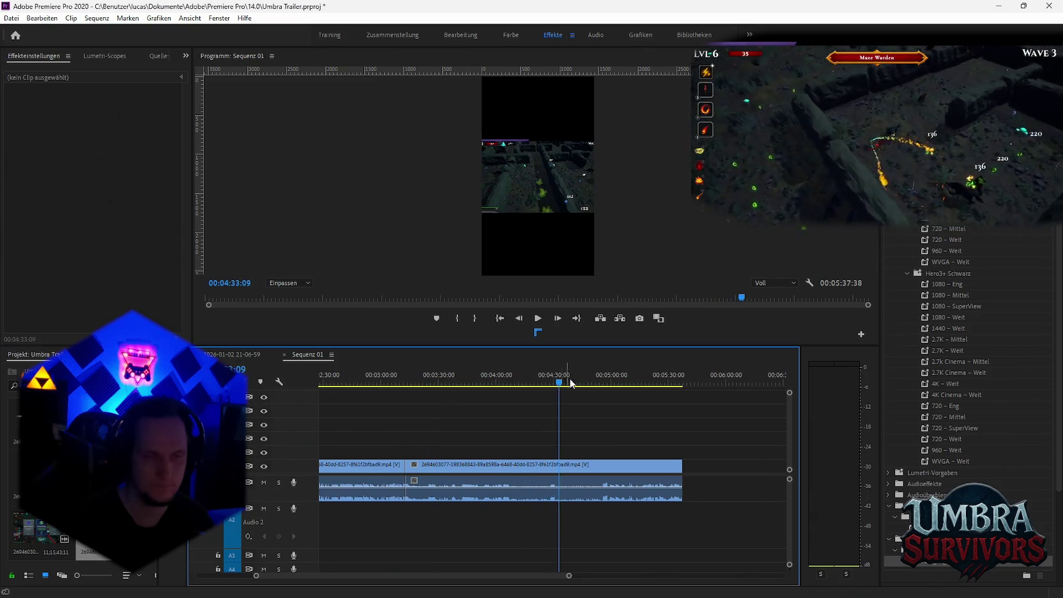
pyautogui.scroll(-3, 511, 387)
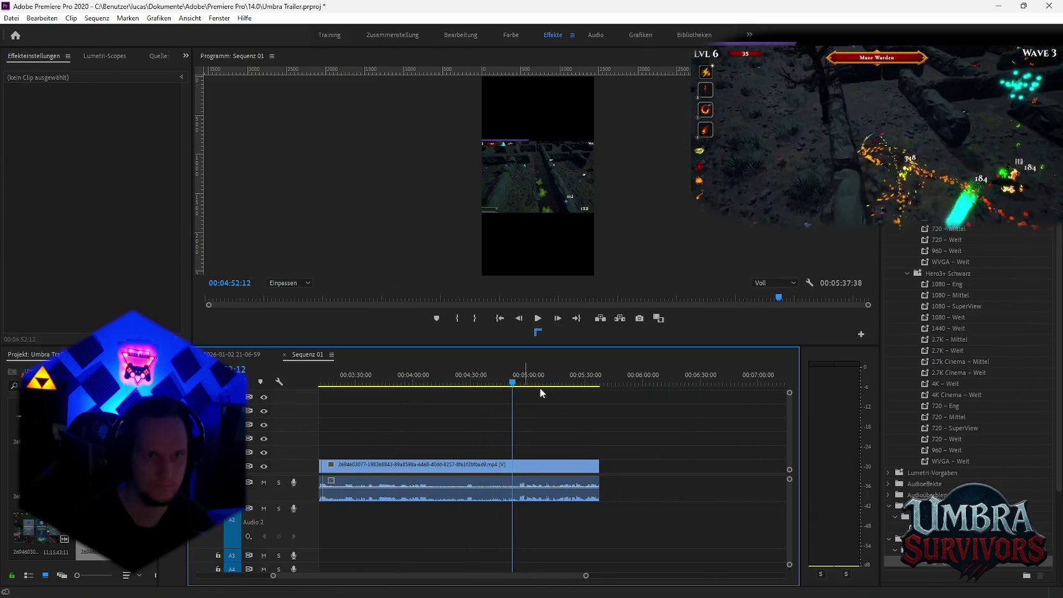
pyautogui.scroll(-3, 537, 393)
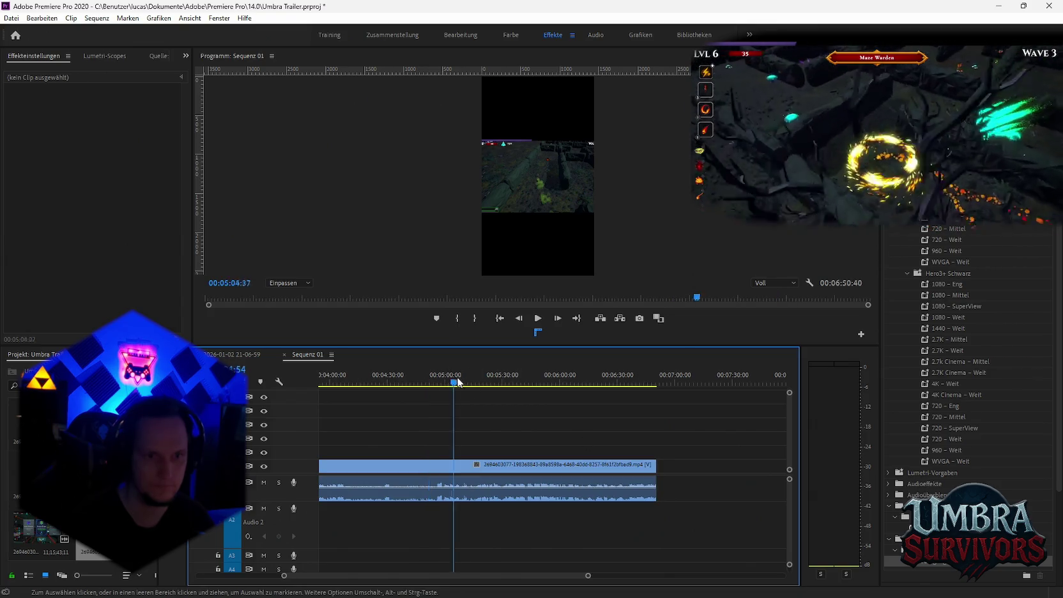
pyautogui.moveTo(529, 387); pyautogui.dragTo(593, 388)
pyautogui.press('-')
pyautogui.press('-')
pyautogui.moveTo(598, 464); pyautogui.dragTo(680, 464)
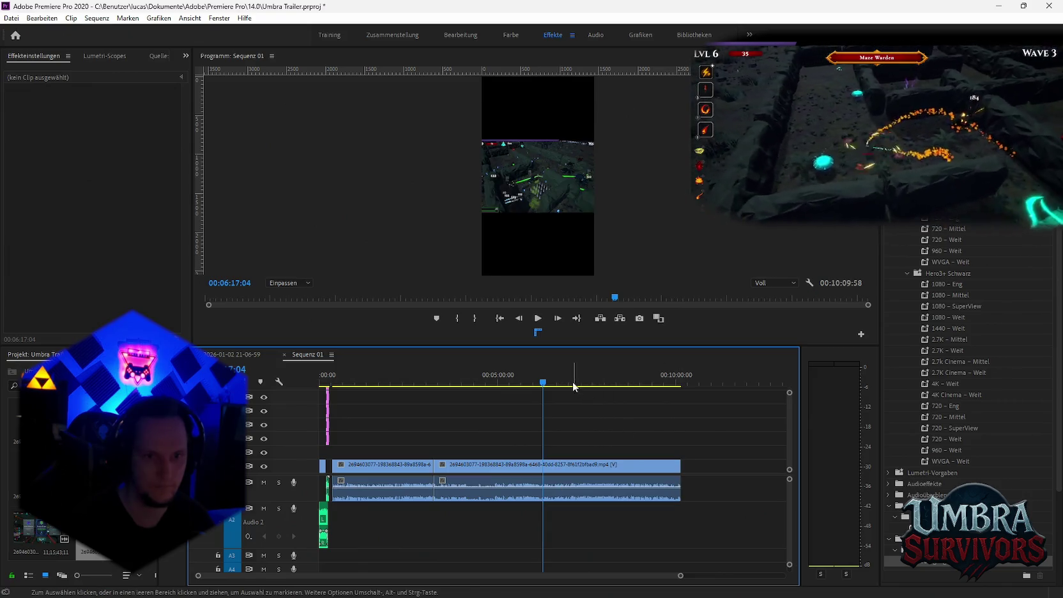
# Play back the lengthened footage from around seven minutes to check it.
pyautogui.click(568, 383)
pyautogui.moveTo(574, 384); pyautogui.dragTo(620, 388)
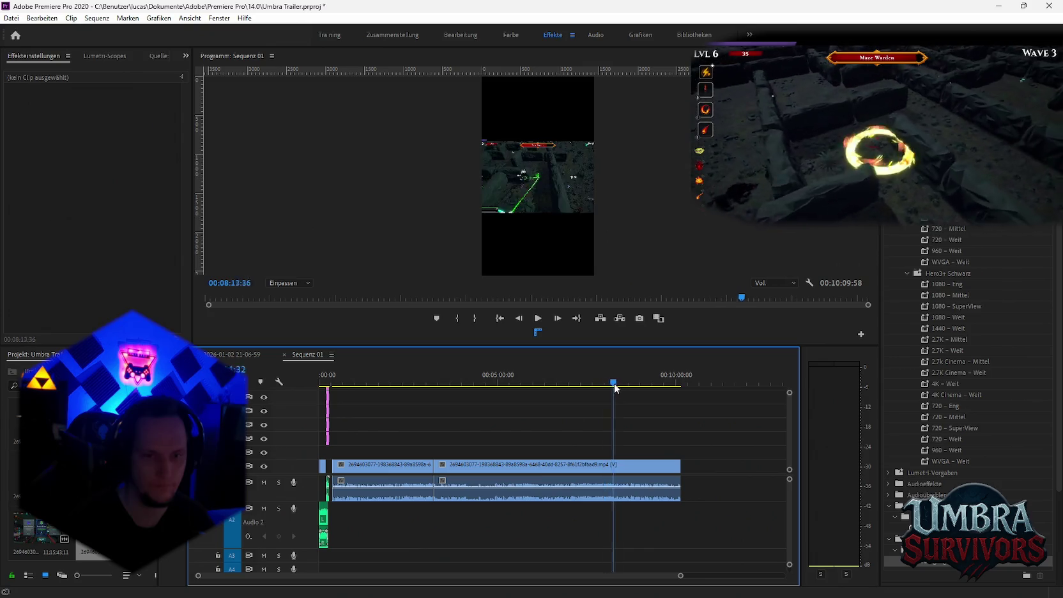
pyautogui.press('space')
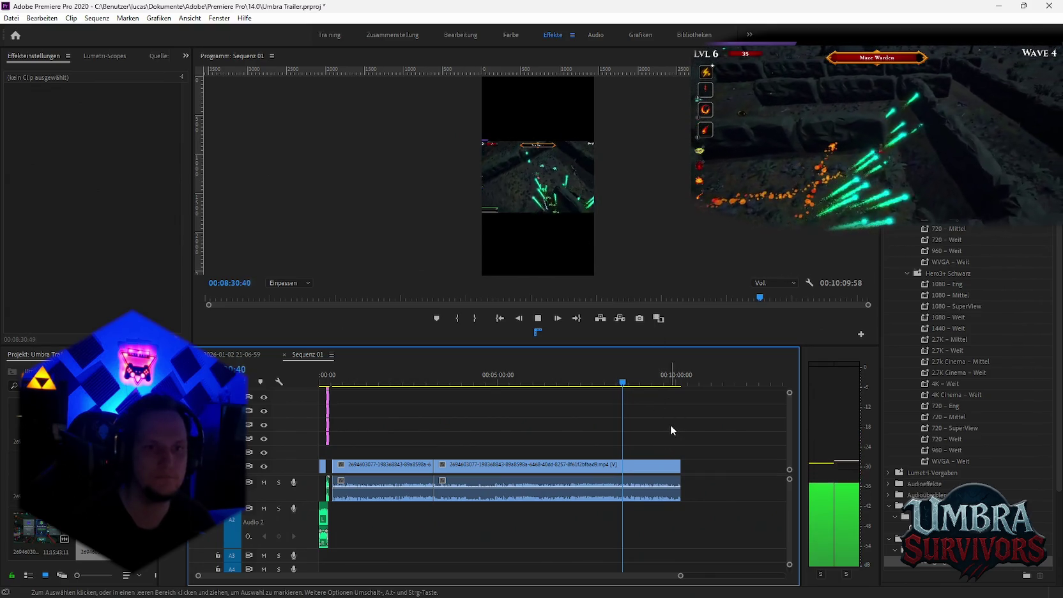
pyautogui.scroll(-5, 658, 416)
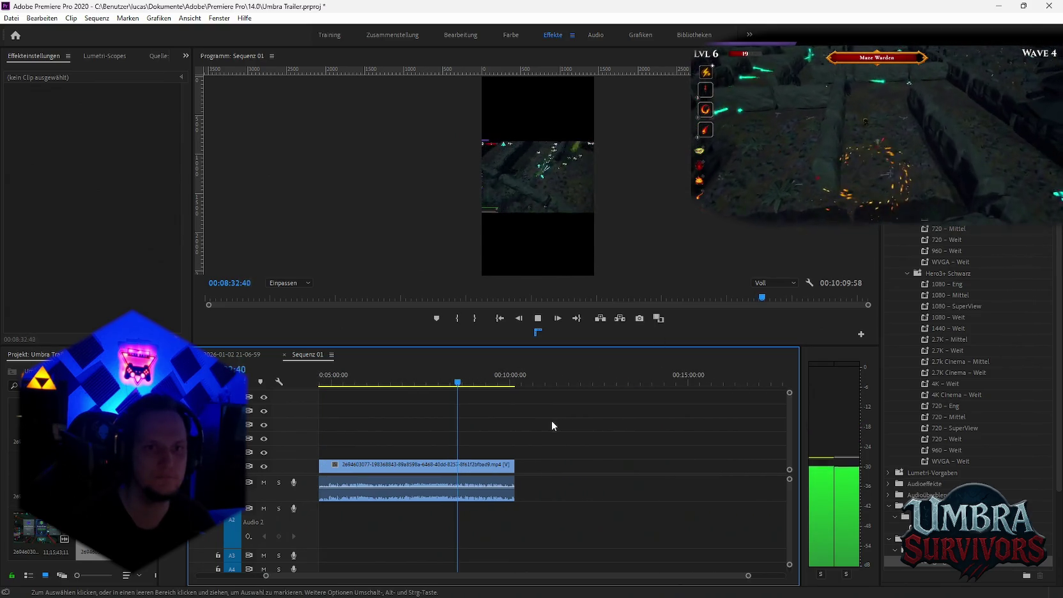
pyautogui.press('space')
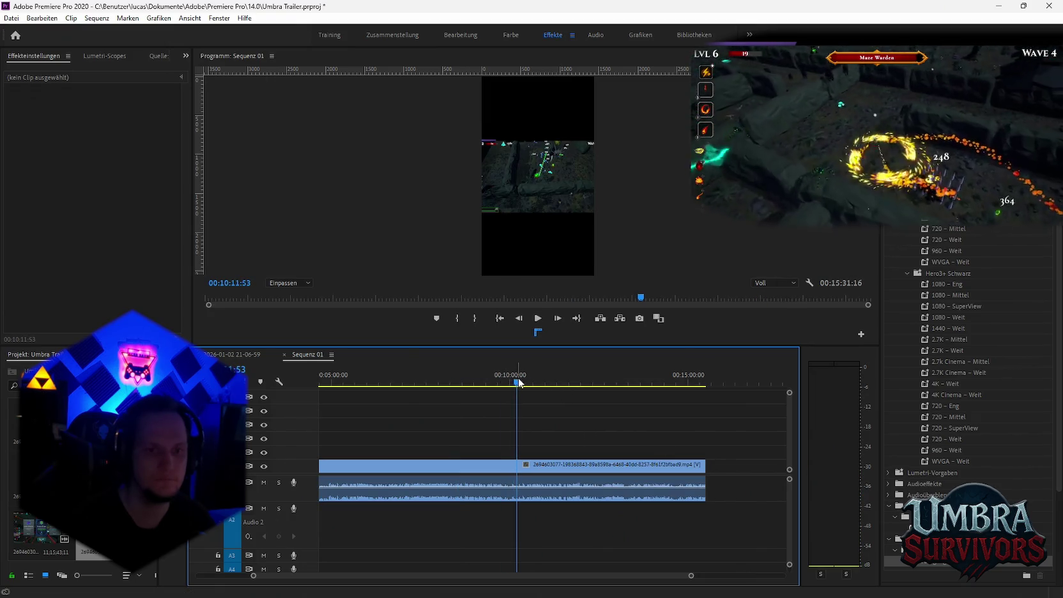
pyautogui.scroll(-2, 477, 405)
pyautogui.press('space')
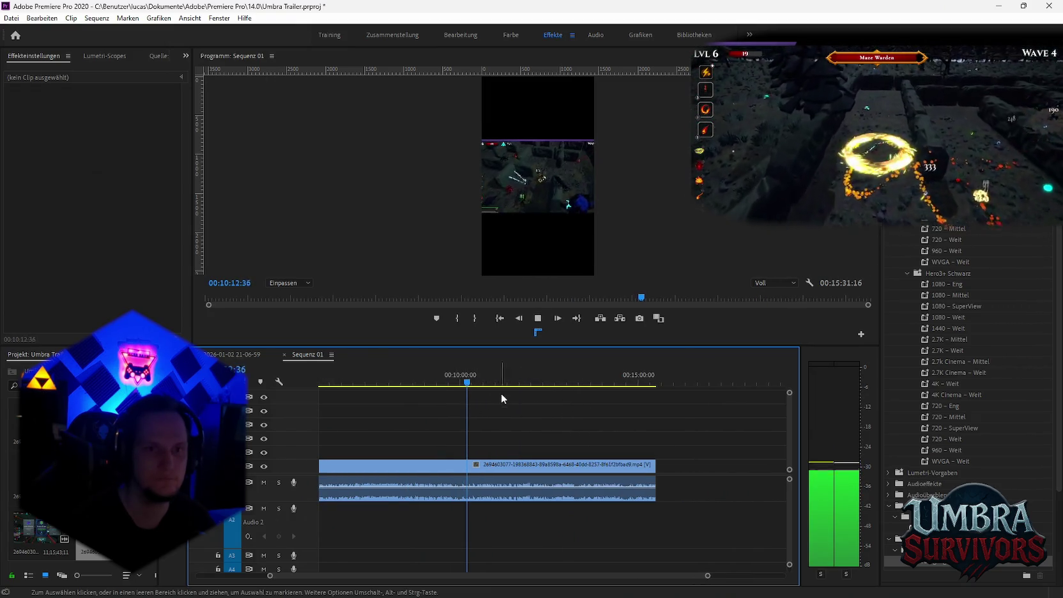
# Cut the clip at 09:56:03 and delete the two unwanted pieces around it.
pyautogui.press('space')
pyautogui.click(457, 383)
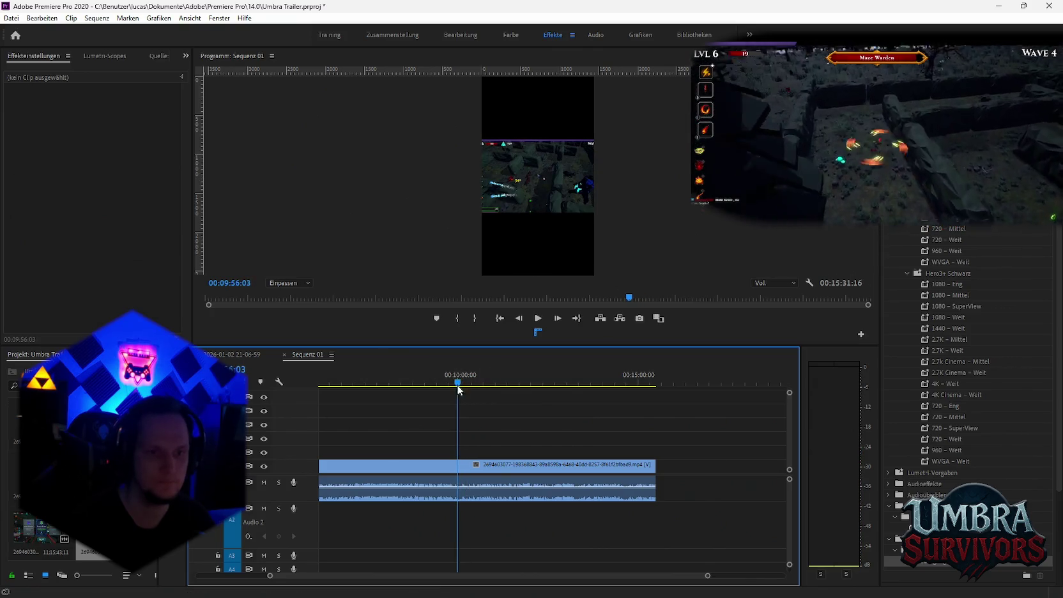
pyautogui.click(522, 479)
pyautogui.press('v')
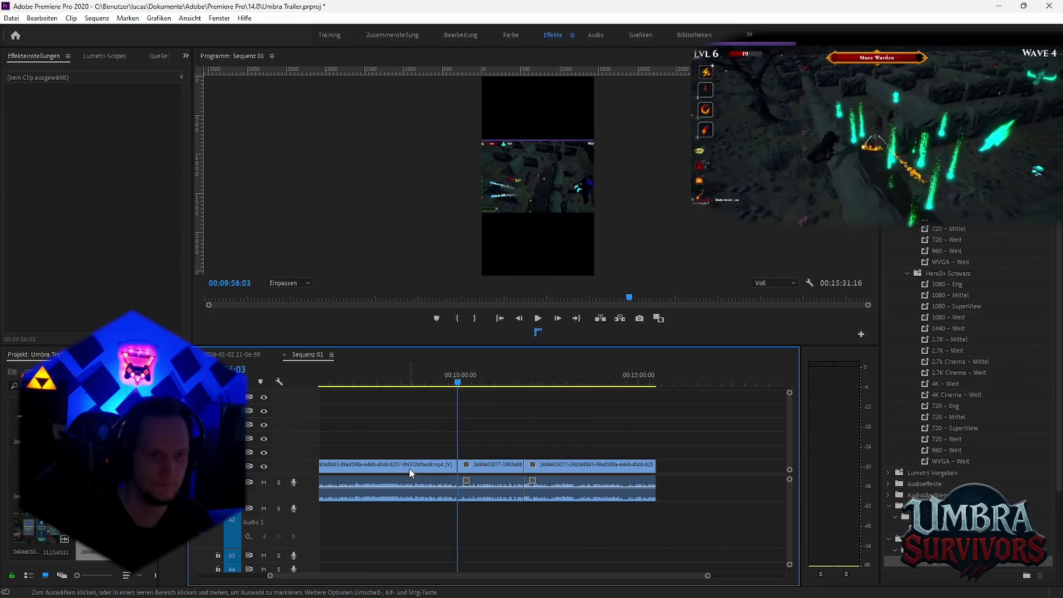
pyautogui.click(409, 467)
pyautogui.press('Delete')
pyautogui.click(575, 483)
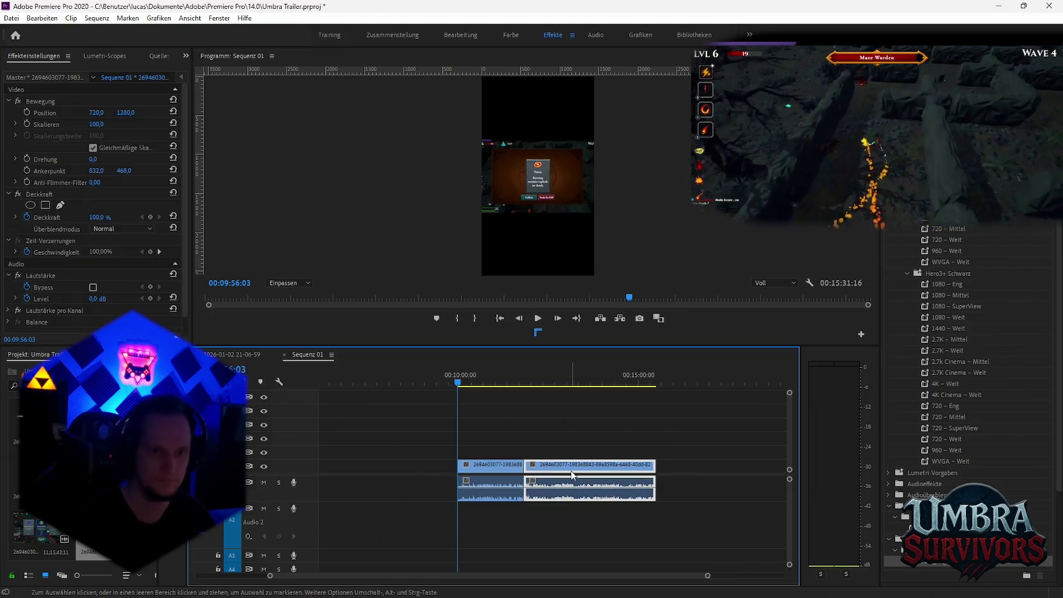
pyautogui.press('Delete')
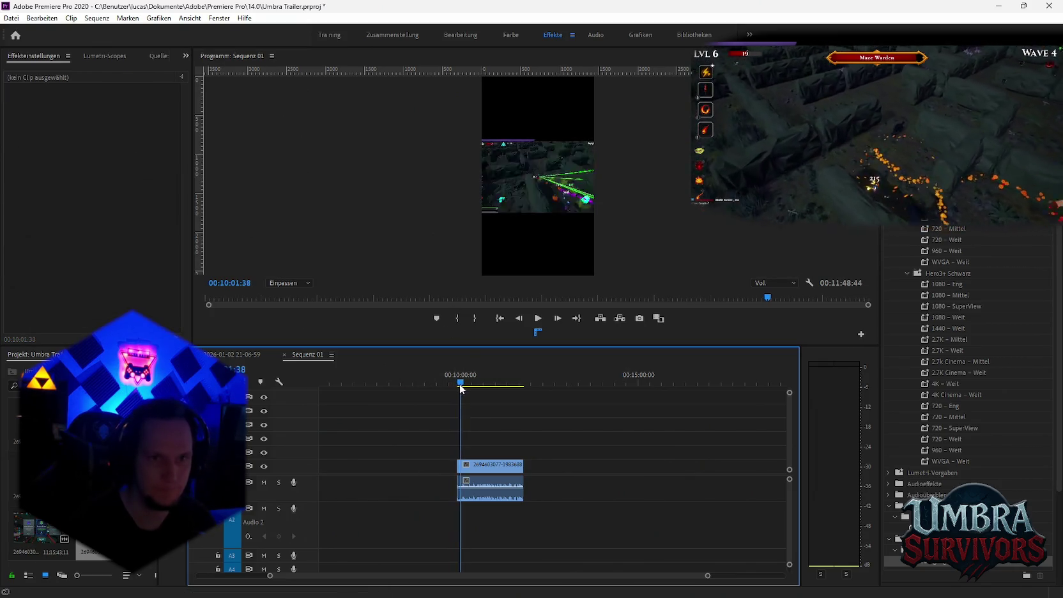
# Trim the remaining clip's start to 10:02 and scrub on to about 10:23.
pyautogui.moveTo(457, 386); pyautogui.dragTo(461, 388)
pyautogui.moveTo(459, 469); pyautogui.dragTo(461, 470)
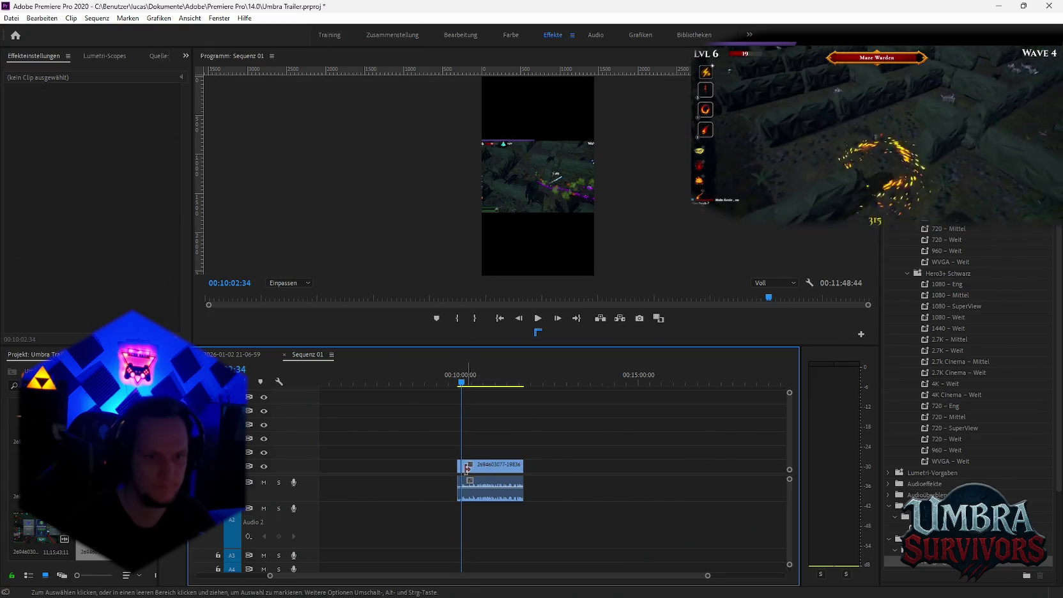
pyautogui.moveTo(462, 387); pyautogui.dragTo(474, 387)
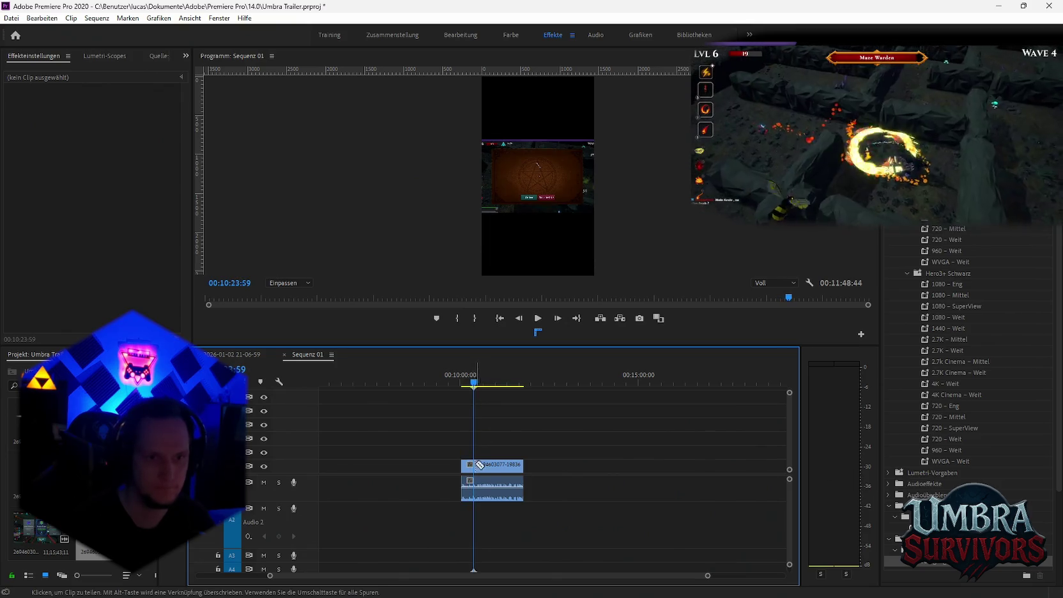
pyautogui.scroll(3, 489, 504)
pyautogui.scroll(3, 491, 506)
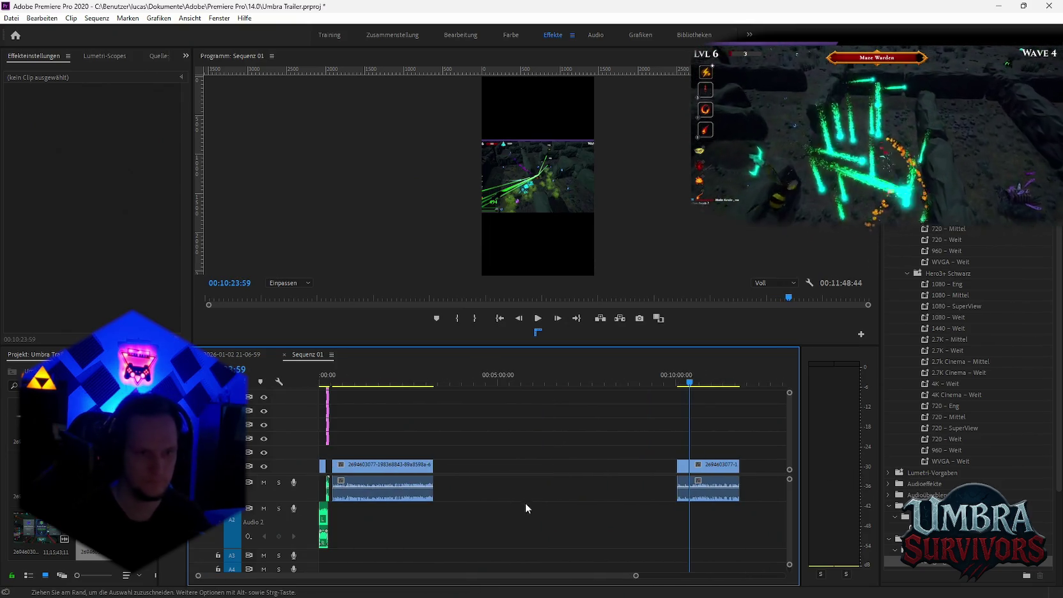
# Scrub through the gameplay between about 10:11 and 11:37 to review it.
pyautogui.scroll(-2, 699, 454)
pyautogui.moveTo(602, 383); pyautogui.dragTo(630, 385)
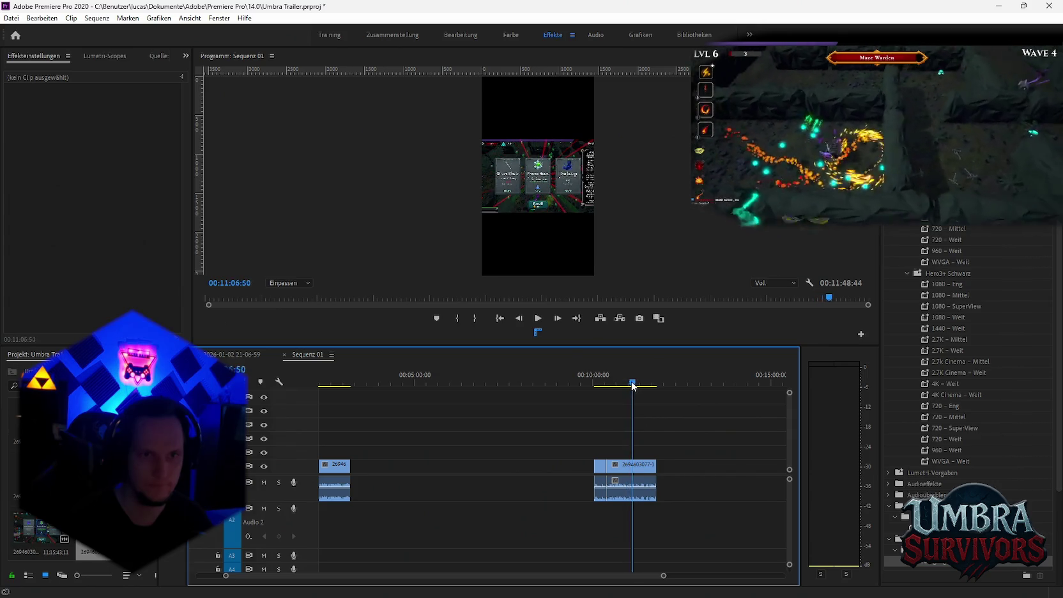
pyautogui.moveTo(639, 387); pyautogui.dragTo(650, 390)
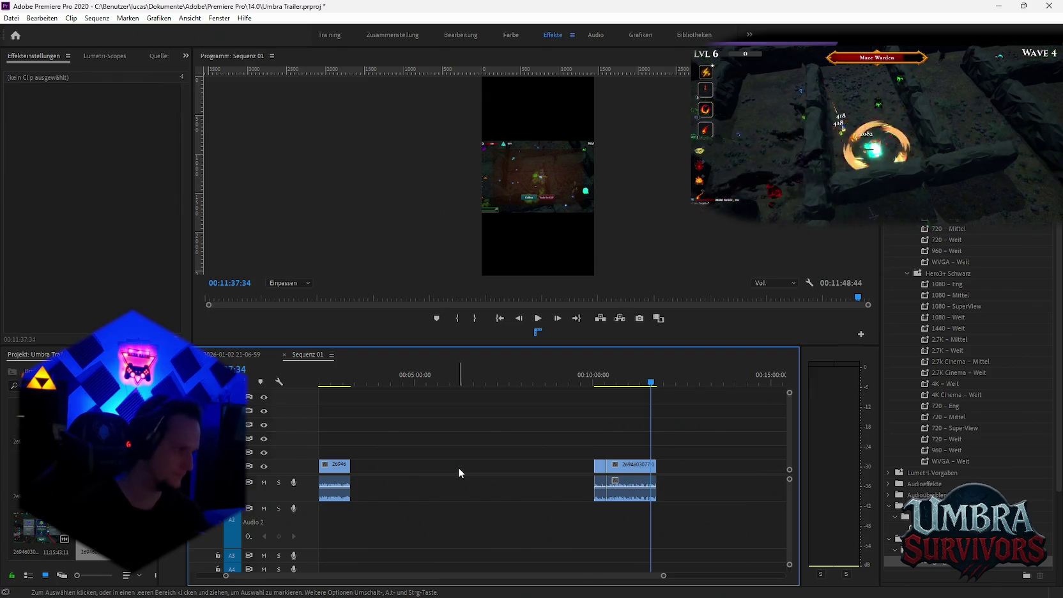
pyautogui.click(600, 382)
pyautogui.moveTo(601, 382); pyautogui.dragTo(634, 384)
pyautogui.scroll(-2, 658, 424)
pyautogui.scroll(-3, 577, 465)
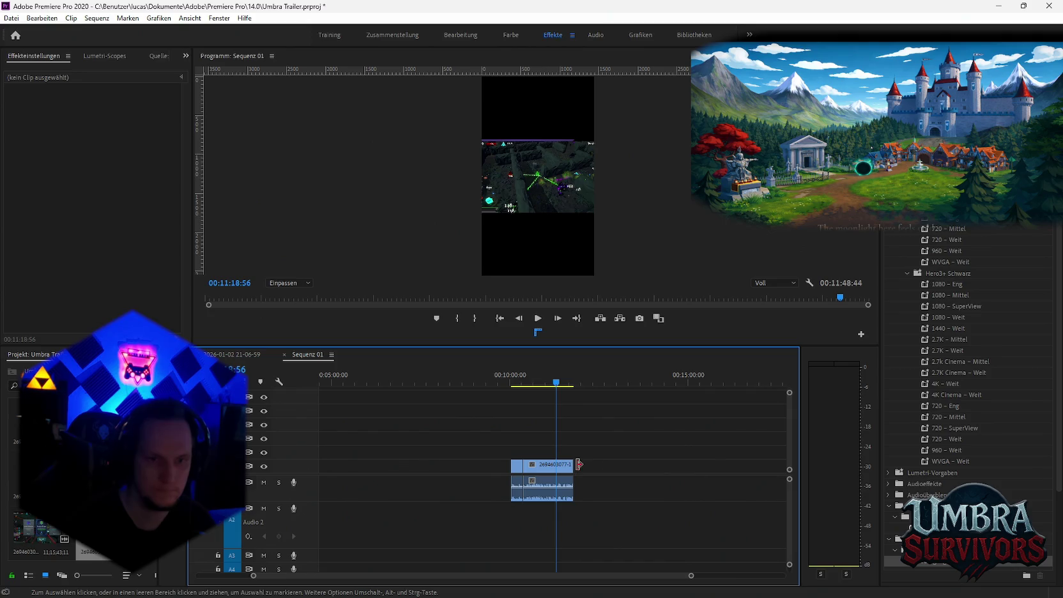
# Extend the clip's end and split it at 11:06:50 and about 12:26.
pyautogui.moveTo(574, 467); pyautogui.dragTo(701, 467)
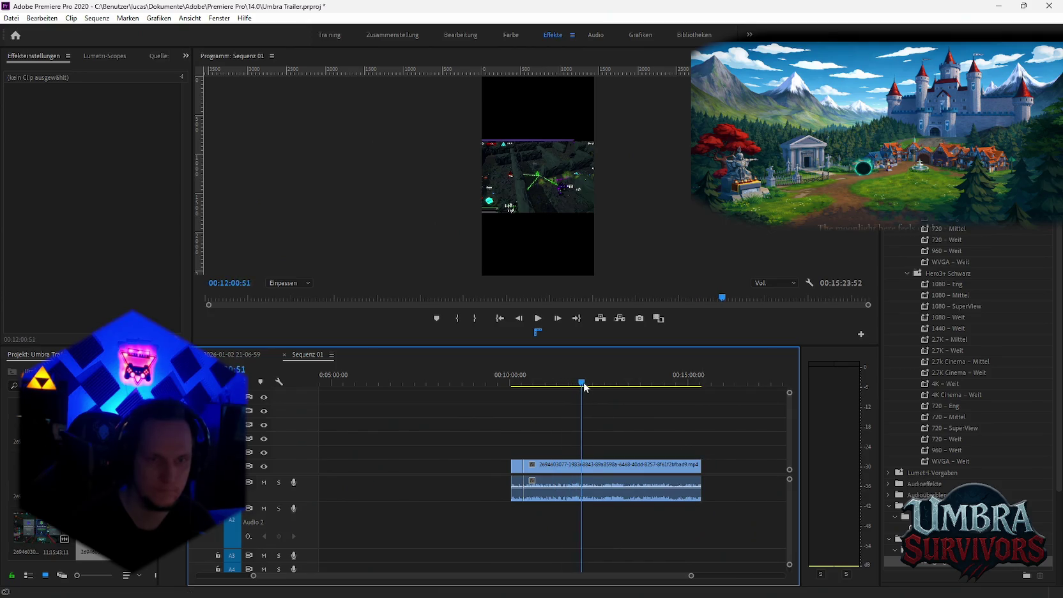
pyautogui.scroll(-3, 562, 386)
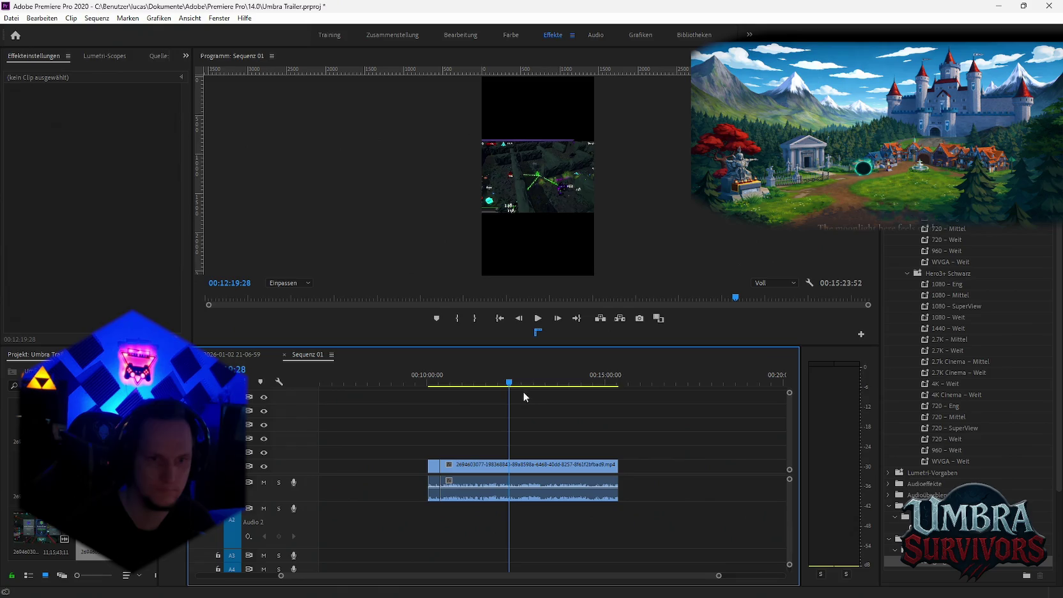
pyautogui.moveTo(510, 384); pyautogui.dragTo(518, 383)
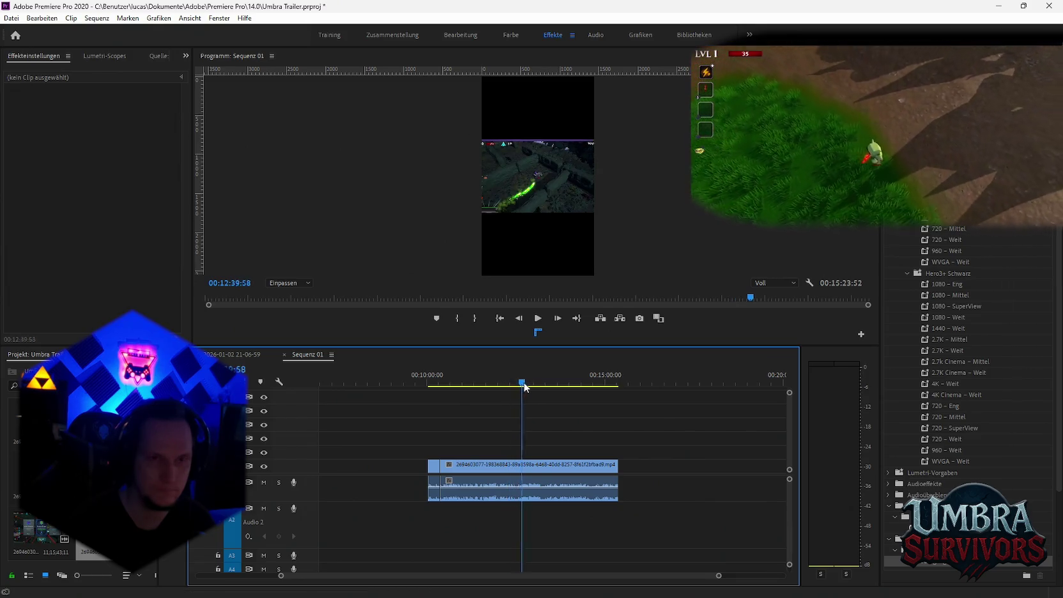
pyautogui.moveTo(531, 387); pyautogui.dragTo(501, 385)
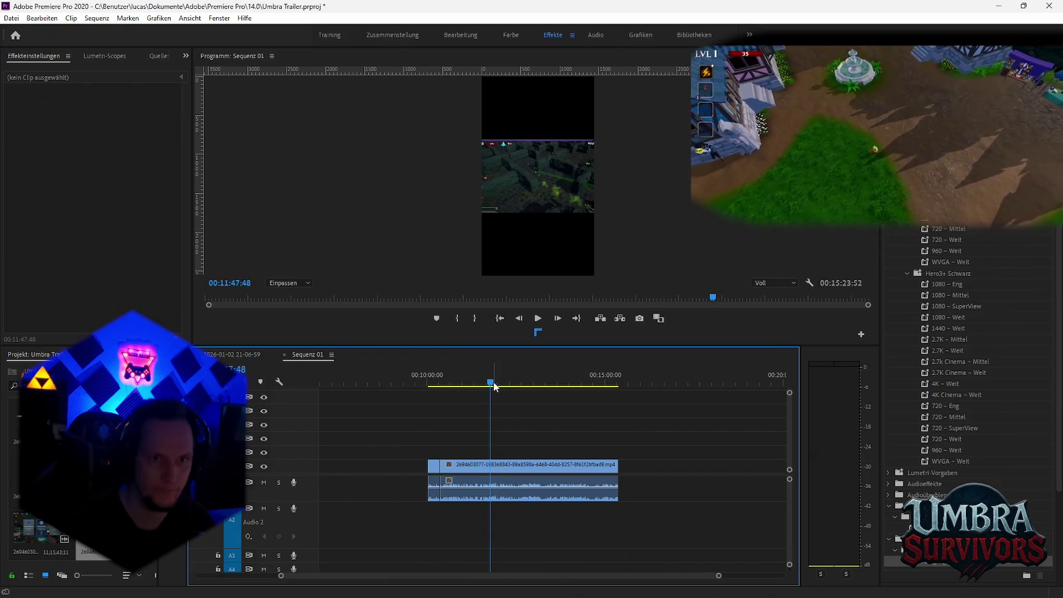
pyautogui.moveTo(488, 384); pyautogui.dragTo(473, 383)
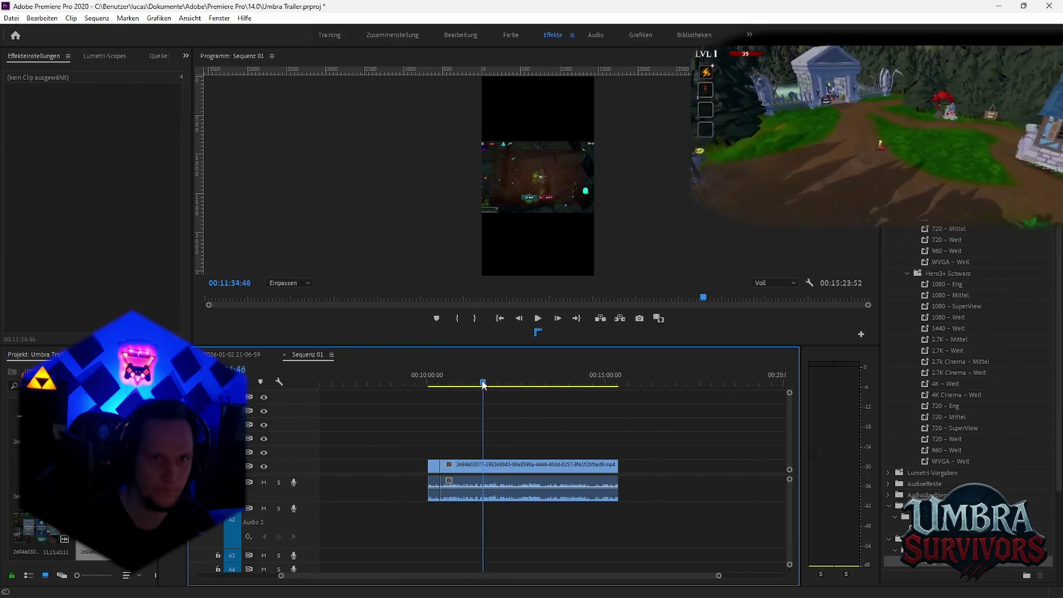
pyautogui.moveTo(474, 383); pyautogui.dragTo(513, 387)
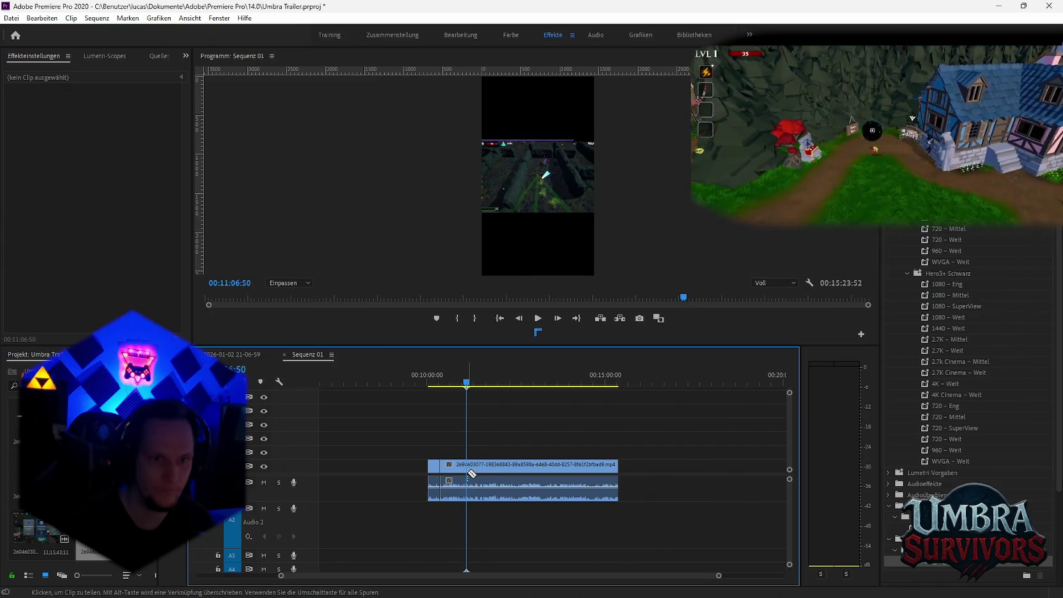
pyautogui.hotkey('ctrl', 'k')
pyautogui.click(512, 485)
pyautogui.moveTo(445, 383); pyautogui.dragTo(473, 386)
pyautogui.scroll(5, 484, 478)
pyautogui.scroll(5, 568, 511)
pyautogui.scroll(-3, 568, 510)
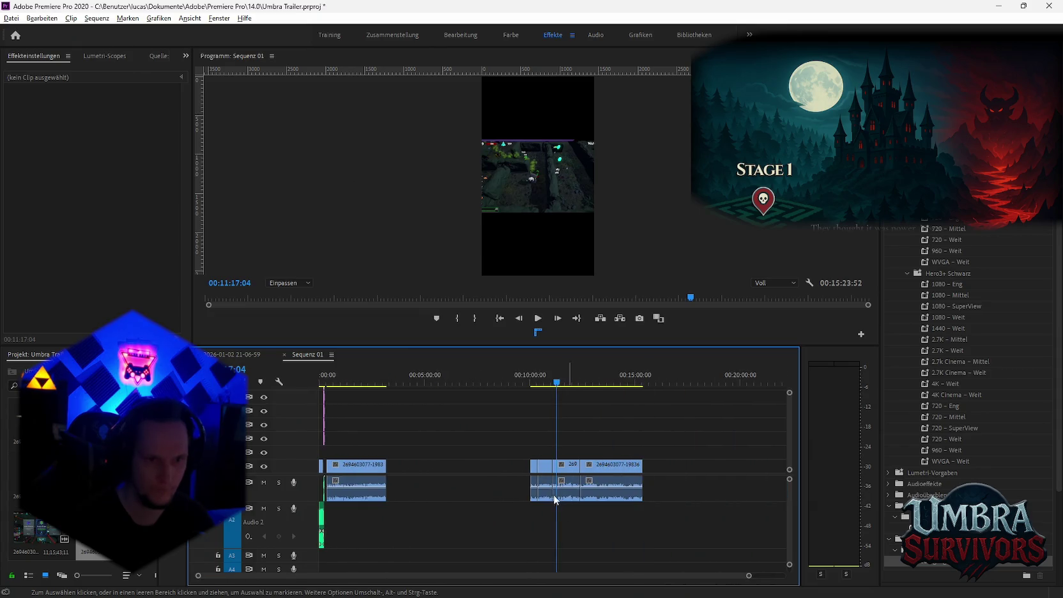
# Shift a split piece left, then delete the long early clip and two later clips.
pyautogui.moveTo(556, 477); pyautogui.dragTo(409, 480)
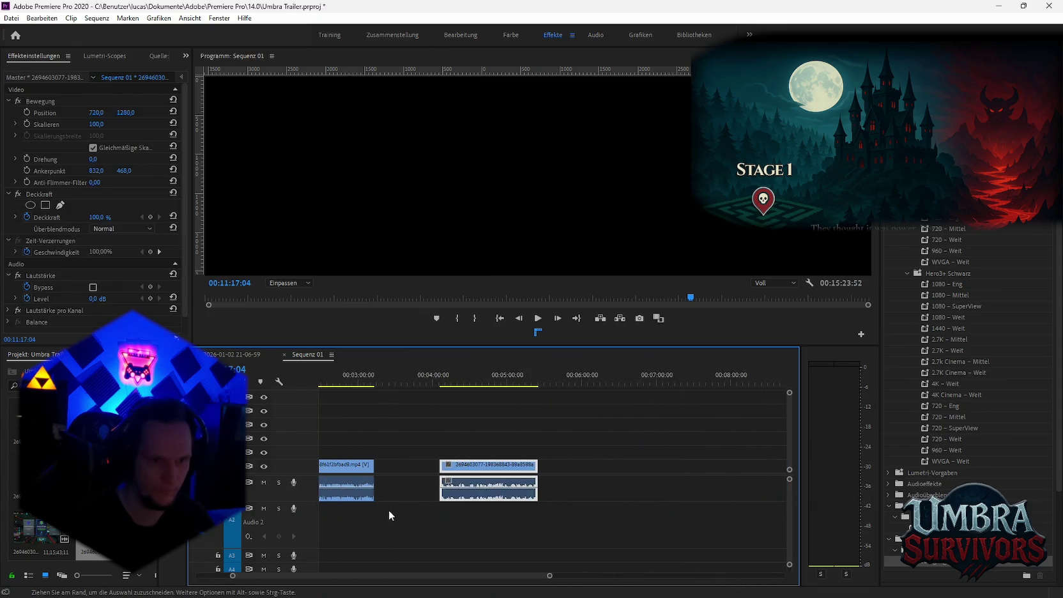
pyautogui.scroll(4, 388, 509)
pyautogui.scroll(2, 419, 520)
pyautogui.click(434, 475)
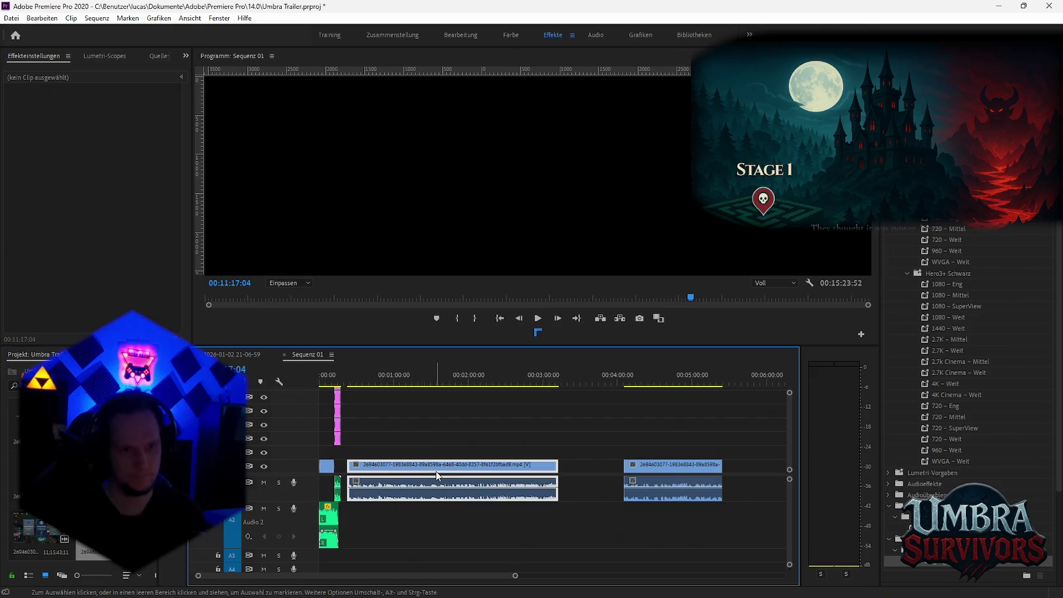
pyautogui.press('Delete')
pyautogui.scroll(-3, 531, 497)
pyautogui.scroll(-2, 607, 492)
pyautogui.moveTo(711, 415); pyautogui.dragTo(556, 489)
pyautogui.press('Delete')
# Move the remaining clip toward the sequence start and trim its end at about 0:52.
pyautogui.scroll(3, 386, 514)
pyautogui.scroll(2, 396, 513)
pyautogui.scroll(-2, 395, 512)
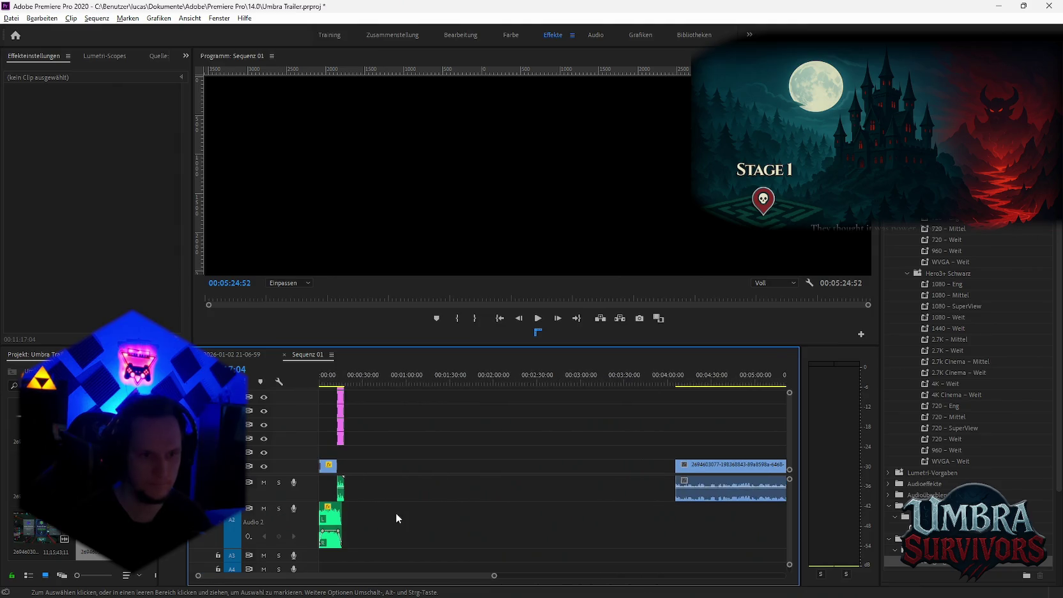
pyautogui.scroll(-2, 447, 499)
pyautogui.moveTo(538, 482); pyautogui.dragTo(361, 481)
pyautogui.scroll(2, 365, 478)
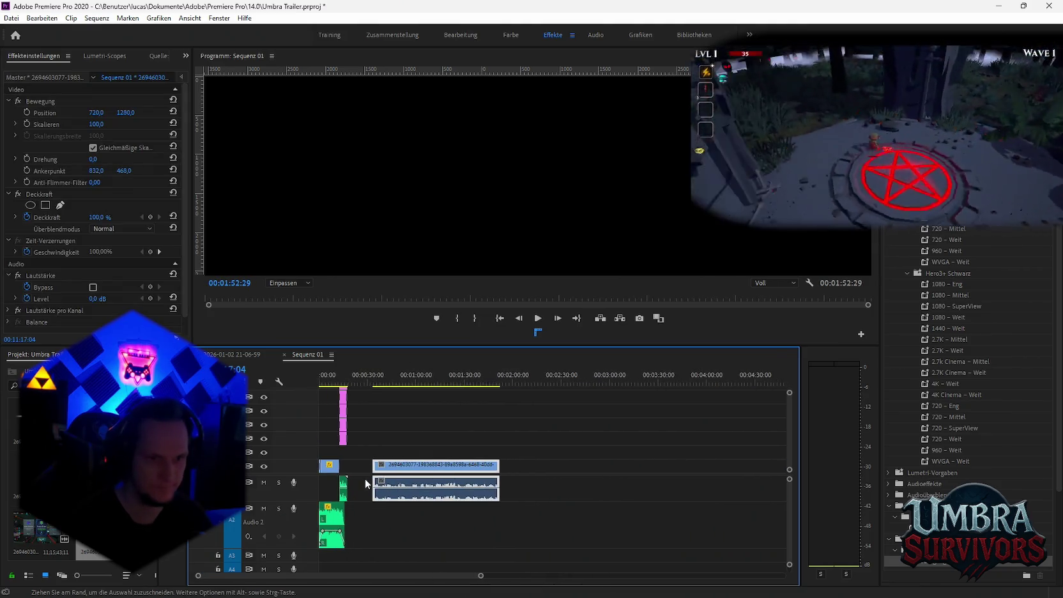
pyautogui.click(392, 383)
pyautogui.moveTo(393, 383); pyautogui.dragTo(404, 383)
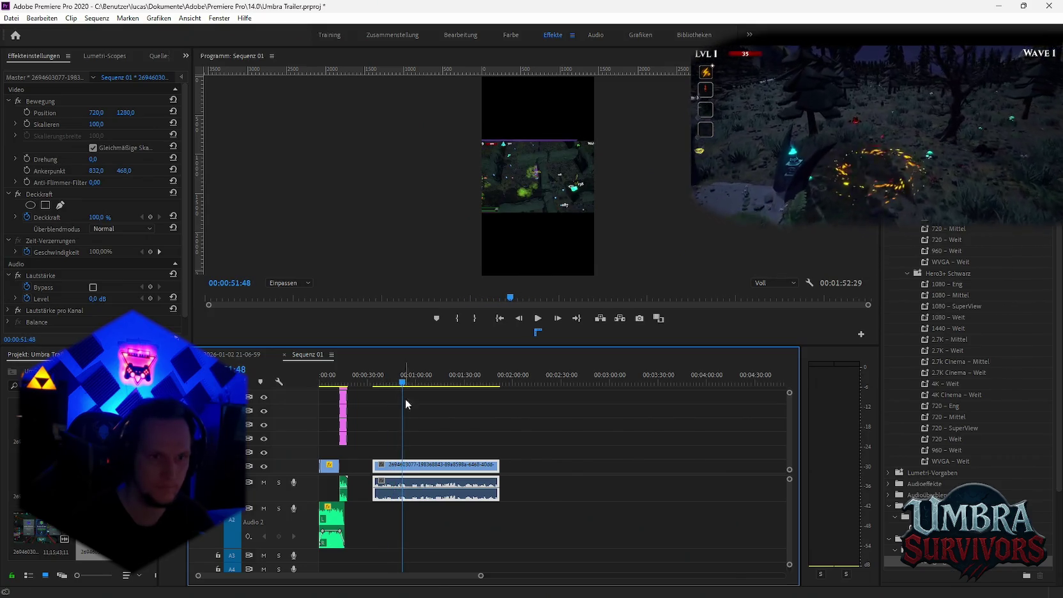
pyautogui.press('w')
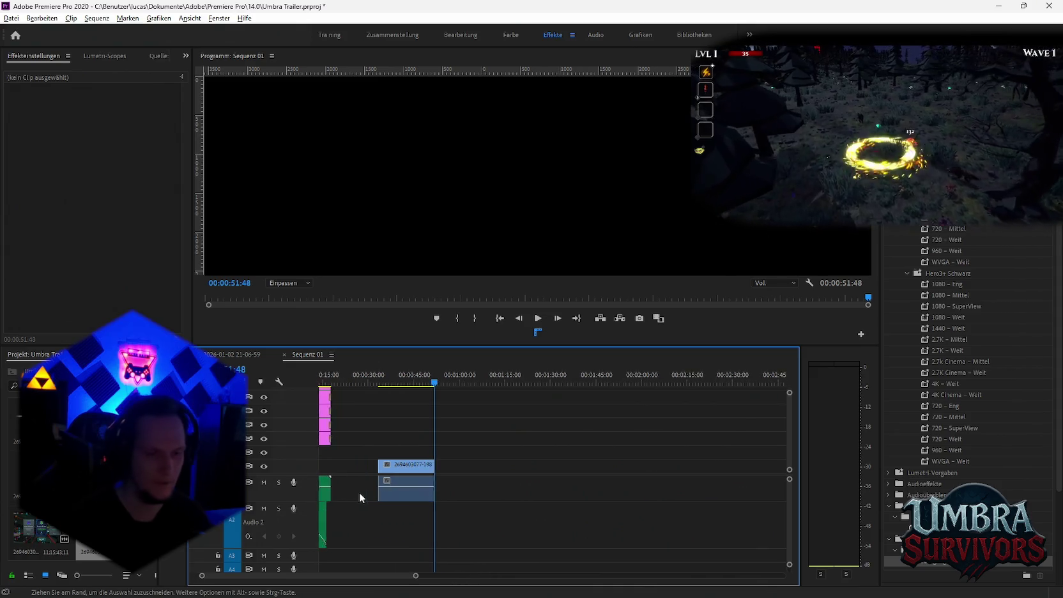
# Delete the first clip's fade-to-black transition and extend its end slightly.
pyautogui.scroll(2, 359, 492)
pyautogui.scroll(2, 409, 507)
pyautogui.moveTo(363, 434); pyautogui.dragTo(323, 476)
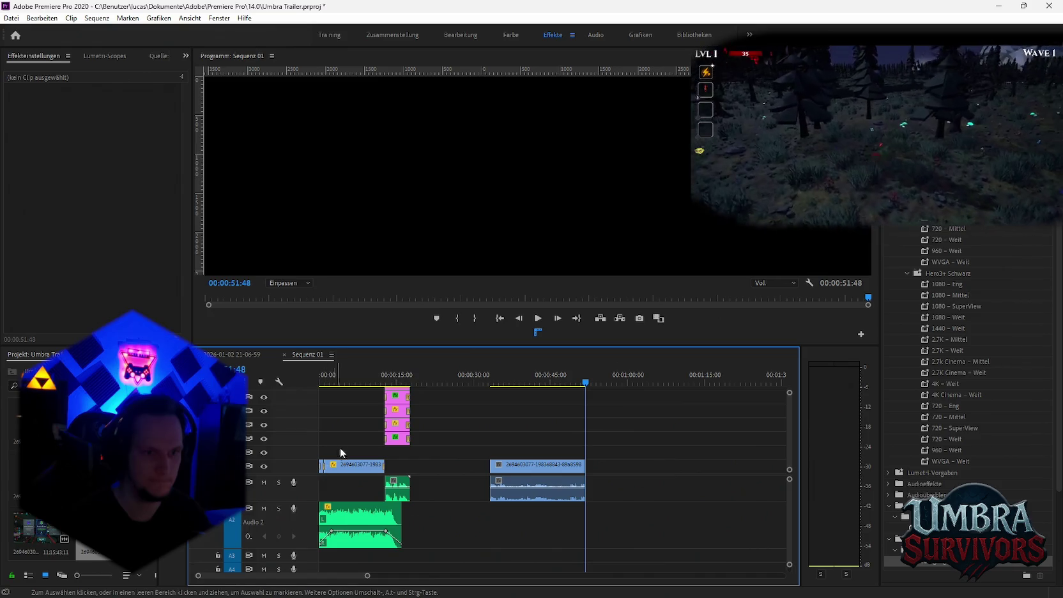
pyautogui.click(327, 463)
pyautogui.press('Delete')
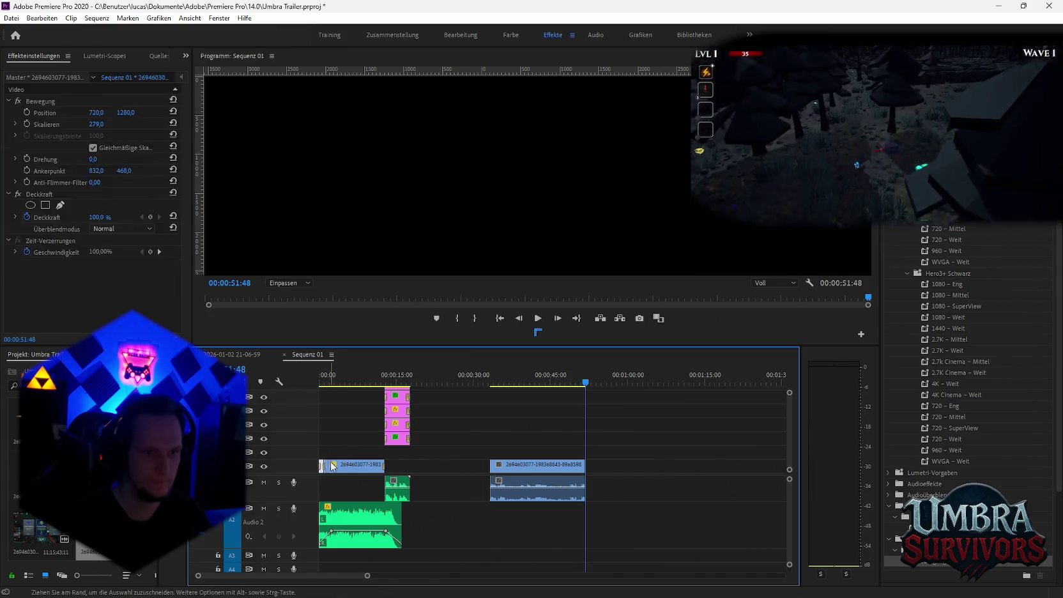
pyautogui.click(357, 465)
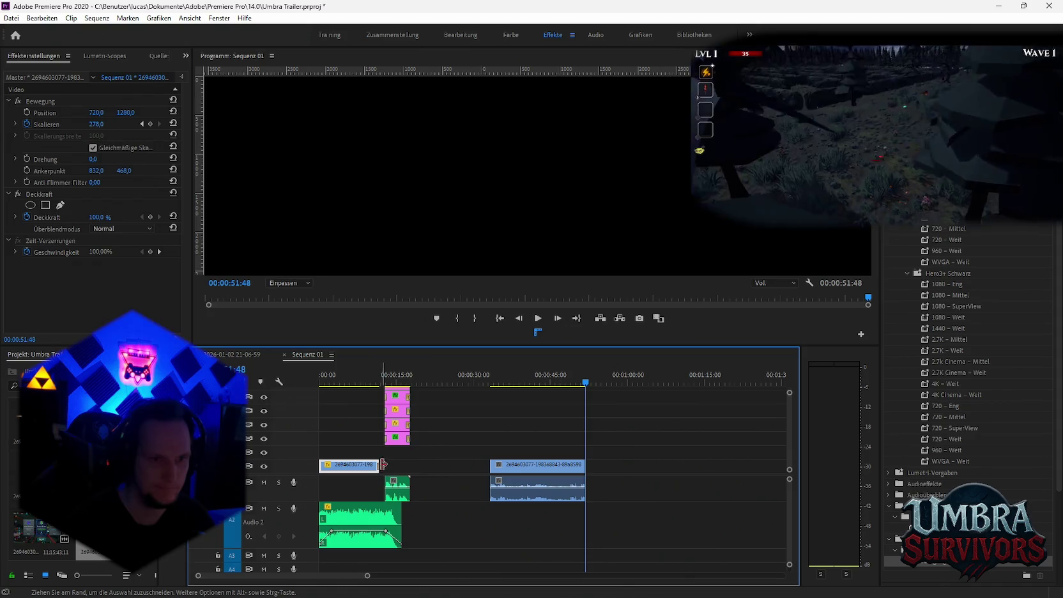
pyautogui.moveTo(383, 465); pyautogui.dragTo(386, 464)
# Move the second gameplay clip earlier in the sequence and reselect the first clip.
pyautogui.click(536, 466)
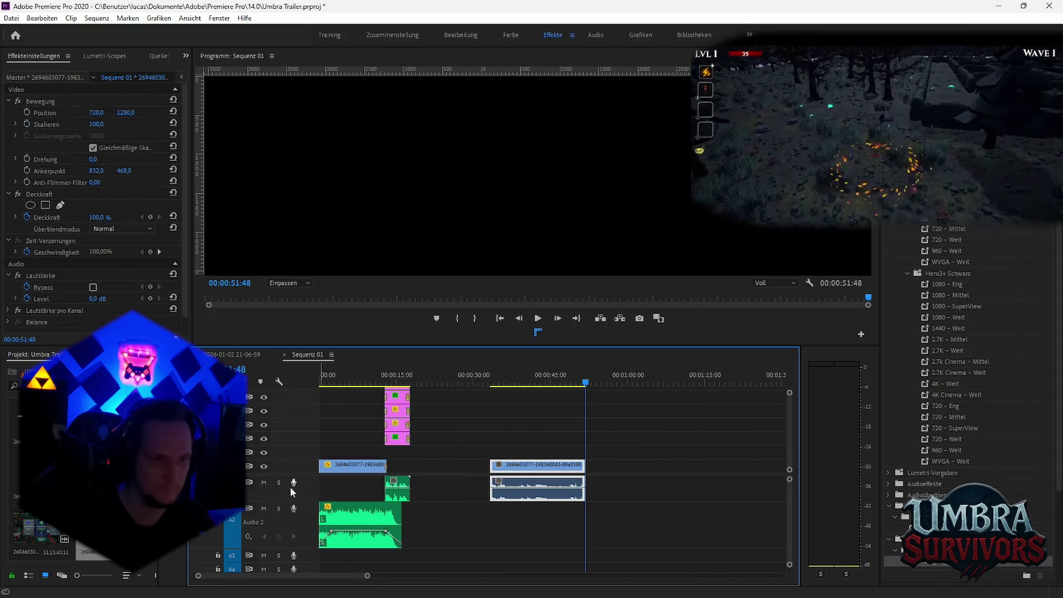
pyautogui.moveTo(291, 498); pyautogui.dragTo(77, 564)
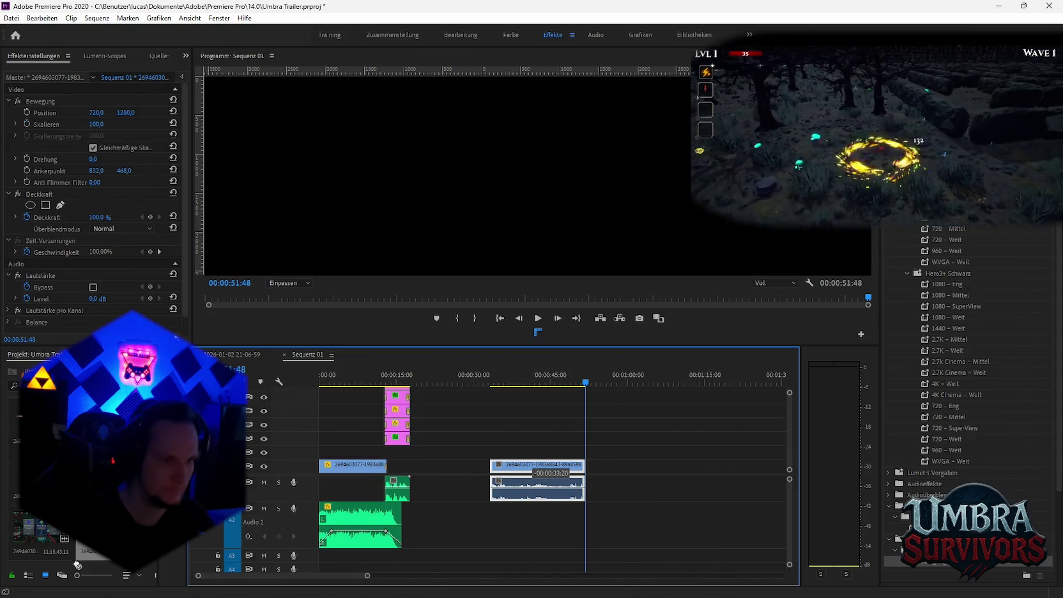
pyautogui.moveTo(308, 489); pyautogui.dragTo(38, 534)
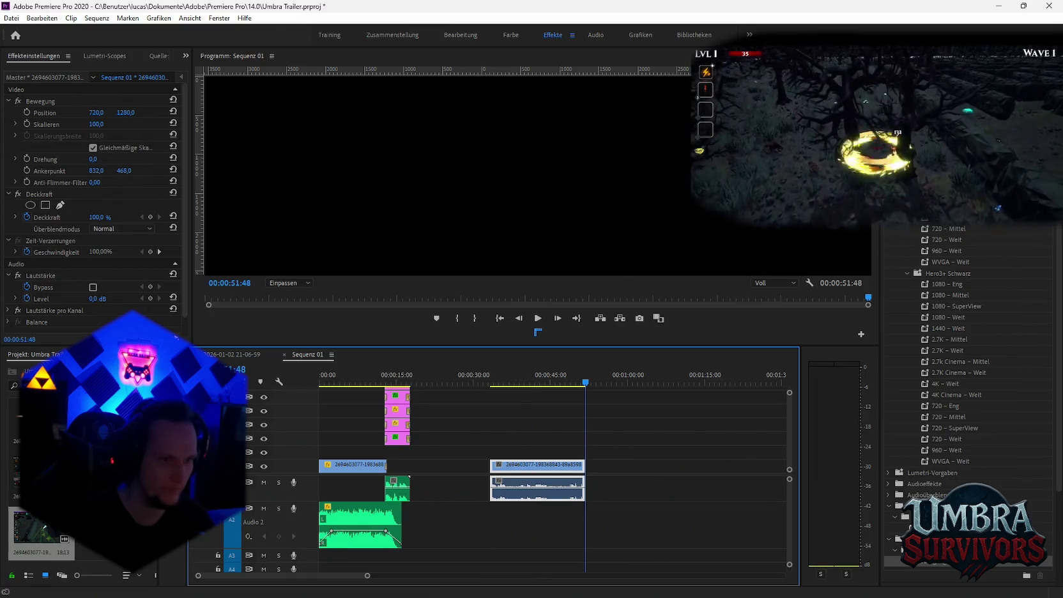
pyautogui.click(348, 464)
pyautogui.rightClick(347, 465)
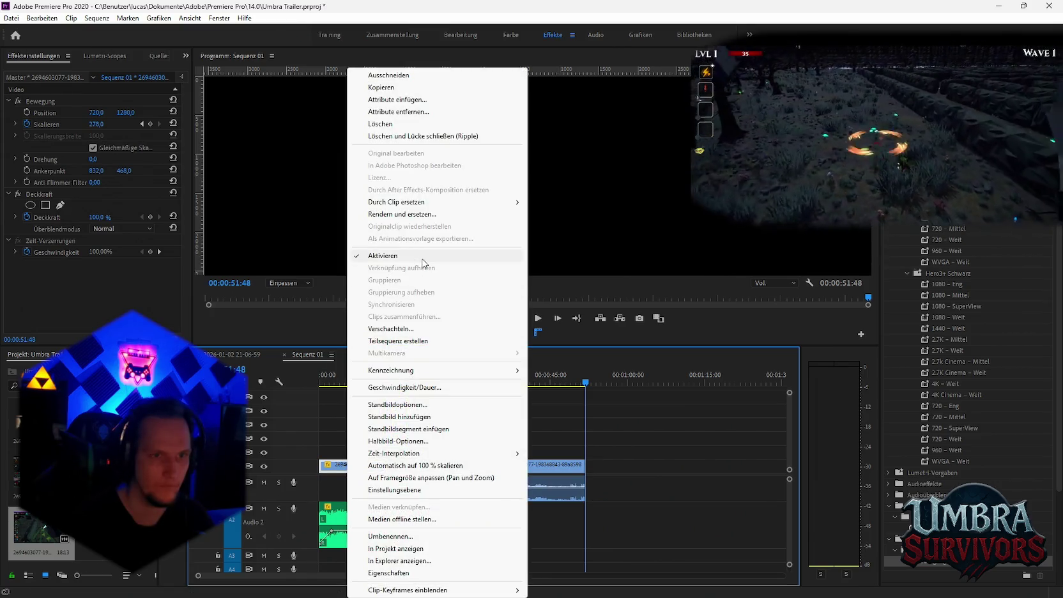
pyautogui.moveTo(396, 202)
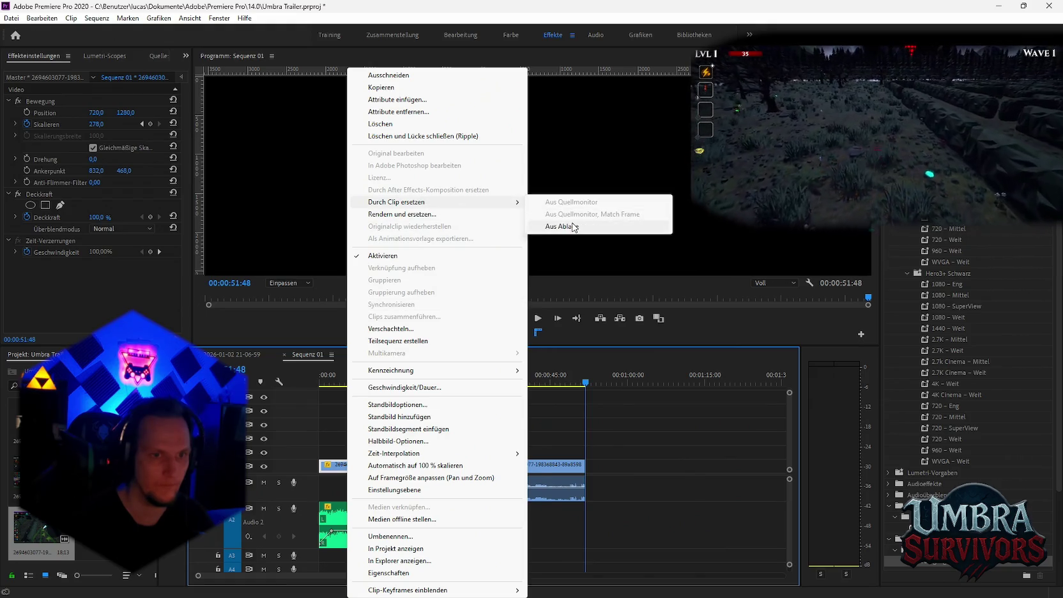
# Replace the first clip with the copied footage and move it to the sequence start.
pyautogui.click(573, 227)
pyautogui.click(319, 377)
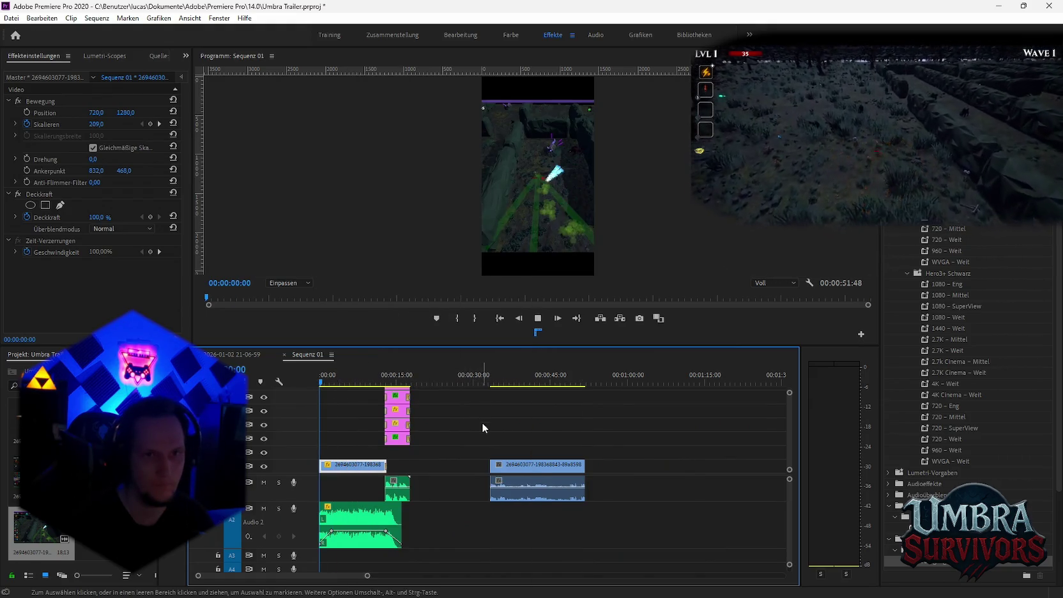
pyautogui.press('space')
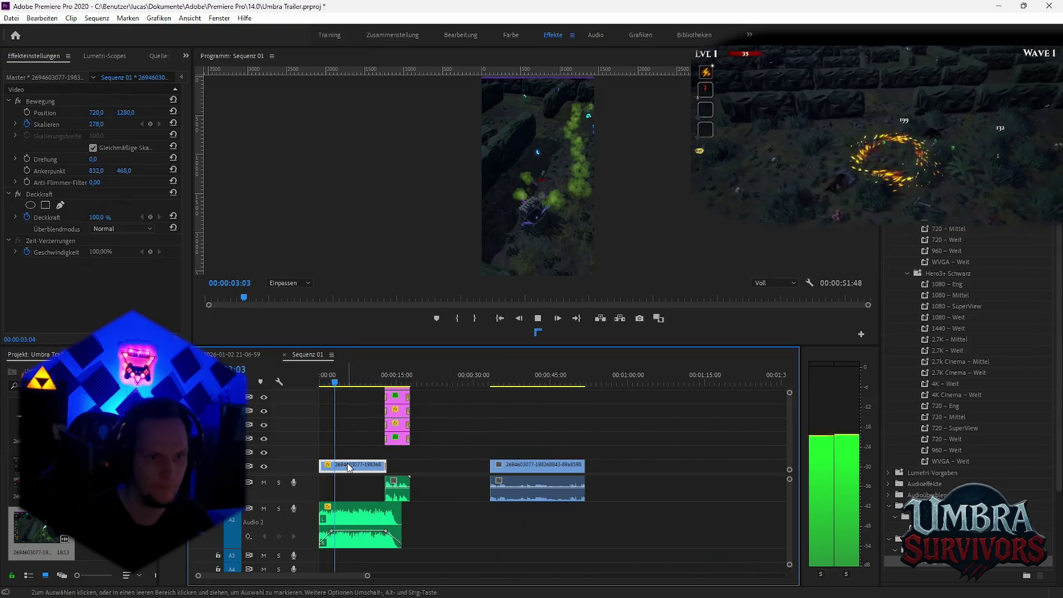
pyautogui.press('space')
pyautogui.press('v')
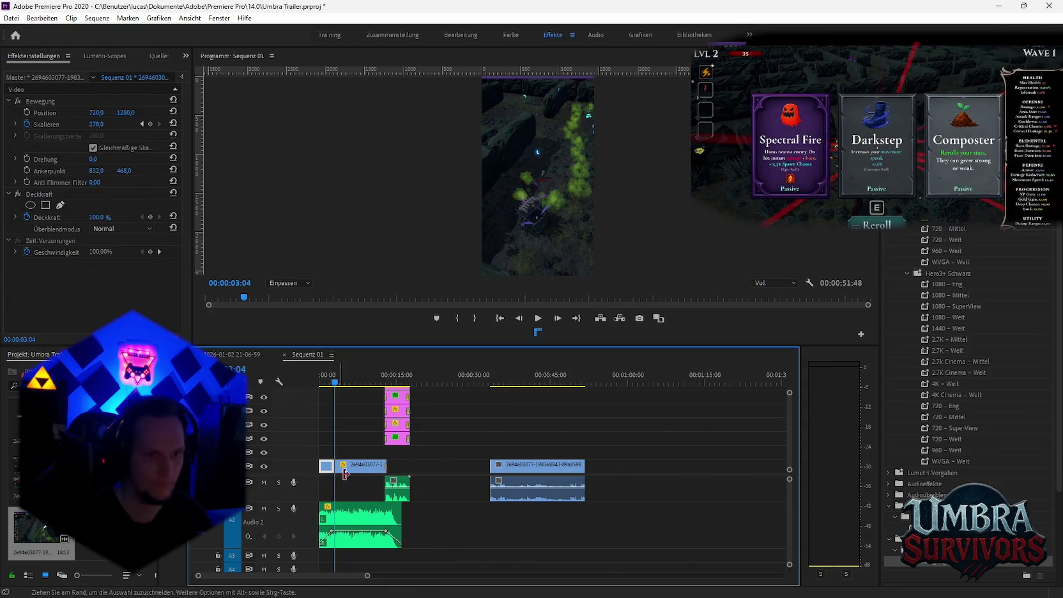
pyautogui.moveTo(339, 469); pyautogui.dragTo(336, 472)
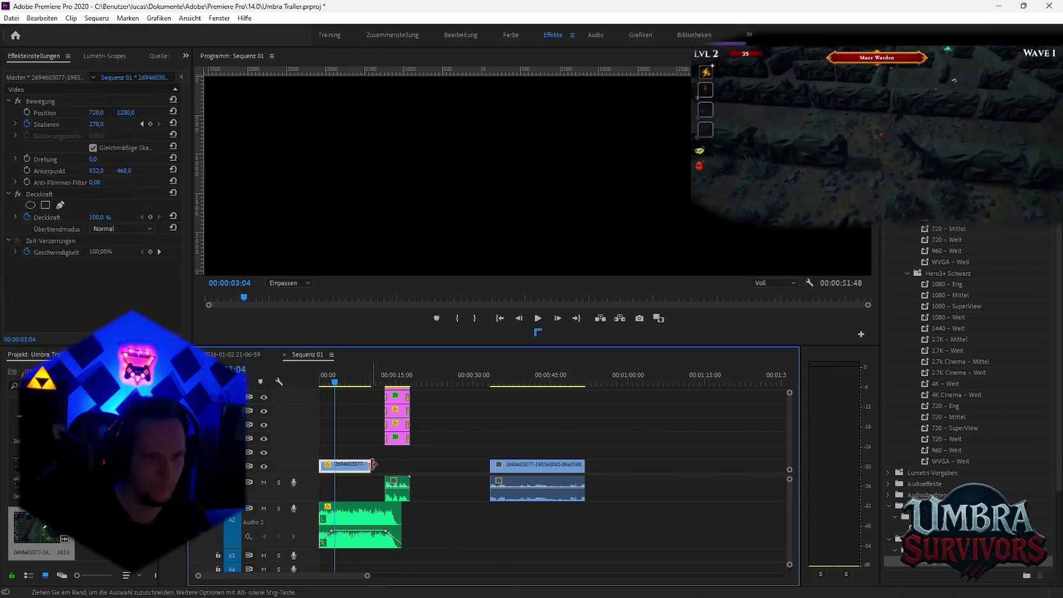
# Play Sequenz 01 from the beginning to review the replaced opening clip.
pyautogui.click(371, 464)
pyautogui.press('Home')
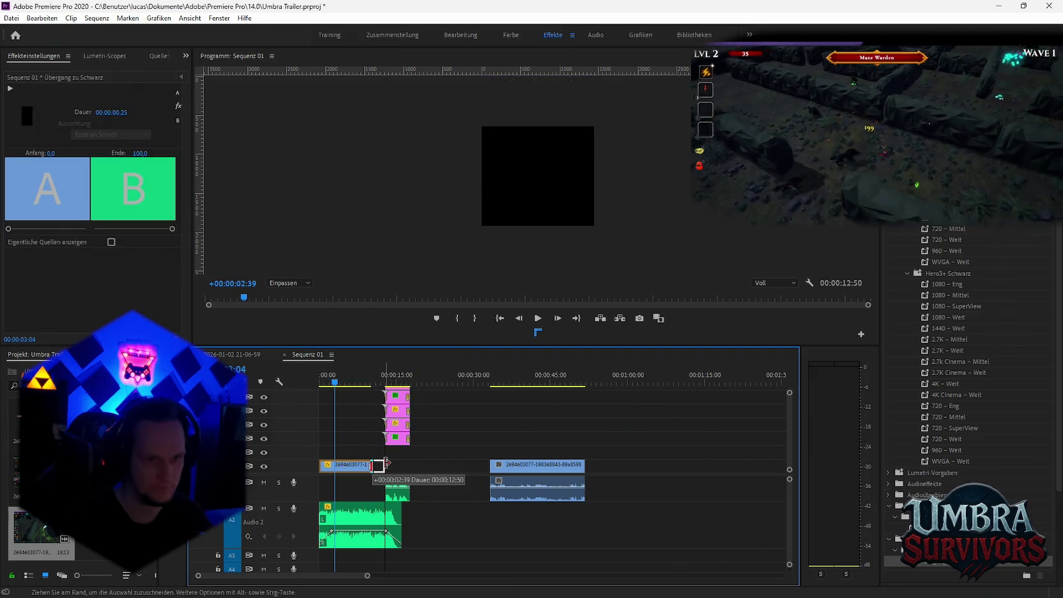
pyautogui.press('space')
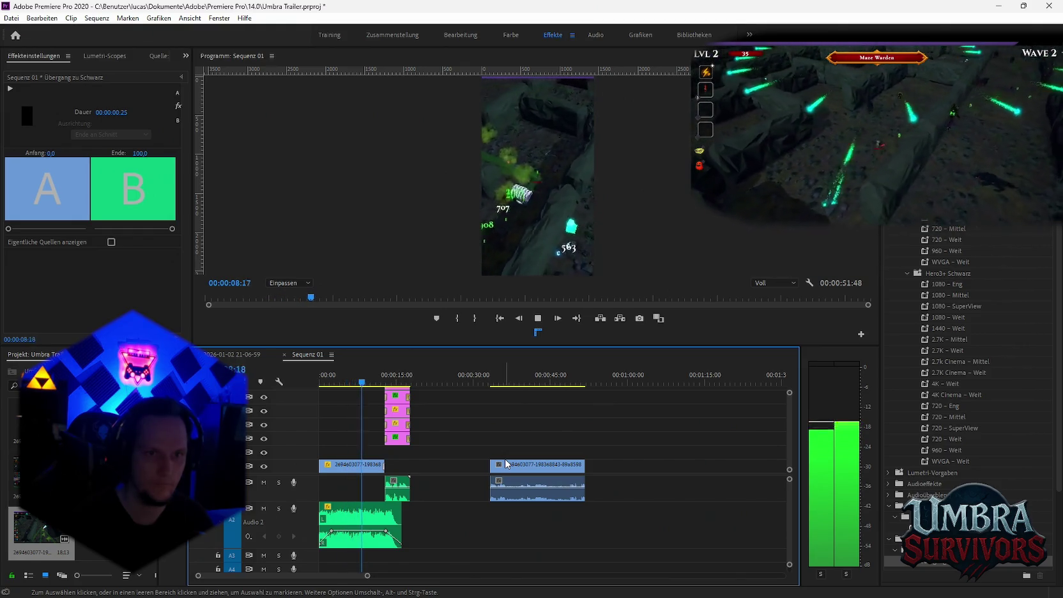
pyautogui.press('space')
pyautogui.click(231, 354)
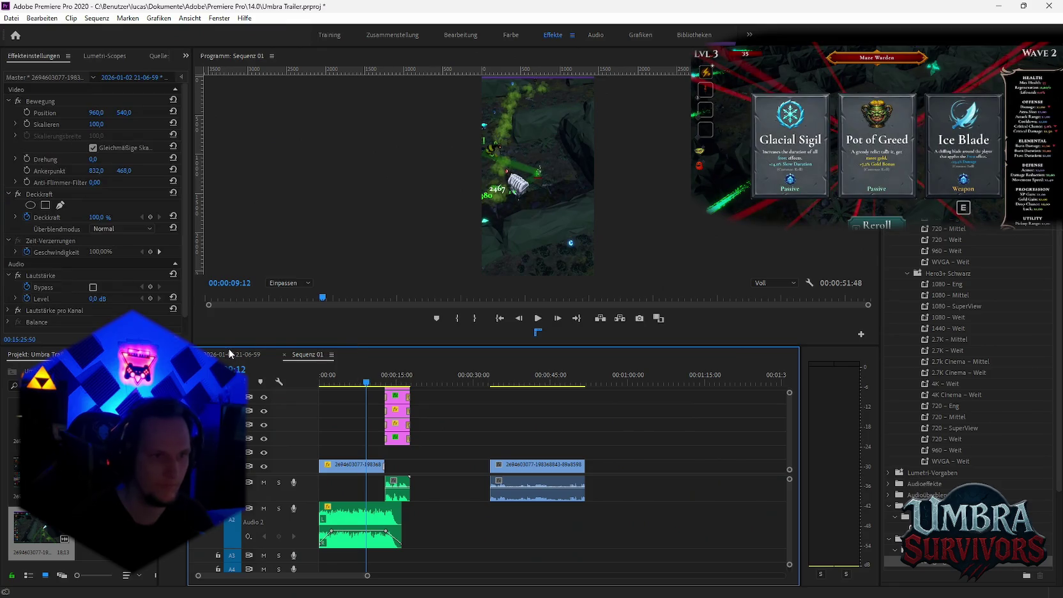
pyautogui.scroll(-1, 502, 518)
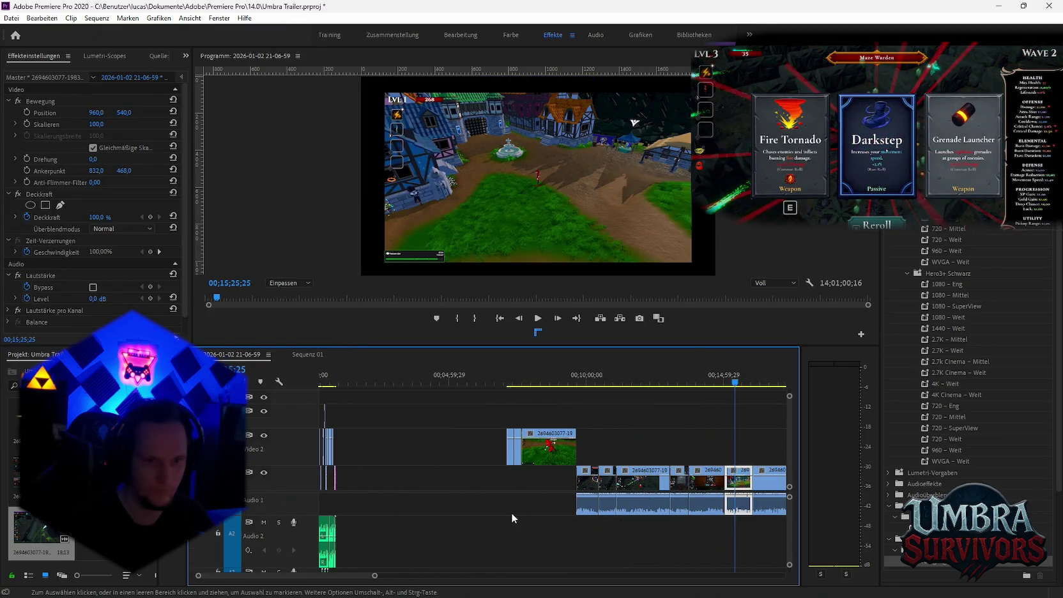
pyautogui.scroll(-1, 511, 513)
pyautogui.scroll(3, 345, 502)
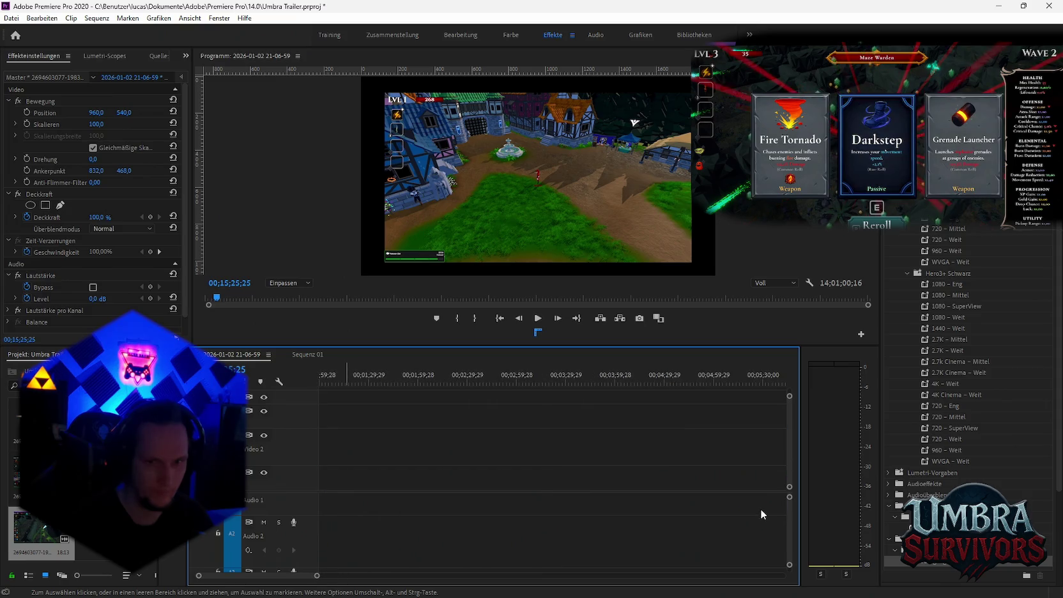
pyautogui.scroll(2, 366, 510)
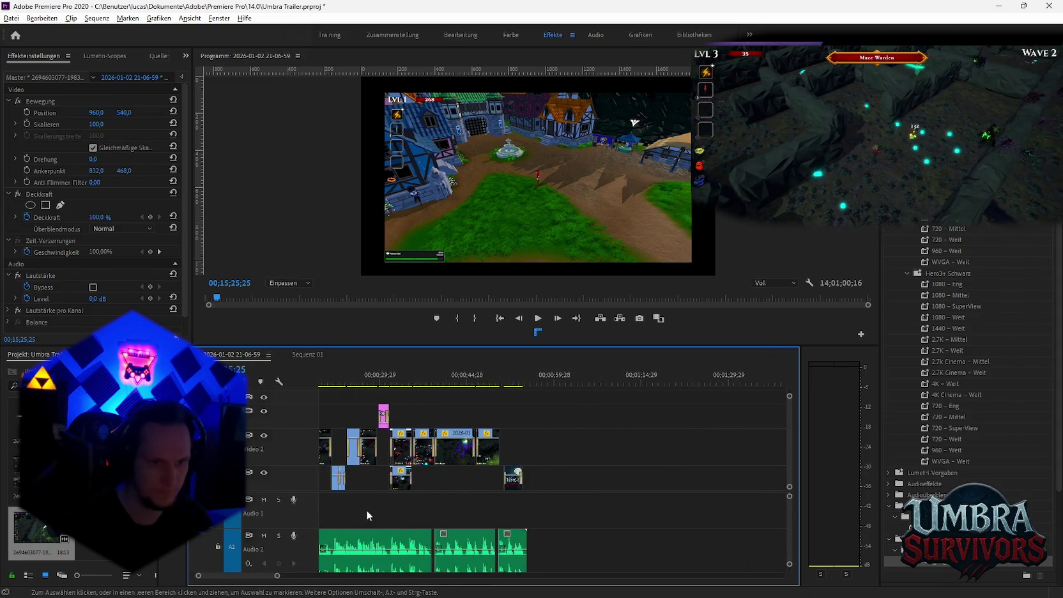
pyautogui.scroll(2, 366, 510)
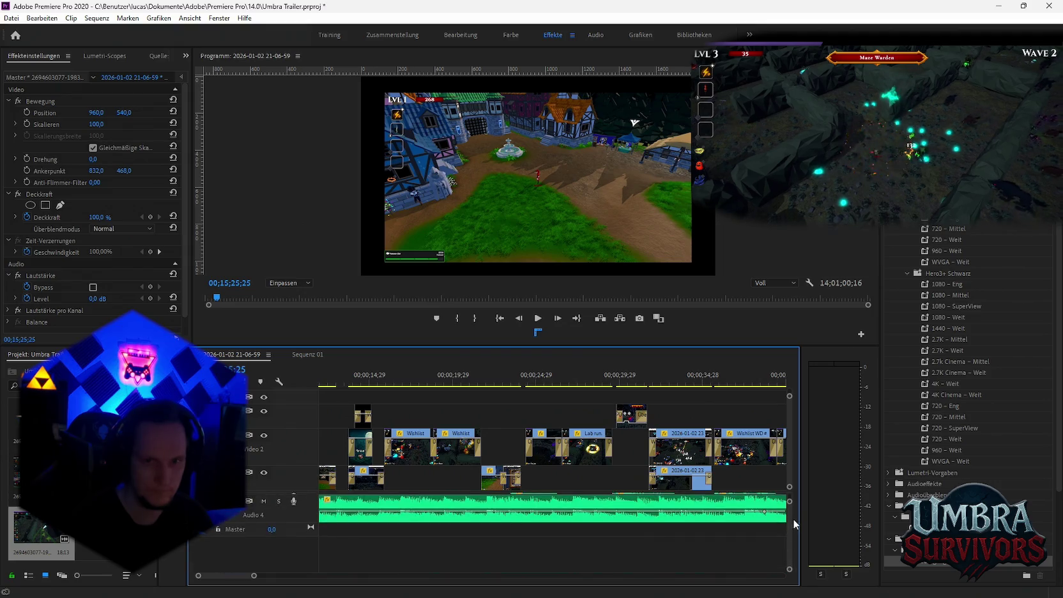
pyautogui.scroll(-2, 658, 531)
pyautogui.scroll(-2, 658, 531)
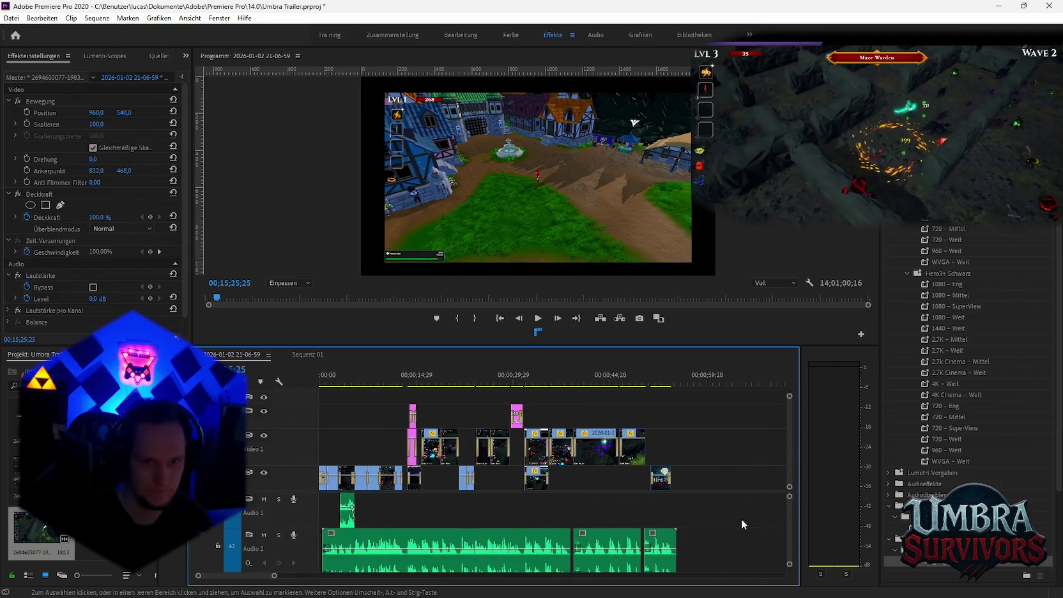
pyautogui.scroll(-2, 791, 518)
pyautogui.scroll(-2, 790, 523)
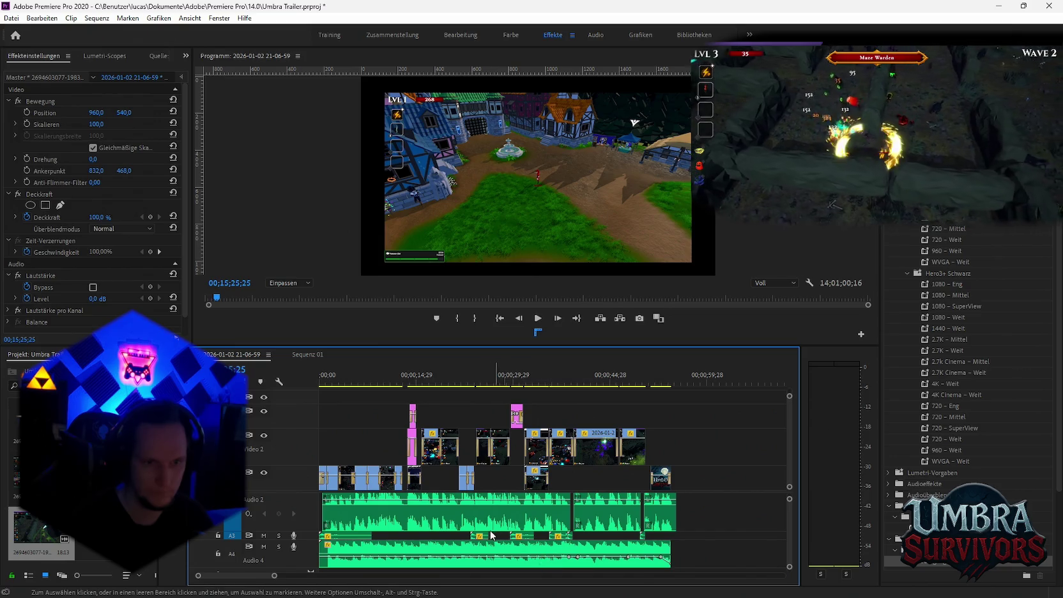
pyautogui.scroll(2, 511, 544)
pyautogui.scroll(2, 521, 550)
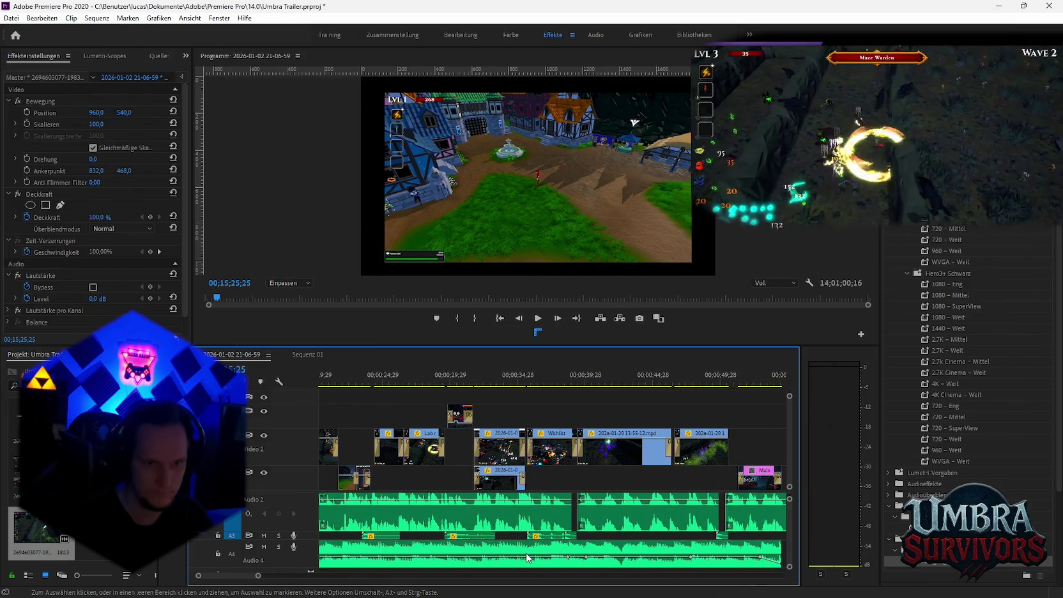
pyautogui.scroll(-2, 562, 548)
pyautogui.scroll(-3, 562, 548)
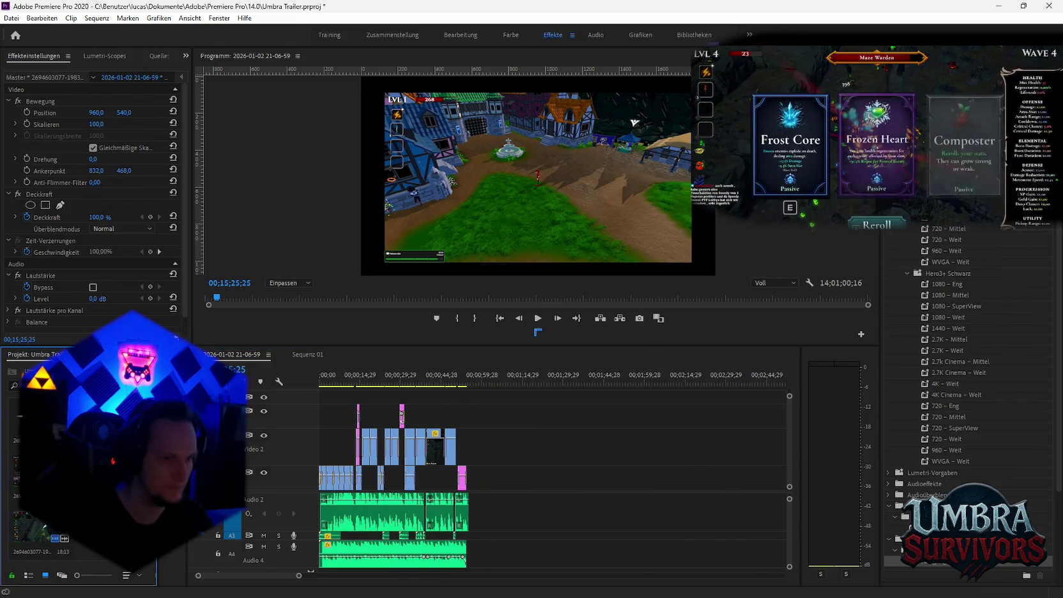
pyautogui.click(308, 354)
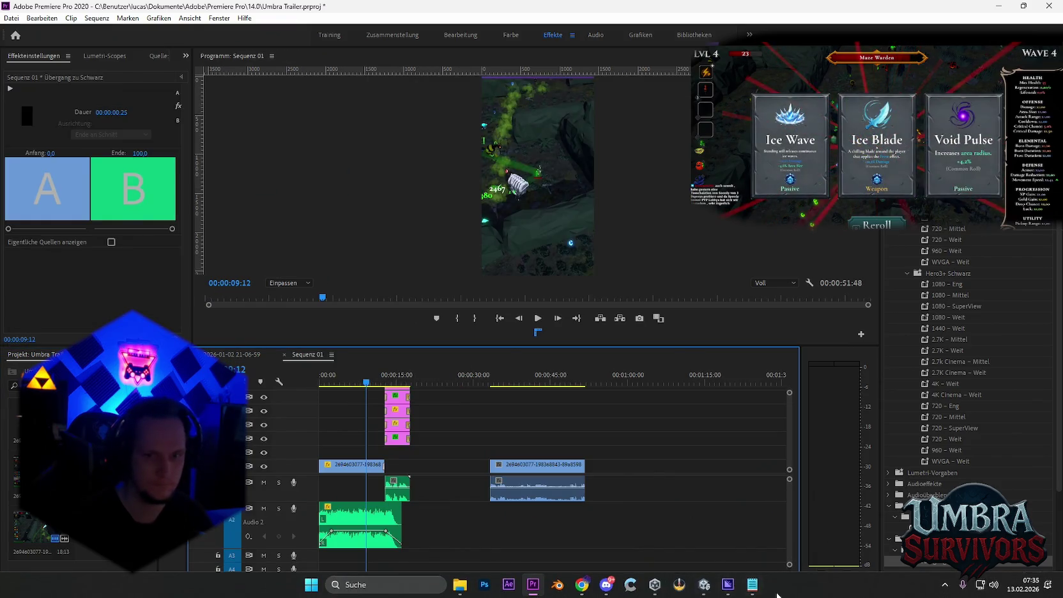
# Box-select and delete the extra clips at the end of the Sequenz 01 timeline.
pyautogui.click(705, 585)
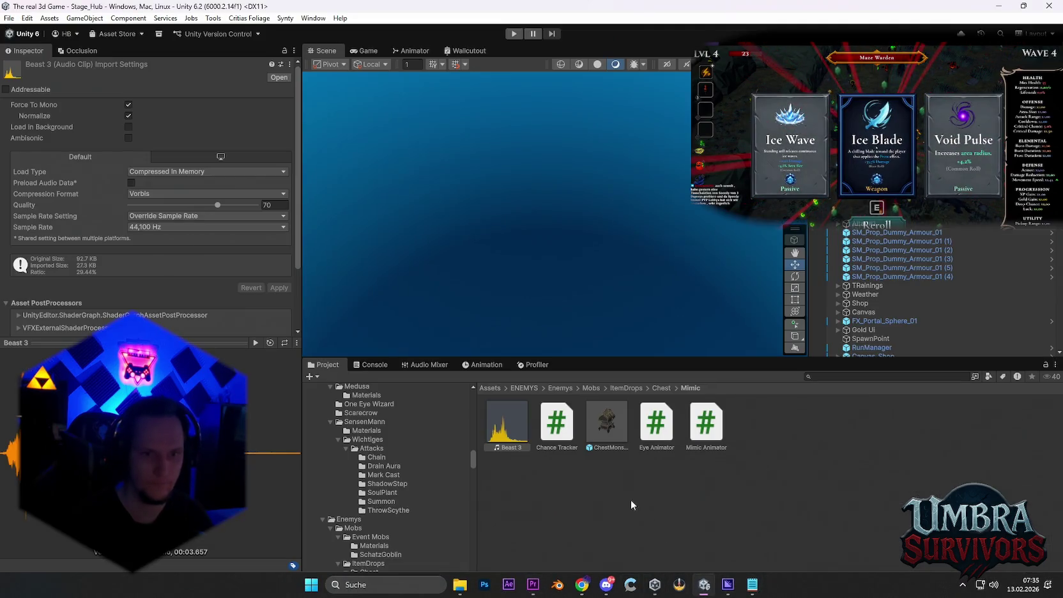
pyautogui.click(533, 589)
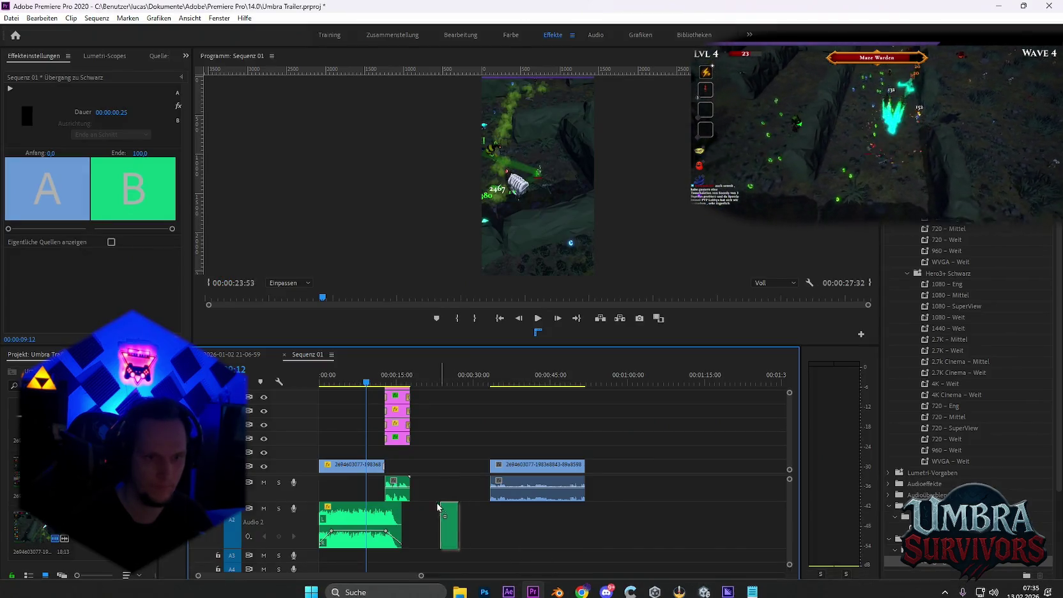
pyautogui.scroll(2, 447, 514)
pyautogui.moveTo(611, 409); pyautogui.dragTo(626, 528)
pyautogui.press('Delete')
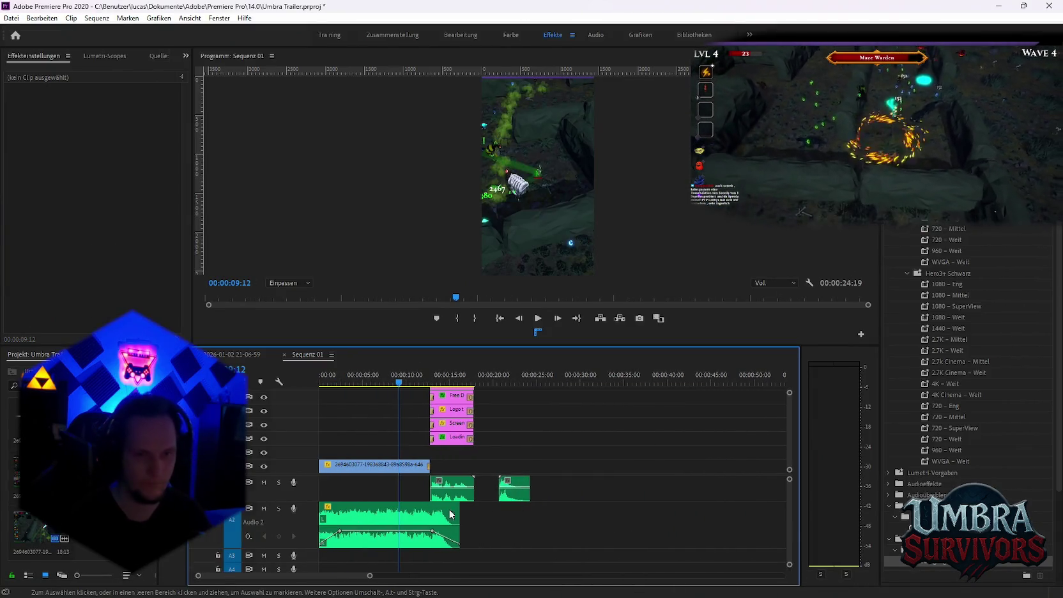
# Move the short A1 audio clip earlier and preview the sequence from about four seconds.
pyautogui.moveTo(514, 488); pyautogui.dragTo(384, 489)
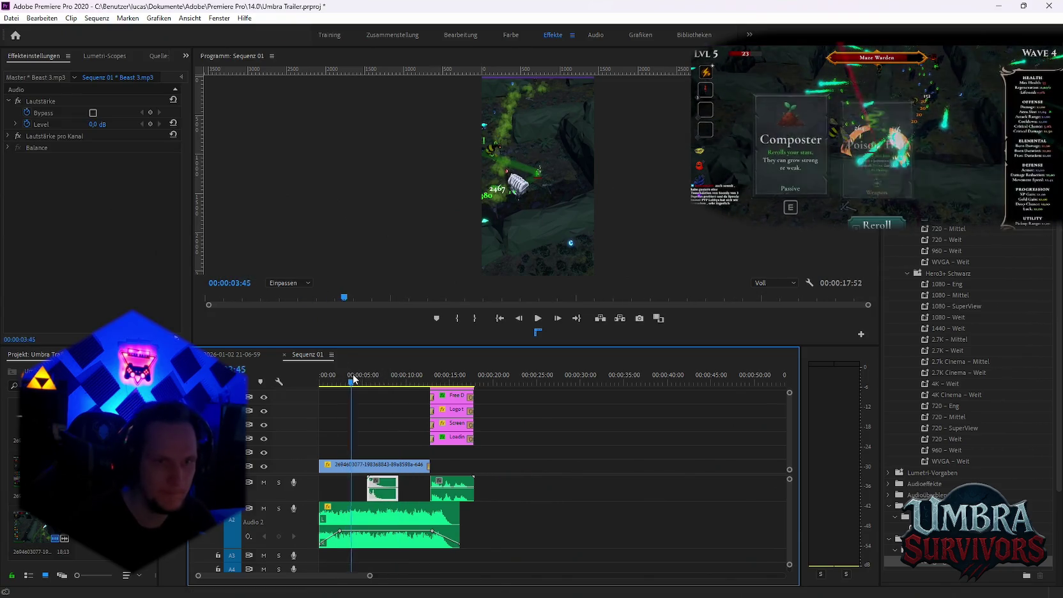
pyautogui.click(357, 376)
pyautogui.scroll(2, 358, 374)
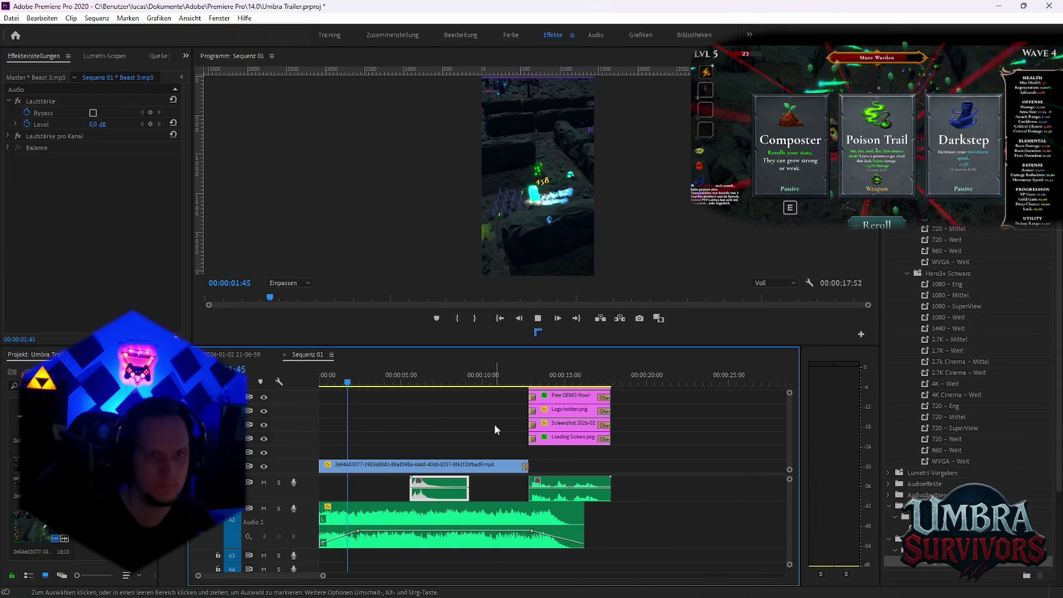
pyautogui.press('space')
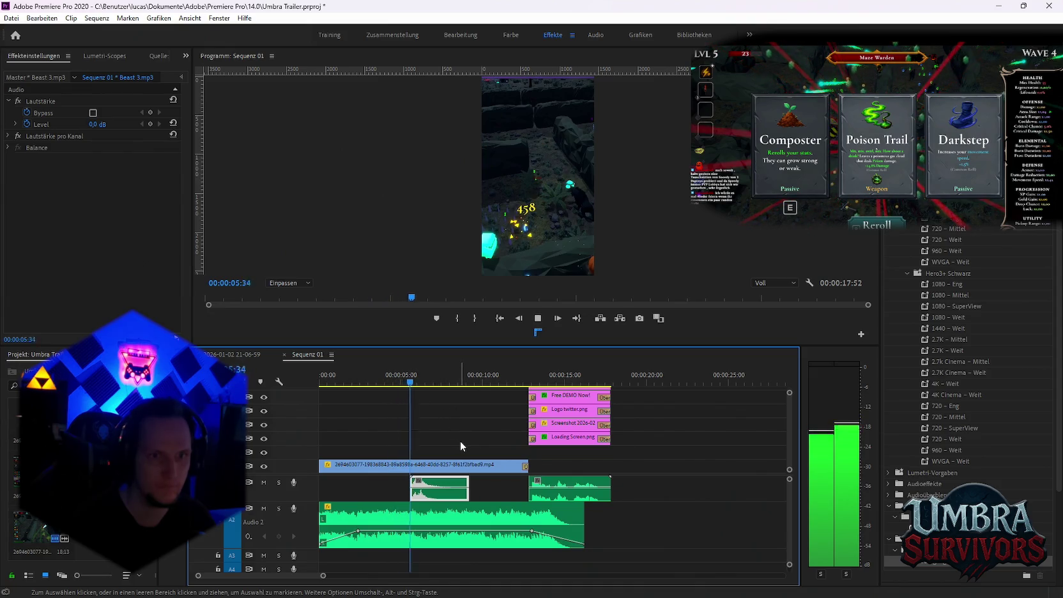
pyautogui.press('space')
pyautogui.moveTo(418, 384); pyautogui.dragTo(426, 384)
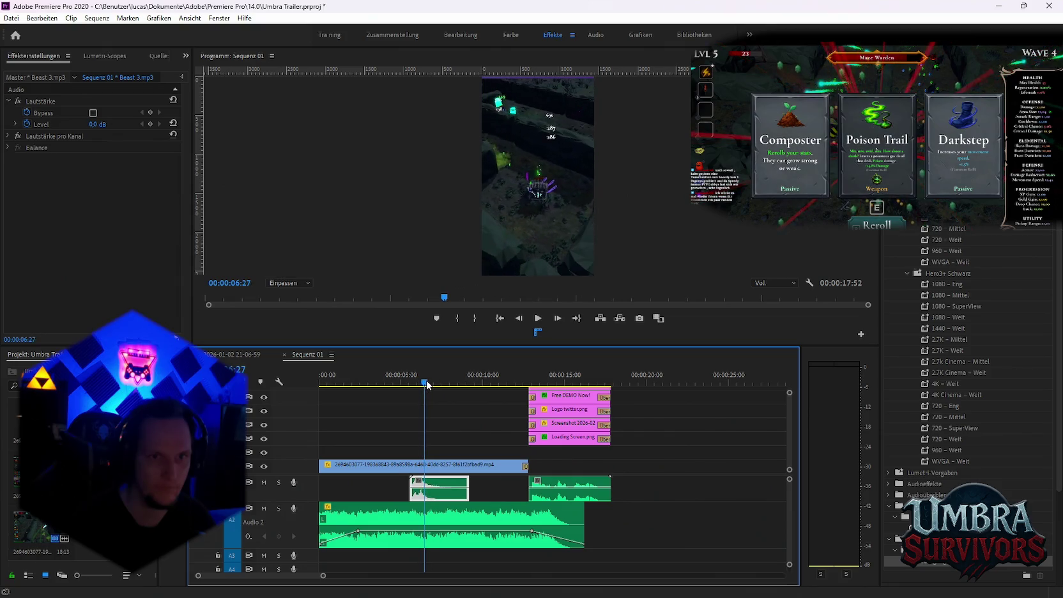
pyautogui.moveTo(426, 385); pyautogui.dragTo(427, 384)
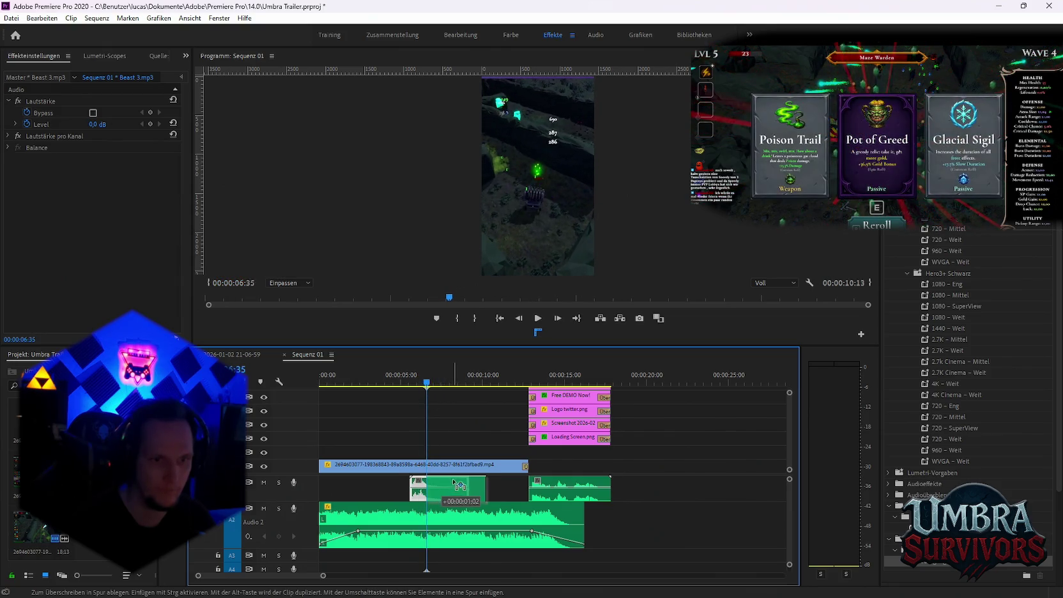
# Align the sound clip near 00:00:06:11, preview it, and nudge it slightly earlier.
pyautogui.moveTo(442, 485); pyautogui.dragTo(455, 487)
pyautogui.press('space')
pyautogui.press('space')
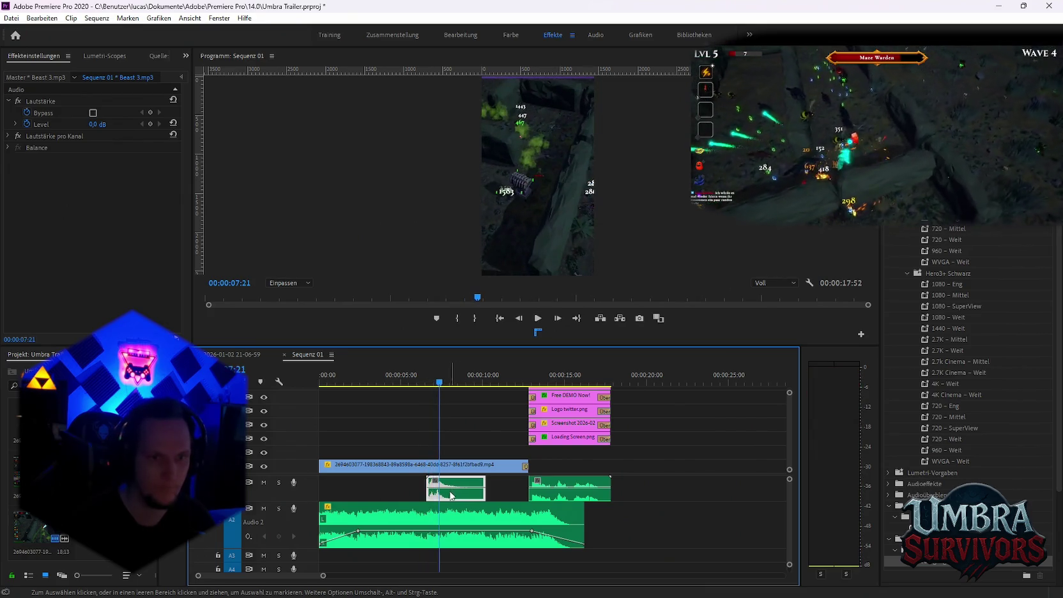
pyautogui.click(422, 382)
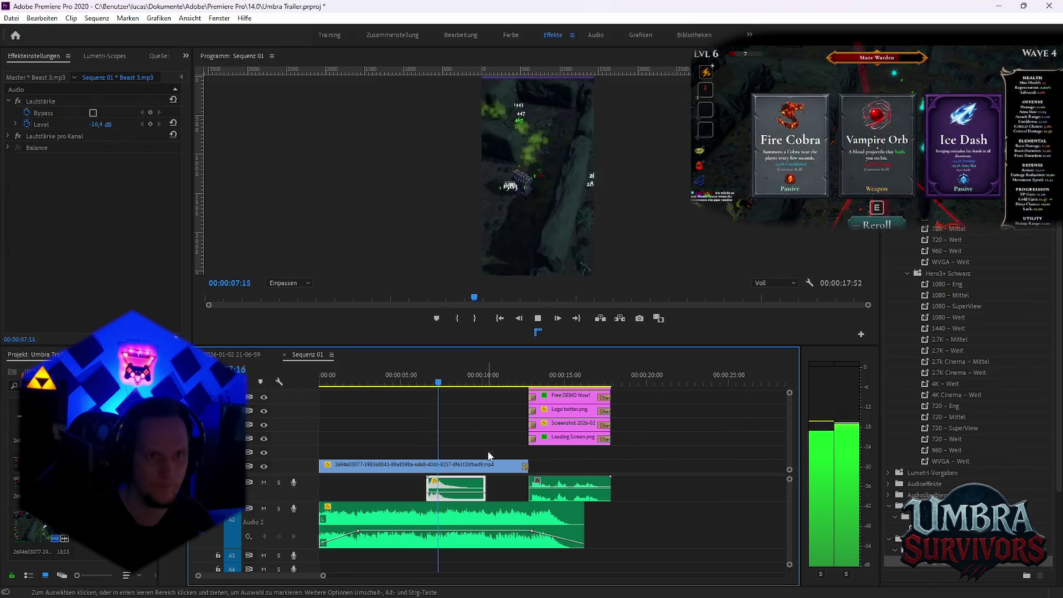
pyautogui.press('space')
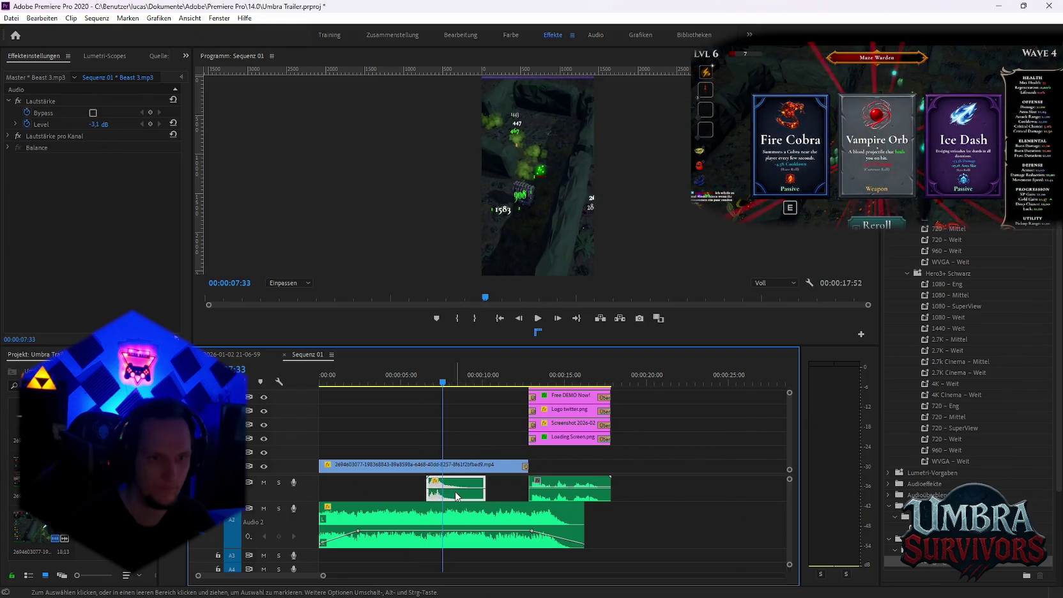
pyautogui.moveTo(452, 498); pyautogui.dragTo(445, 498)
pyautogui.click(404, 382)
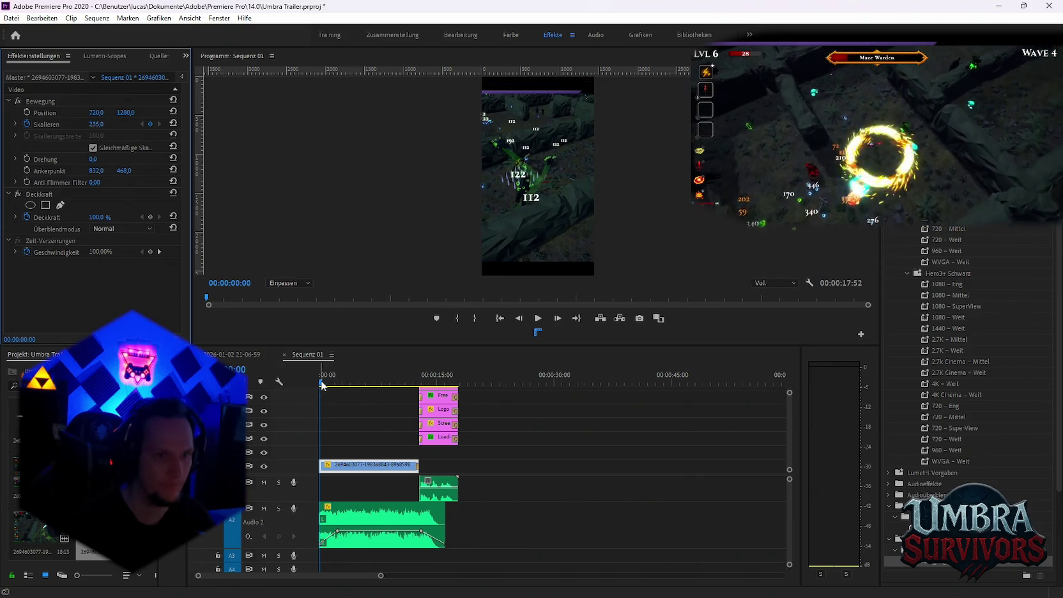
# Add a Scale keyframe at 00:00:01:16, raise scale from 235 to 274, and preview the zoom.
pyautogui.moveTo(323, 385); pyautogui.dragTo(327, 385)
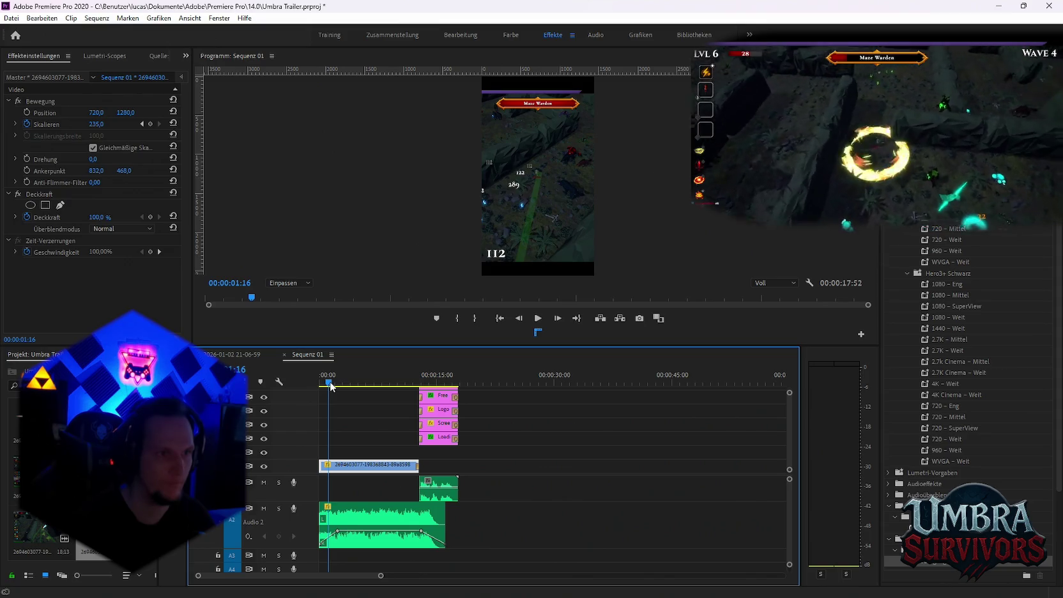
pyautogui.click(152, 120)
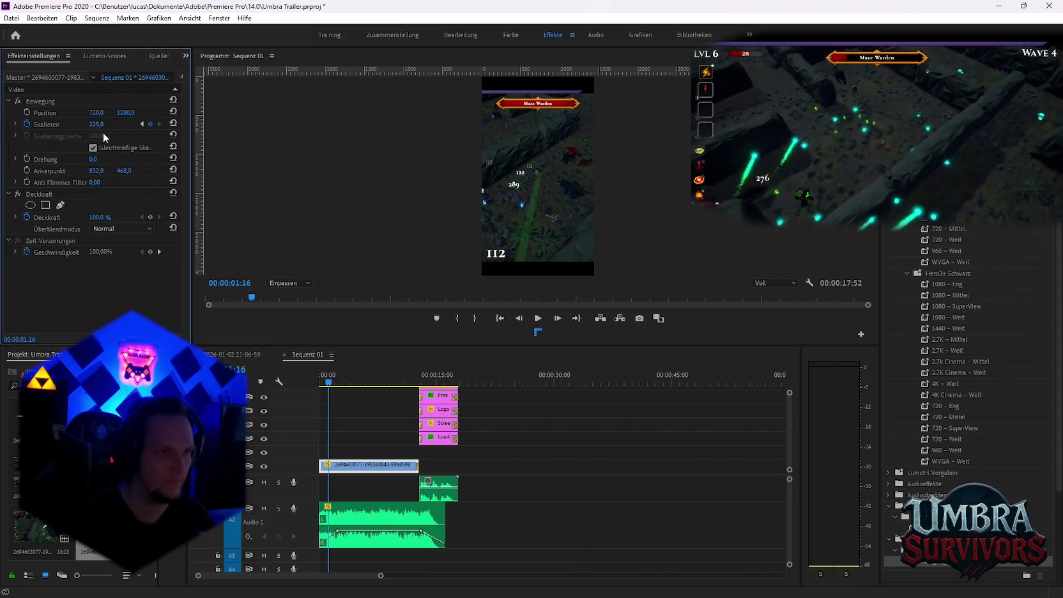
pyautogui.moveTo(98, 127); pyautogui.dragTo(130, 127)
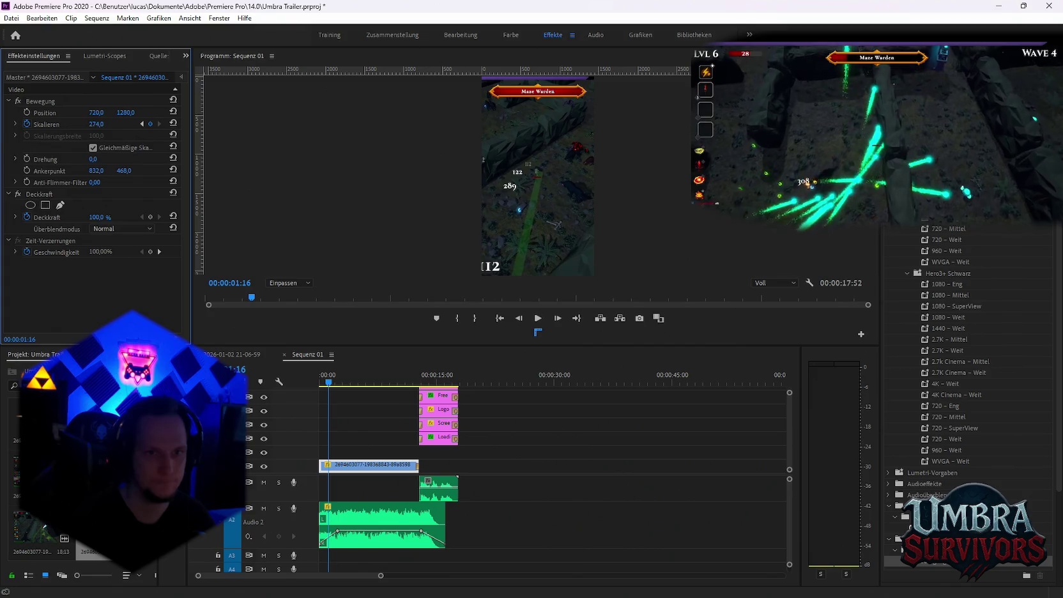
pyautogui.click(309, 388)
pyautogui.press('space')
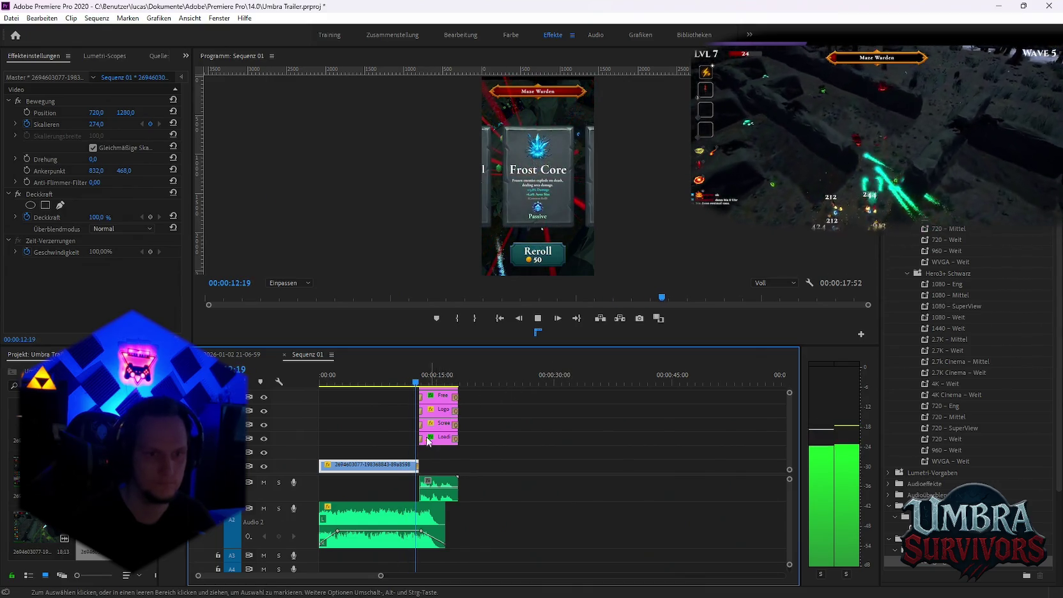
pyautogui.click(414, 378)
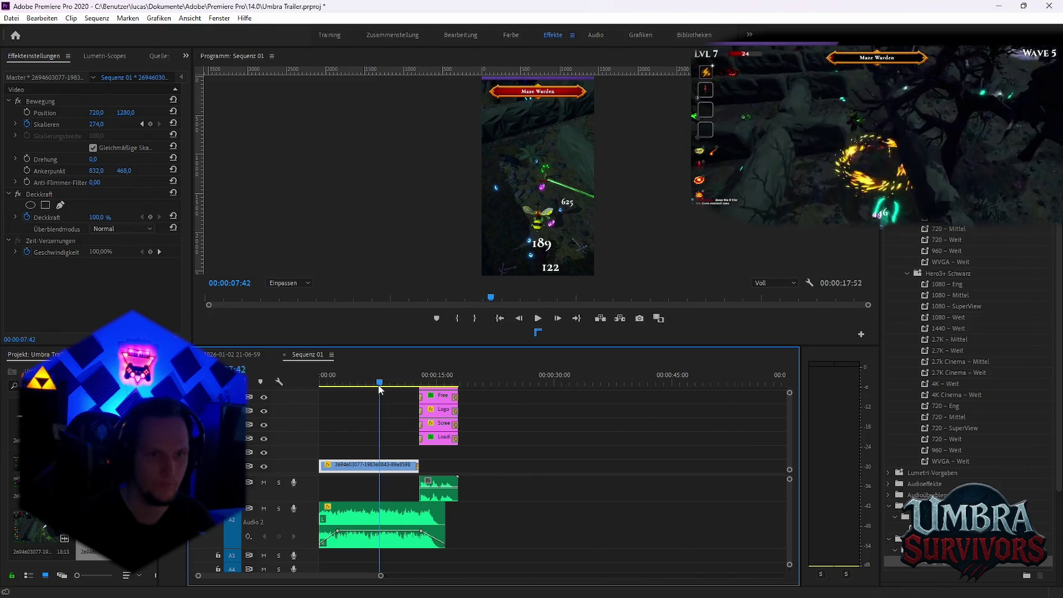
pyautogui.moveTo(384, 384); pyautogui.dragTo(394, 385)
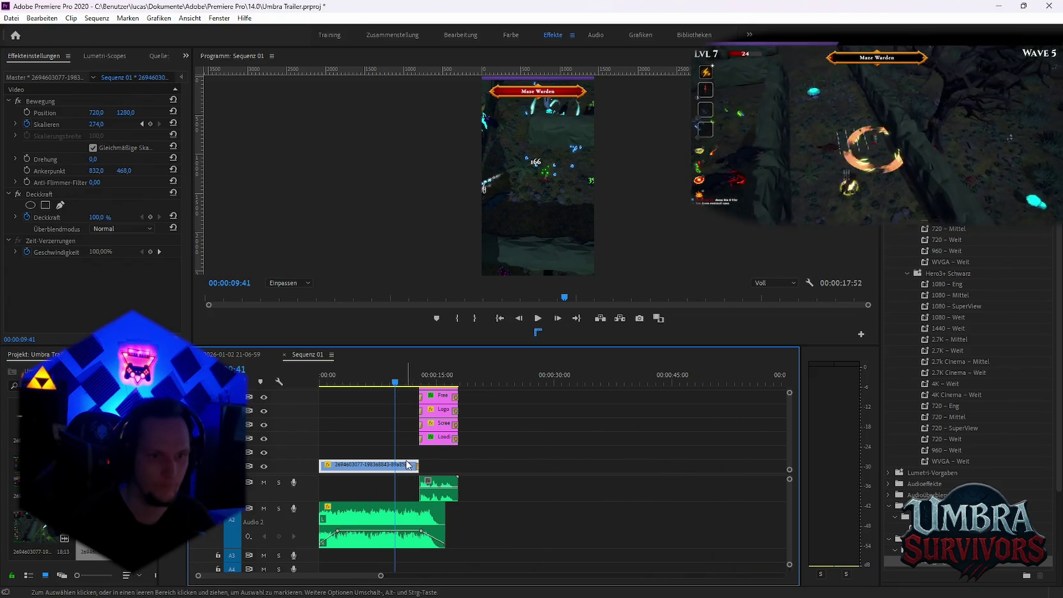
# Trim the gameplay clip shorter and replay the sequence from the start.
pyautogui.moveTo(319, 465)
pyautogui.mouseDown()
pyautogui.moveTo(344, 464)
pyautogui.moveTo(300, 463)
pyautogui.mouseUp()
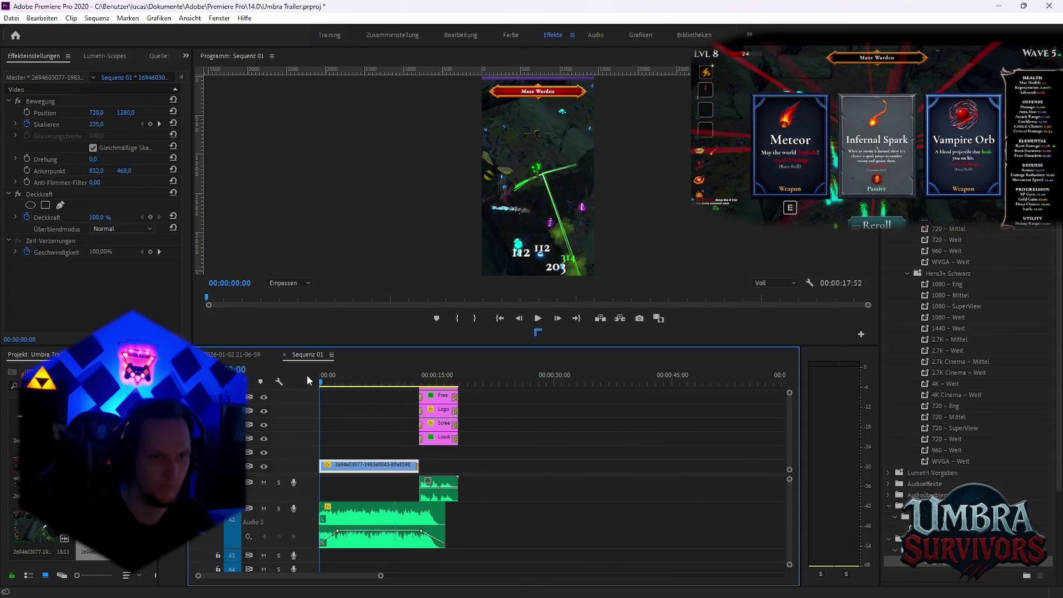
pyautogui.press('space')
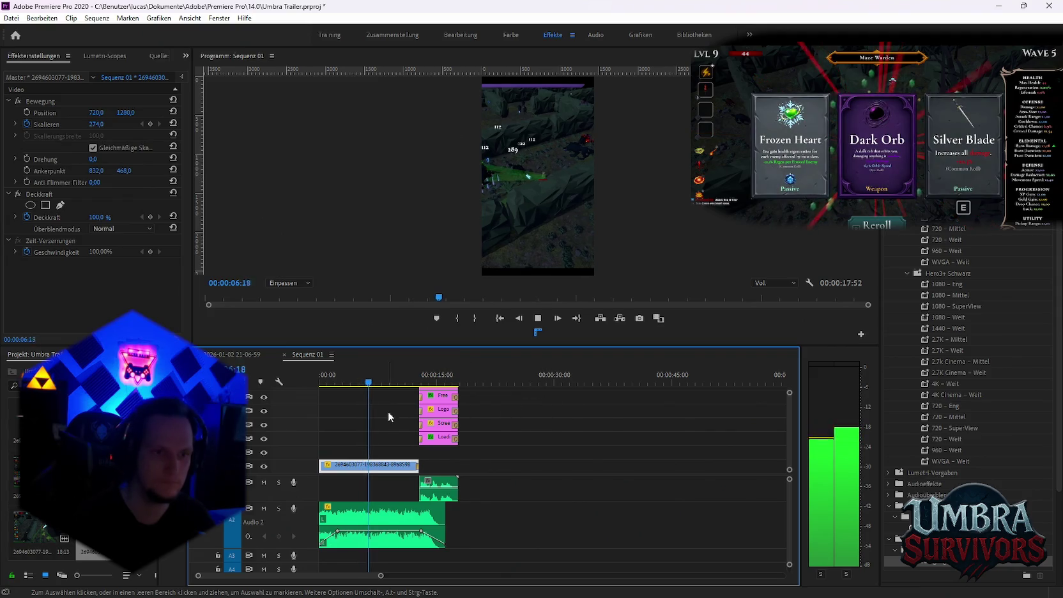
pyautogui.click(355, 383)
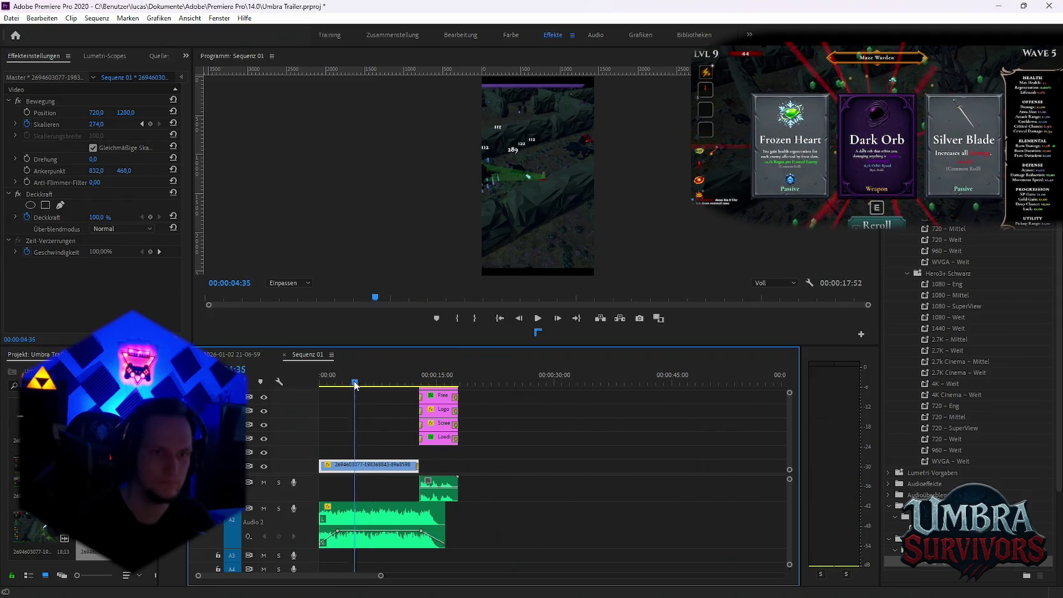
pyautogui.click(572, 424)
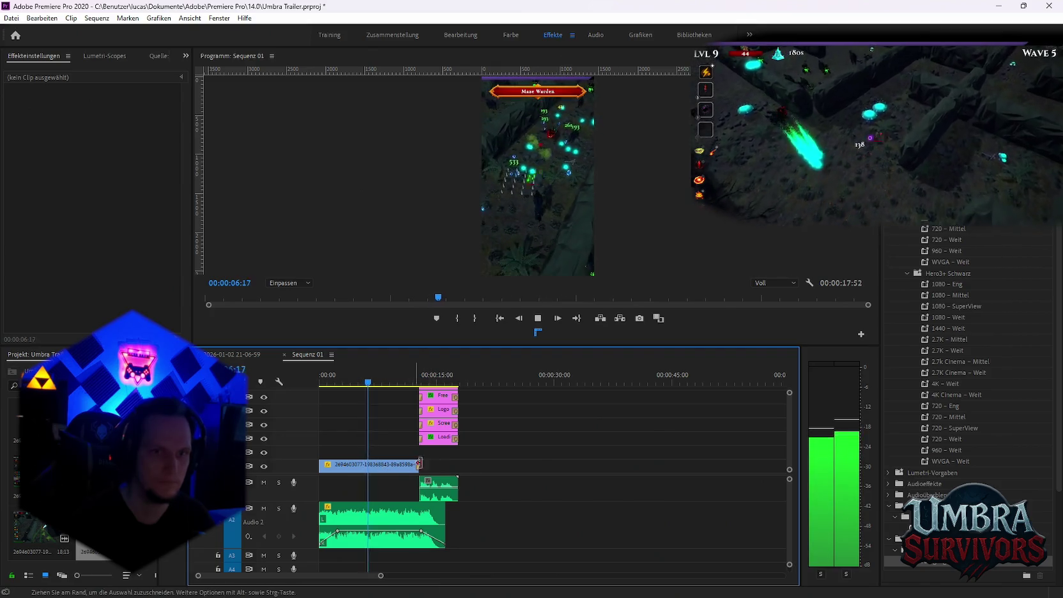
pyautogui.press('space')
pyautogui.click(11, 18)
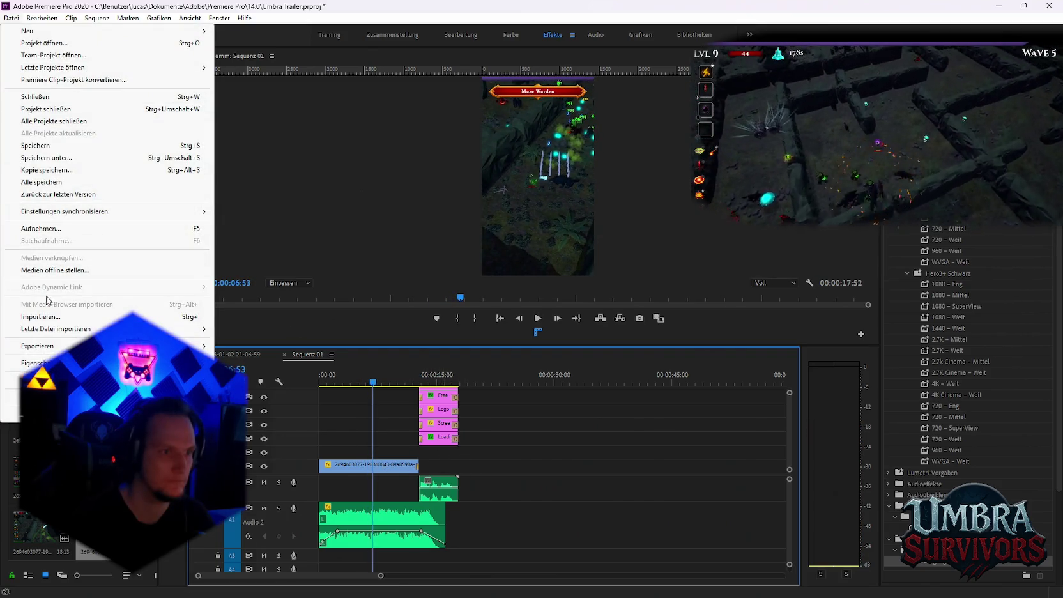
pyautogui.moveTo(37, 345)
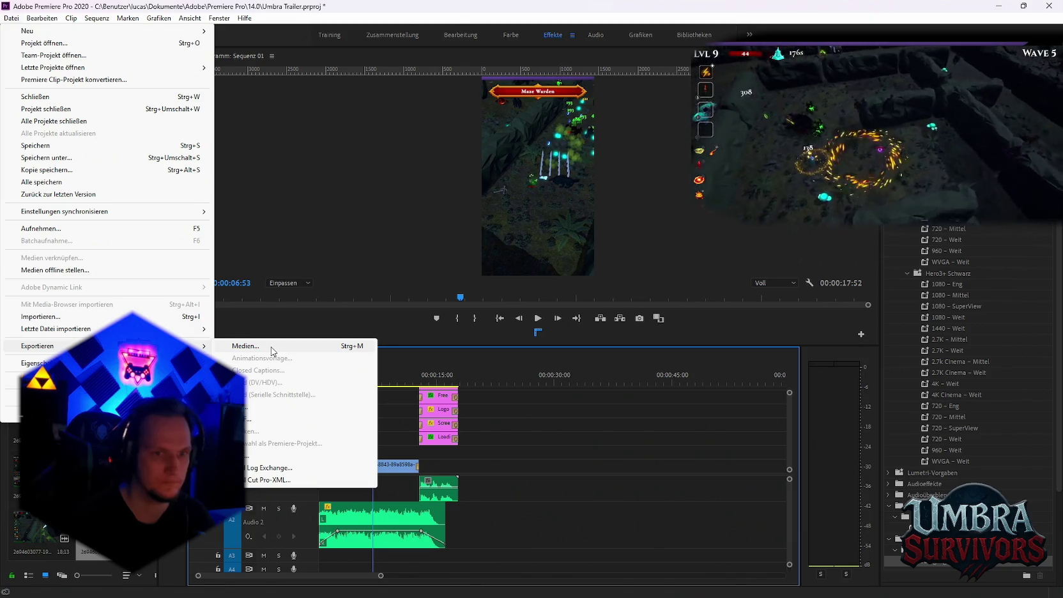
# Export Sequenz 01 as Goblin Elderstab.mp4 in Neuer Ordner and queue it in Media Encoder.
pyautogui.click(271, 349)
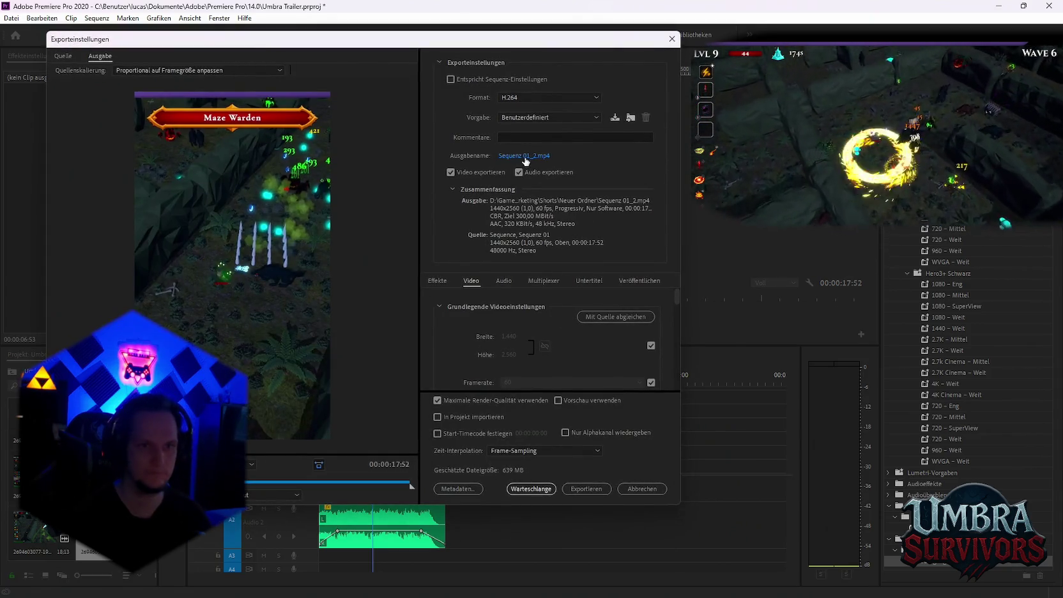
pyautogui.click(525, 157)
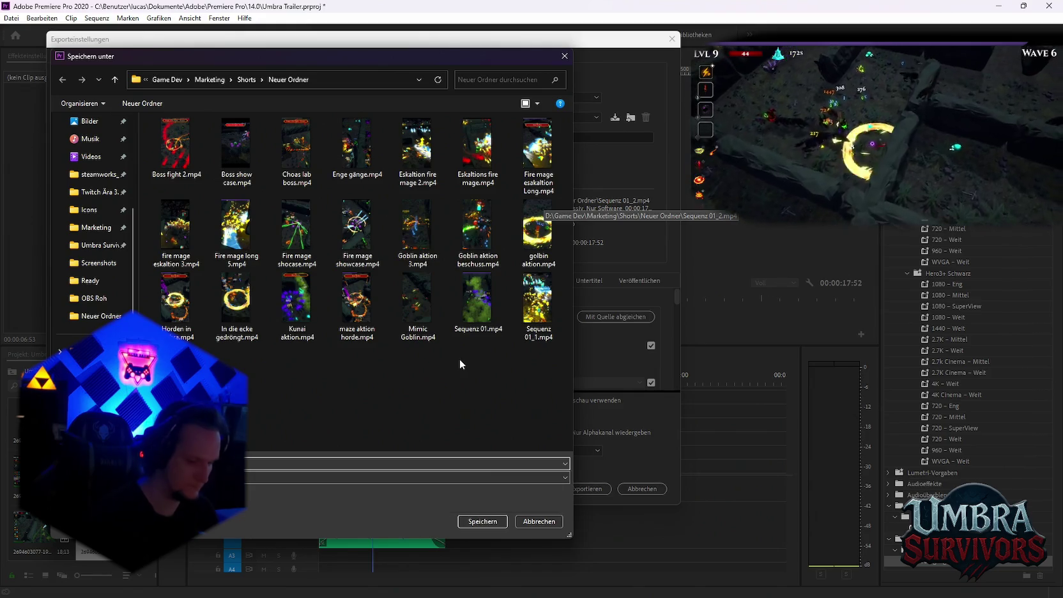
pyautogui.write('S')
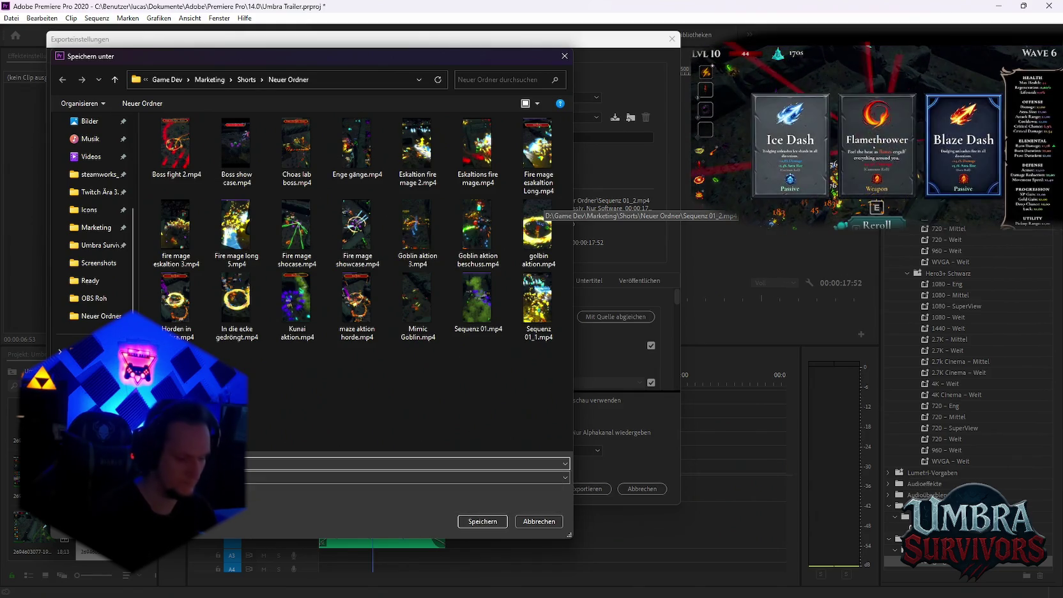
pyautogui.click(483, 521)
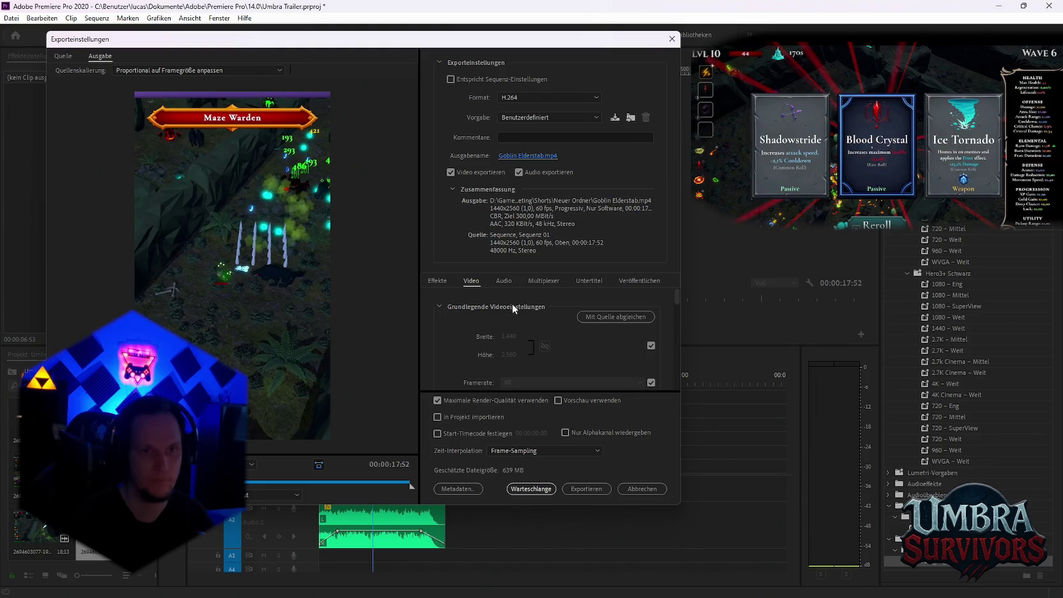
pyautogui.click(535, 487)
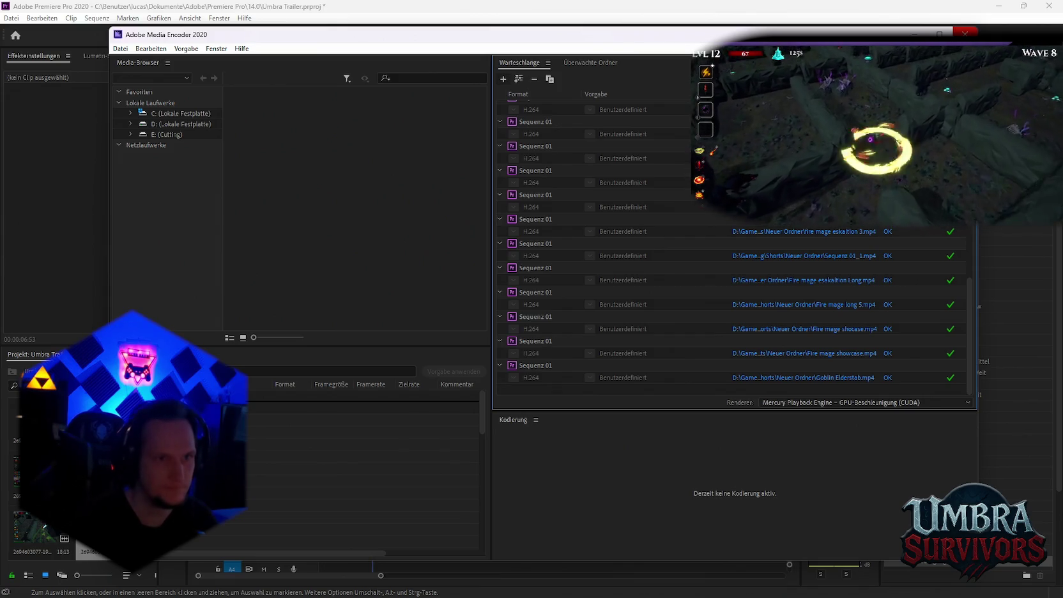
# Once Goblin Elderstab.mp4 finishes encoding, close Media Encoder and return to Premiere Pro.
pyautogui.click(964, 34)
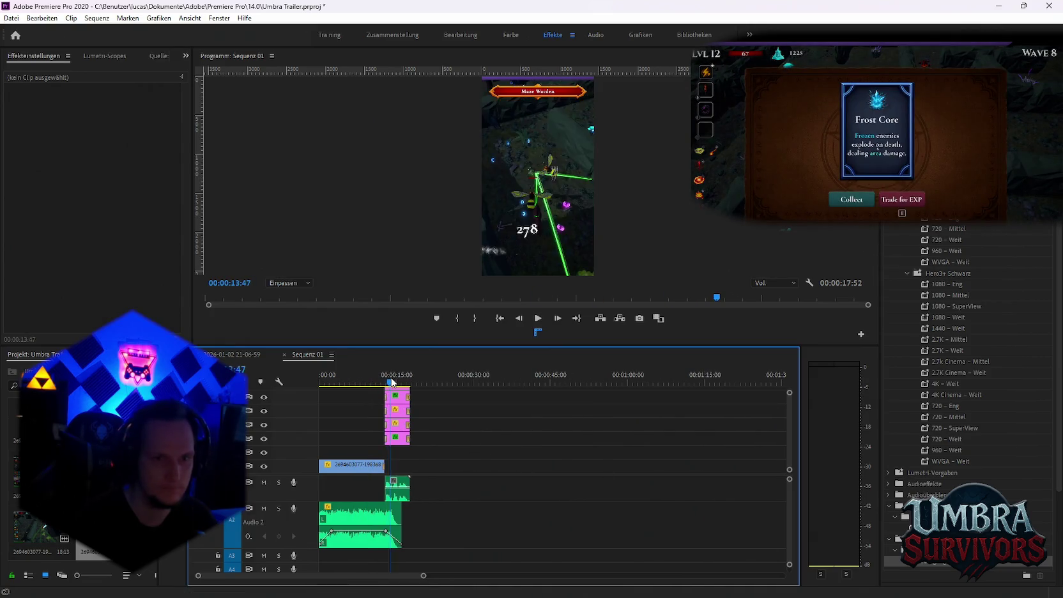
pyautogui.click(351, 382)
pyautogui.click(362, 467)
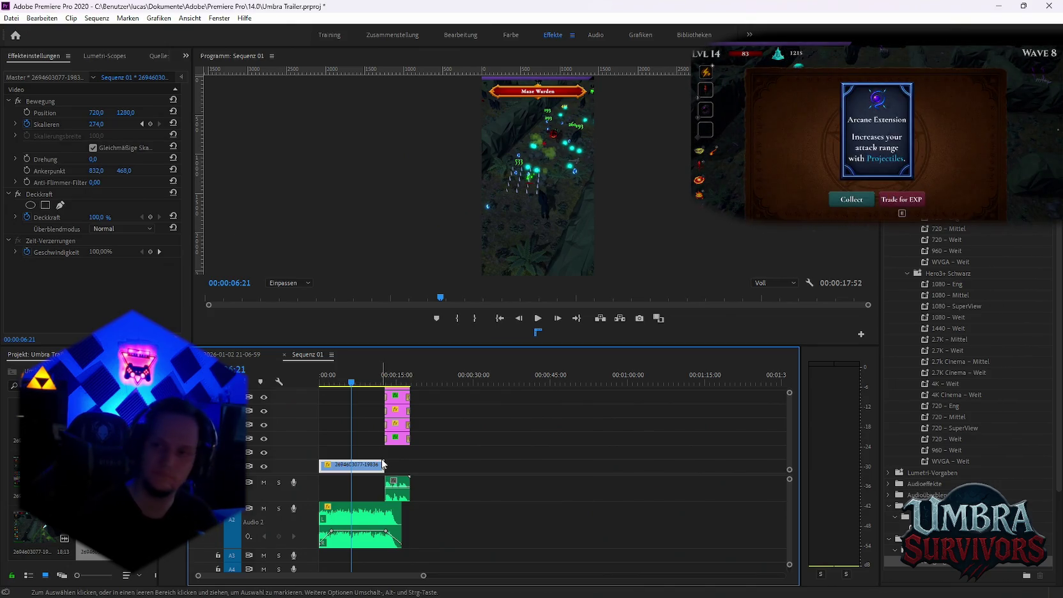
pyautogui.click(231, 353)
pyautogui.click(231, 354)
# Play and scrub the recording from 00;22;10 to 00;23;53 looking for a highlight.
pyautogui.click(529, 382)
pyautogui.click(540, 383)
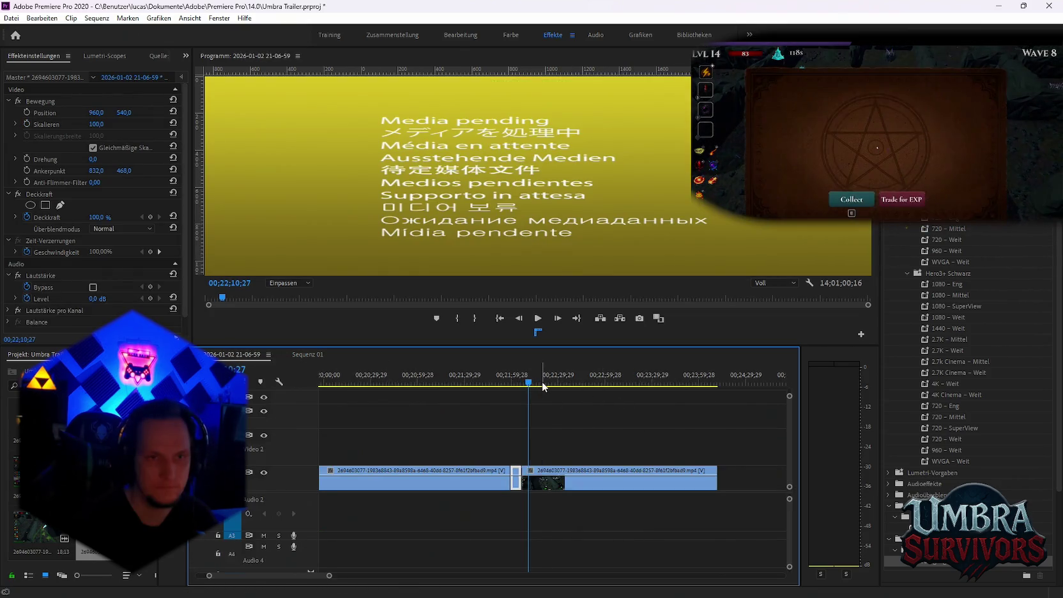
pyautogui.click(568, 470)
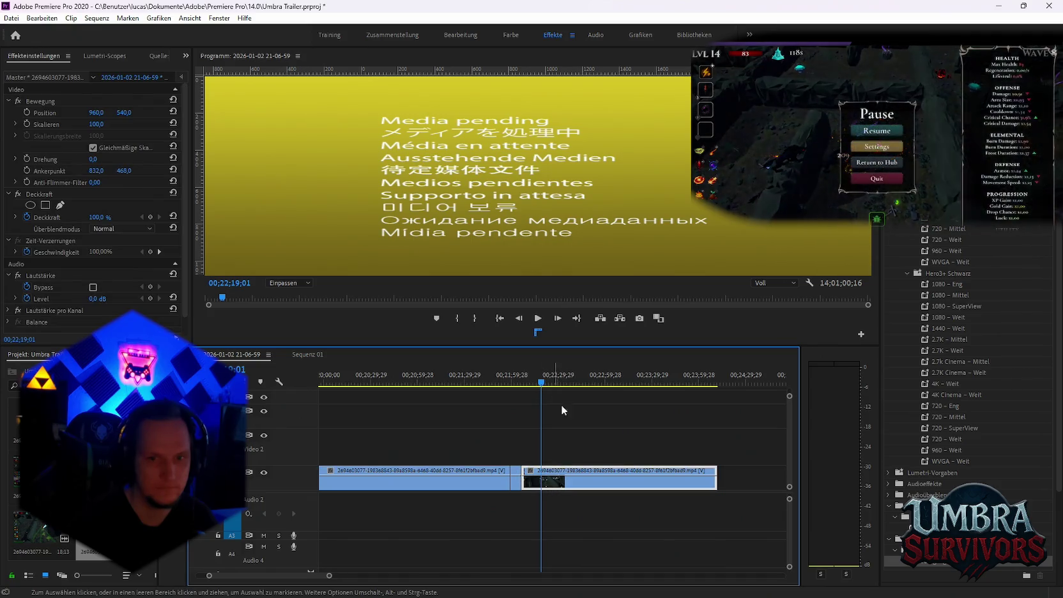
pyautogui.press('space')
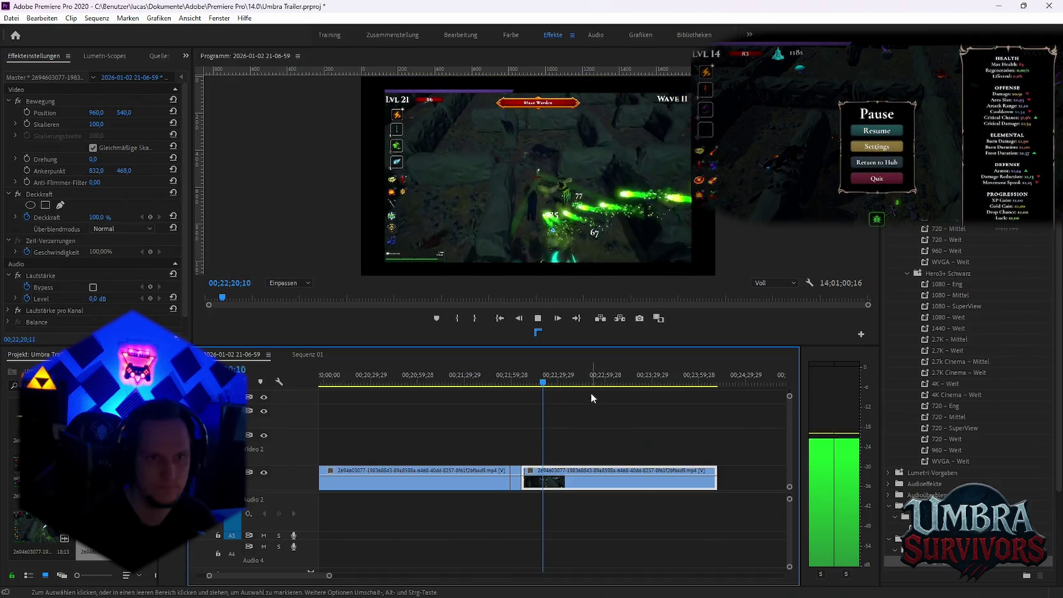
pyautogui.press('space')
pyautogui.scroll(-3, 613, 396)
pyautogui.scroll(-2, 632, 407)
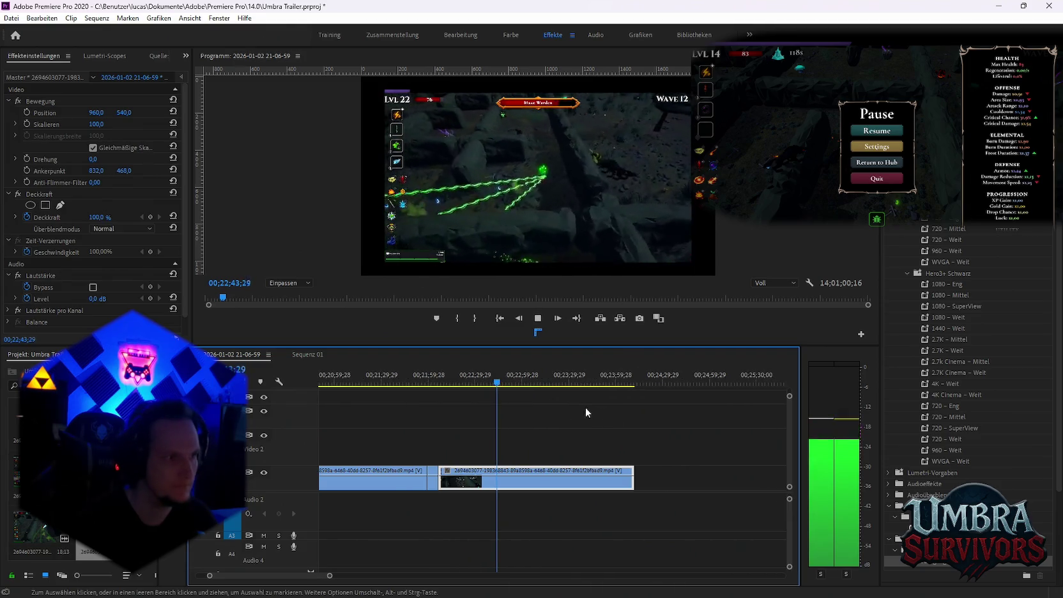
pyautogui.press('space')
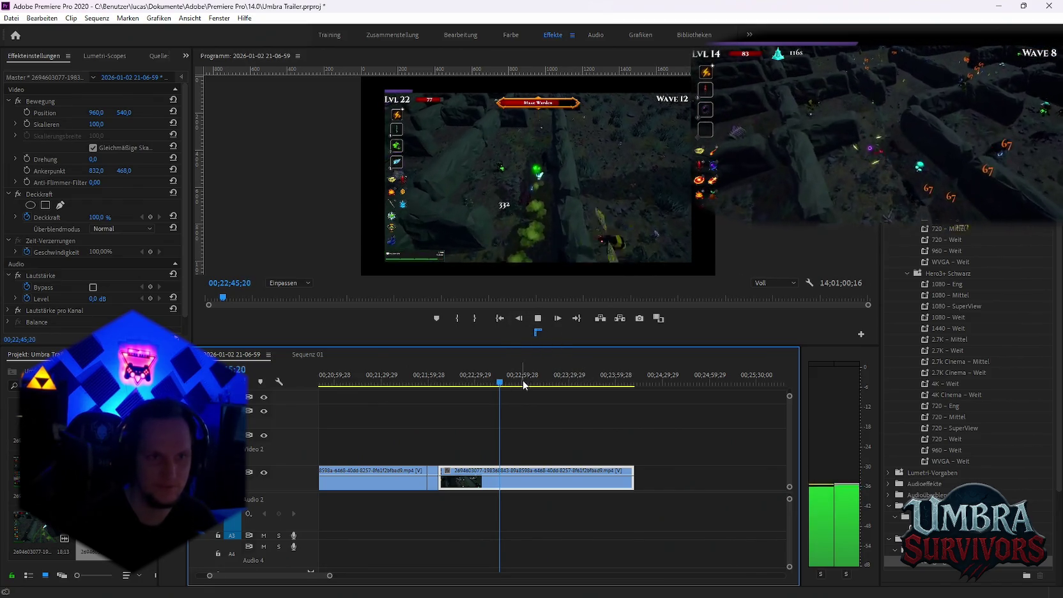
pyautogui.press('space')
pyautogui.click(553, 382)
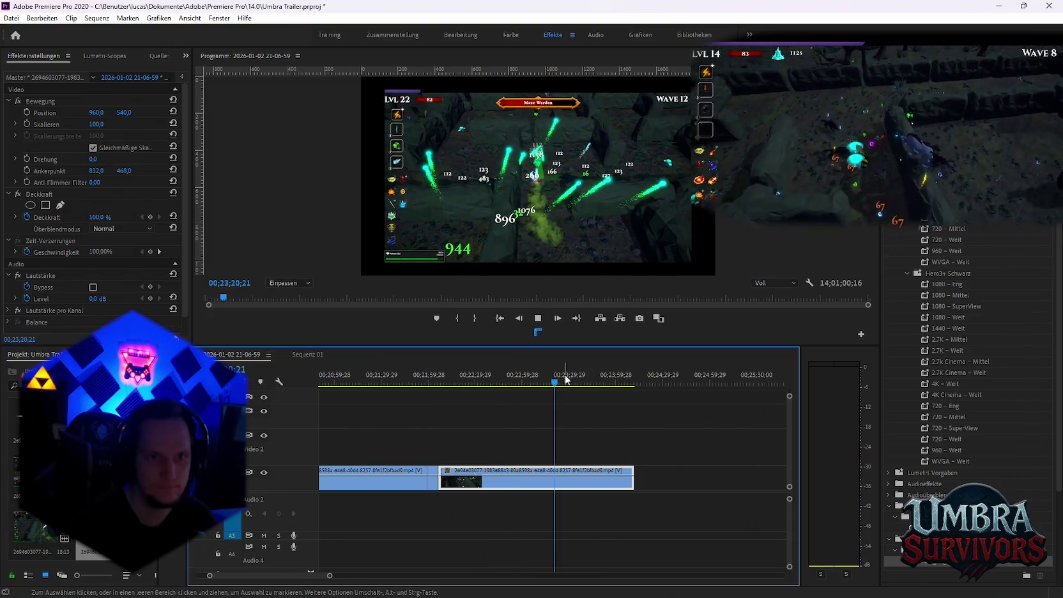
pyautogui.press('space')
pyautogui.moveTo(582, 383); pyautogui.dragTo(590, 383)
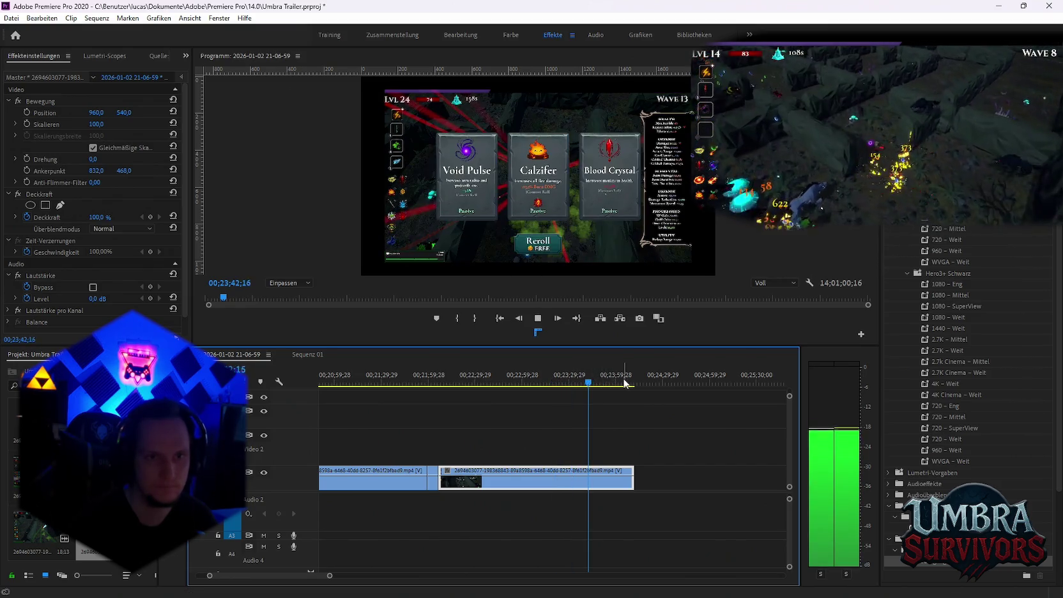
pyautogui.click(606, 382)
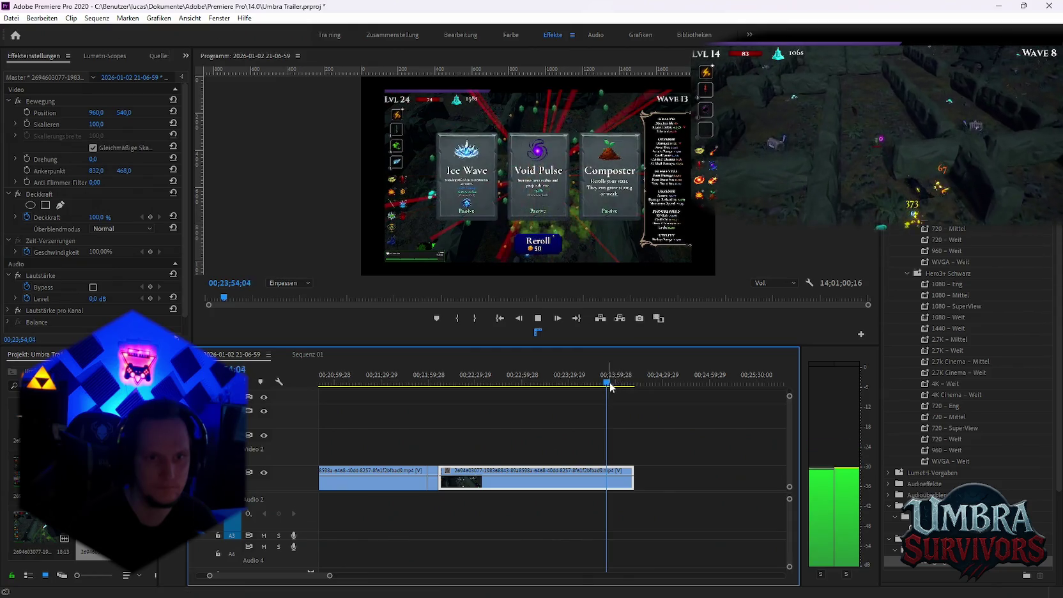
# Extend the second recording clip's out point much later with repeated trim drags.
pyautogui.scroll(-2, 590, 491)
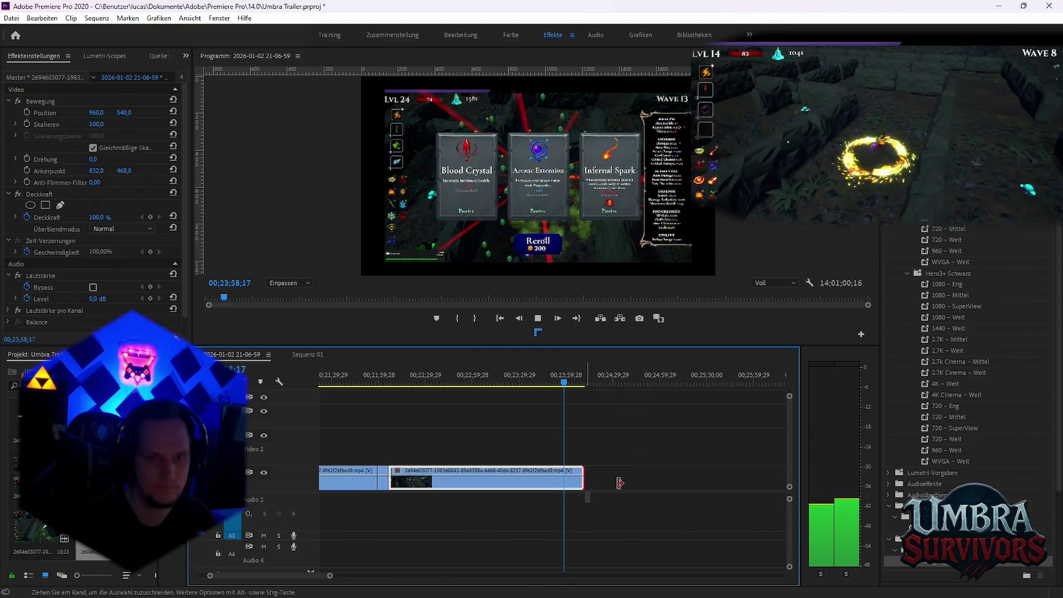
pyautogui.scroll(-3, 604, 489)
pyautogui.scroll(-2, 617, 488)
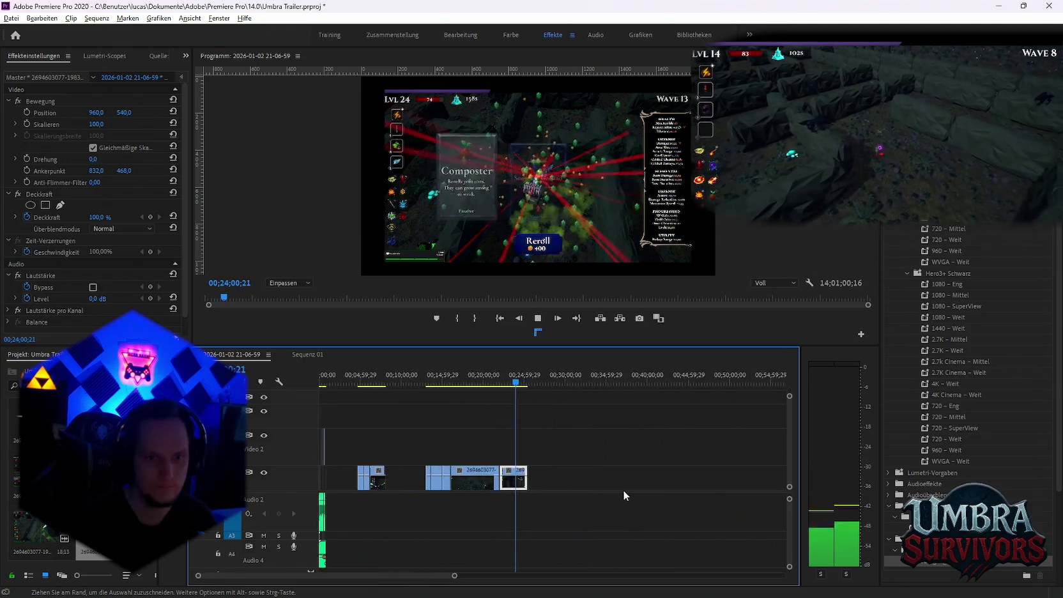
pyautogui.scroll(-2, 622, 489)
pyautogui.scroll(-1, 491, 510)
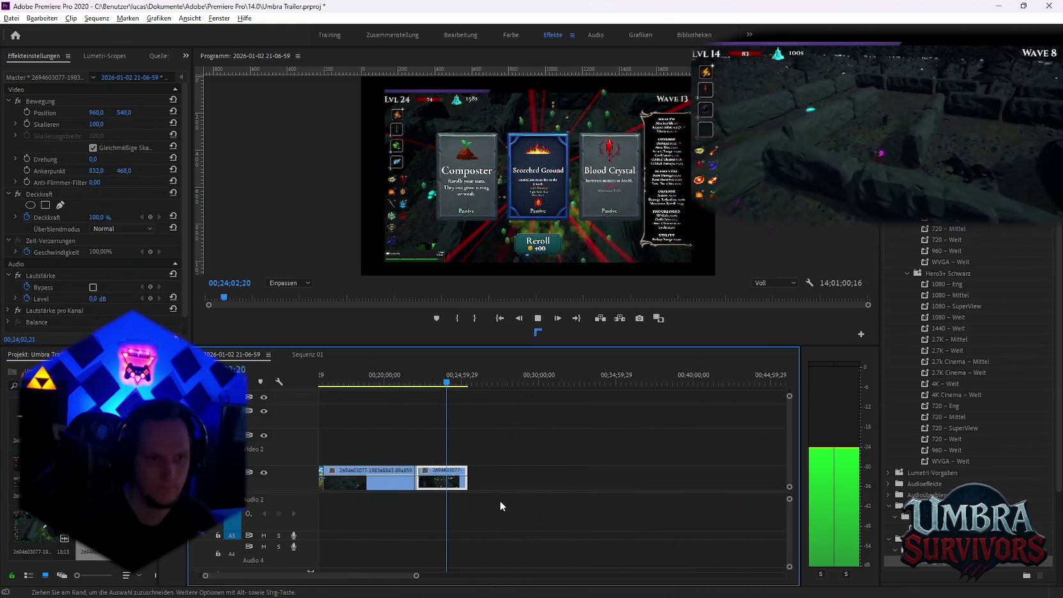
pyautogui.scroll(-1, 474, 502)
pyautogui.scroll(-1, 427, 506)
pyautogui.scroll(-1, 384, 505)
pyautogui.scroll(2, 409, 495)
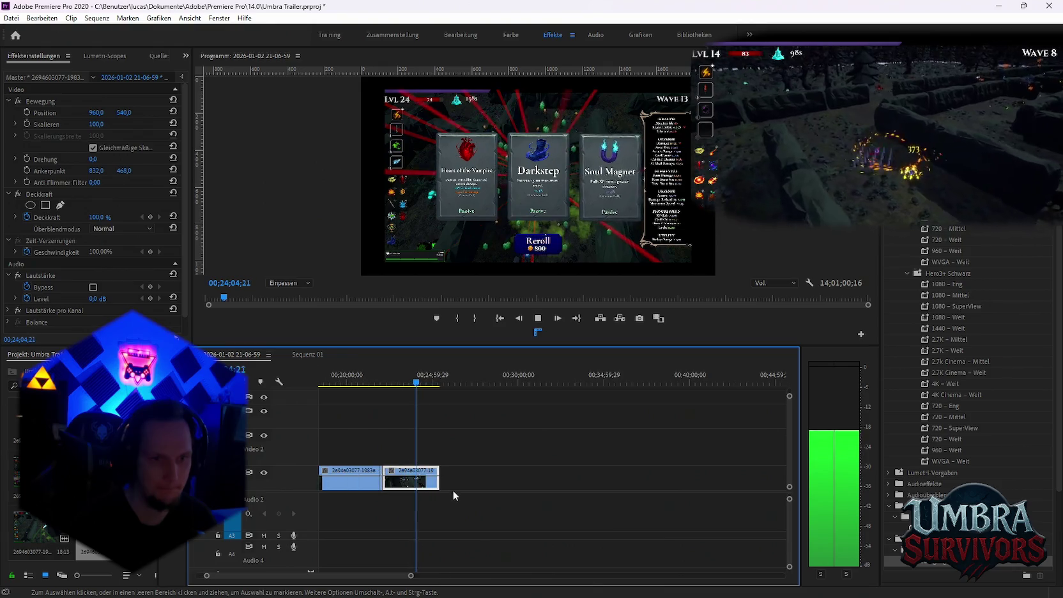
pyautogui.moveTo(447, 477); pyautogui.dragTo(760, 477)
pyautogui.scroll(-1, 592, 387)
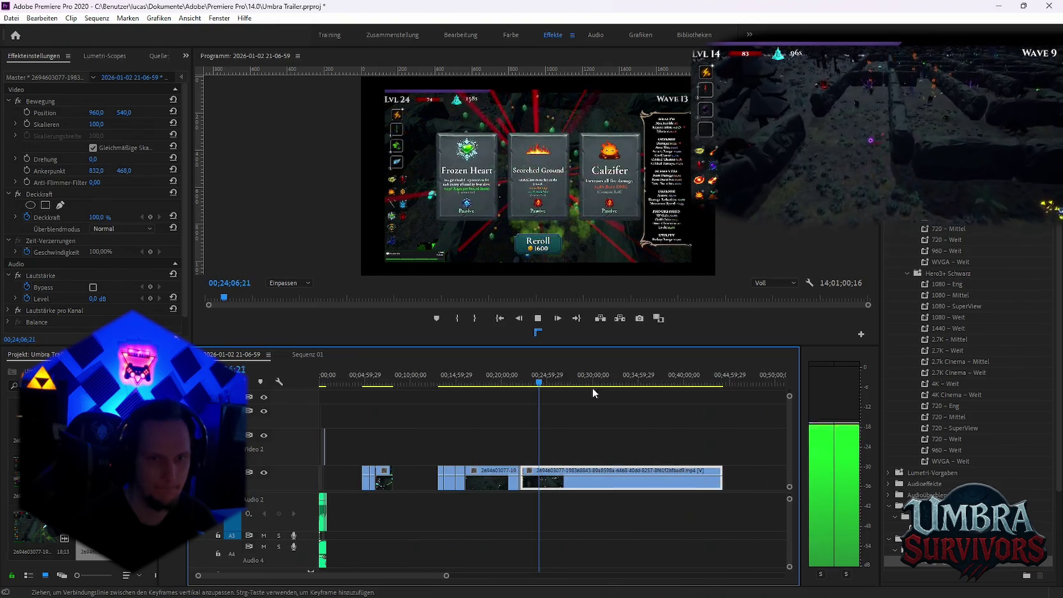
pyautogui.scroll(-2, 655, 456)
pyautogui.moveTo(588, 479); pyautogui.dragTo(768, 483)
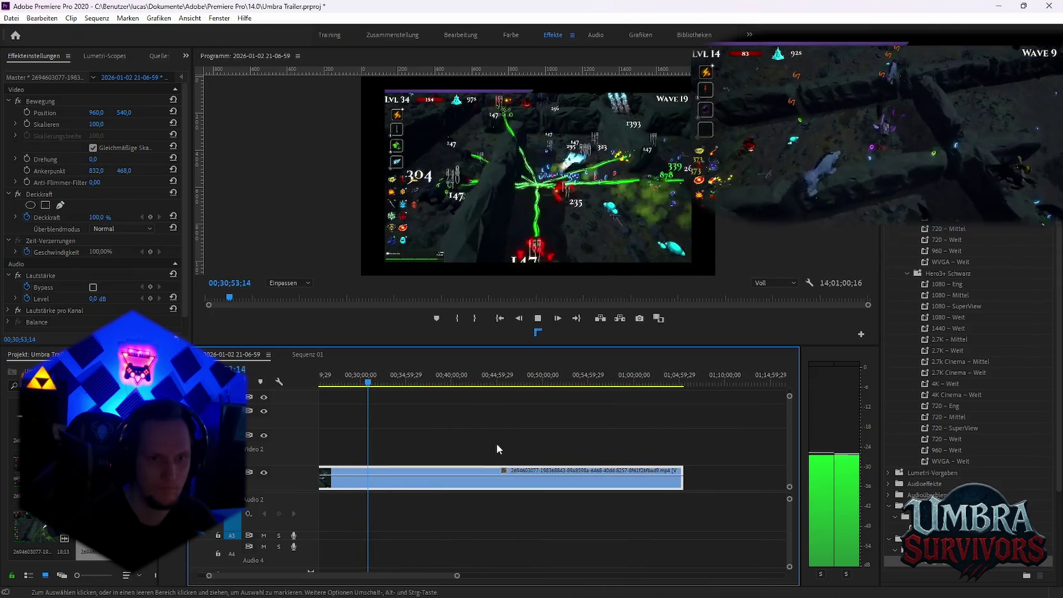
pyautogui.scroll(-1, 587, 445)
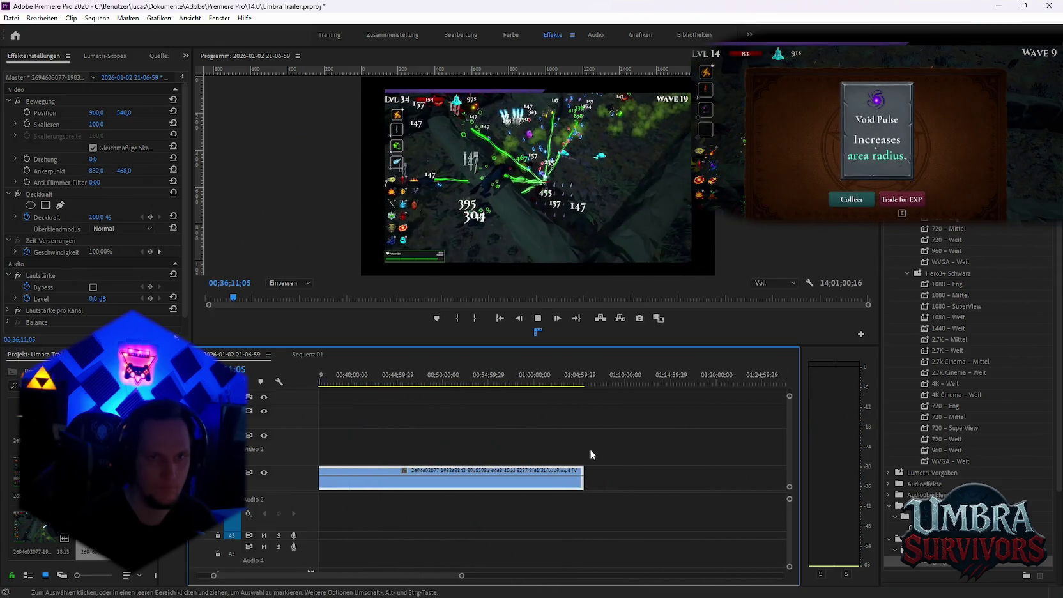
pyautogui.scroll(-1, 581, 472)
pyautogui.scroll(-1, 568, 480)
pyautogui.moveTo(524, 482); pyautogui.dragTo(701, 482)
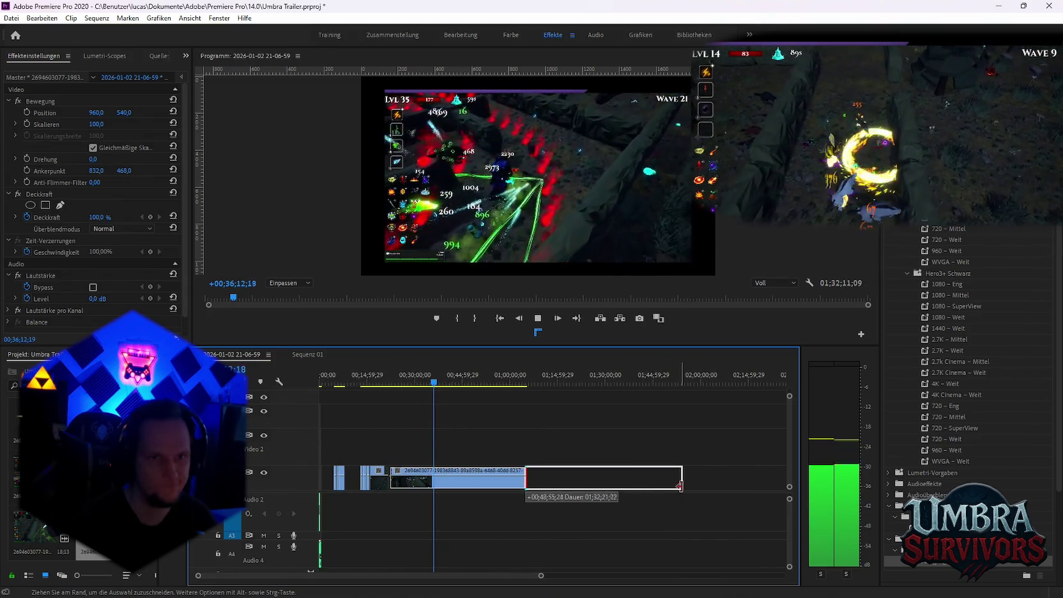
pyautogui.scroll(2, 496, 469)
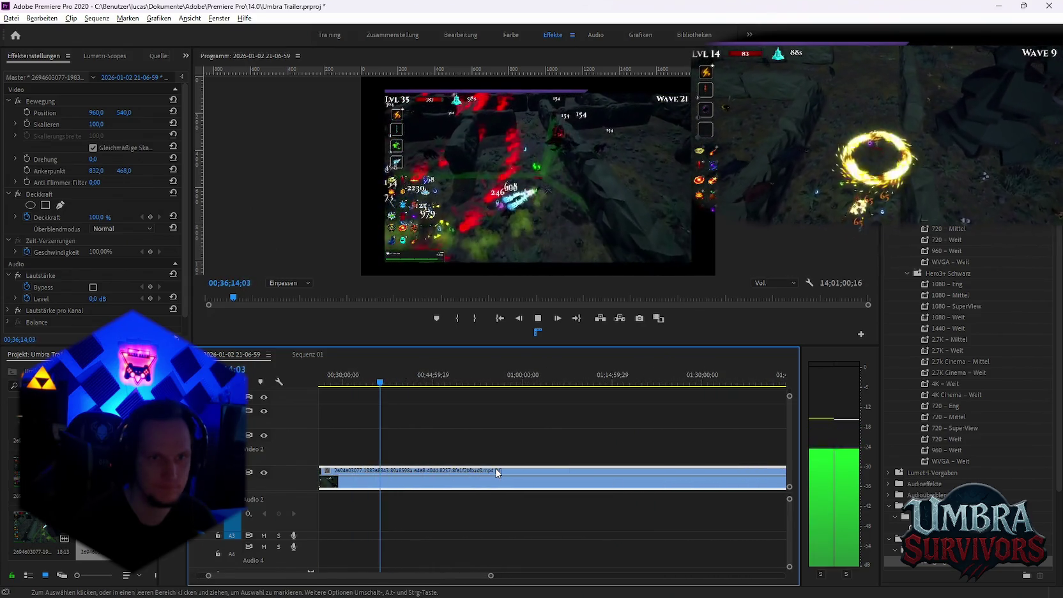
# Play through the extended clip and split it at 01;03;17;21.
pyautogui.click(434, 378)
pyautogui.scroll(-1, 562, 435)
pyautogui.press('space')
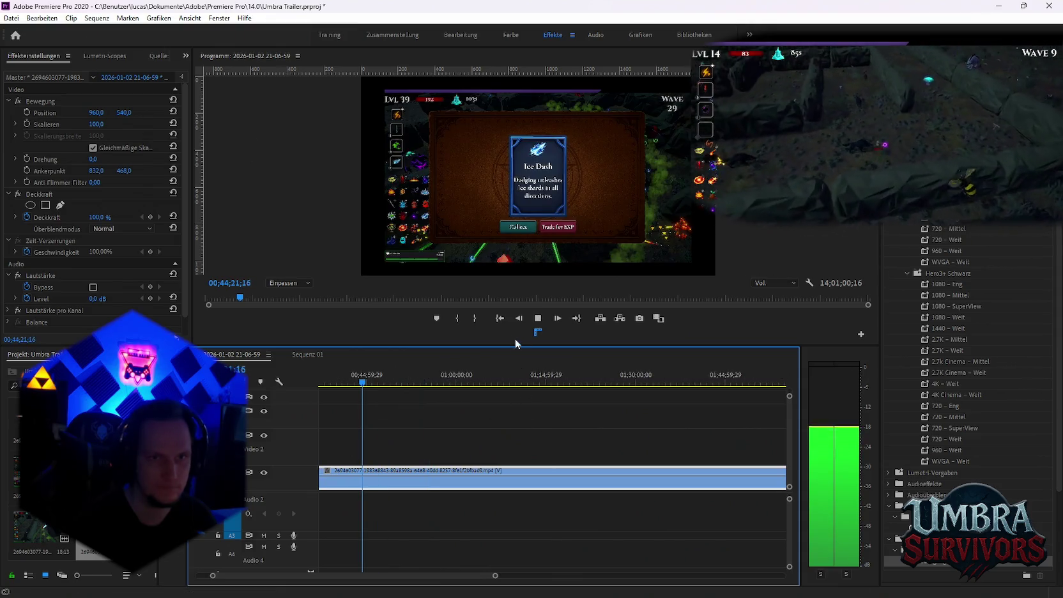
pyautogui.click(442, 383)
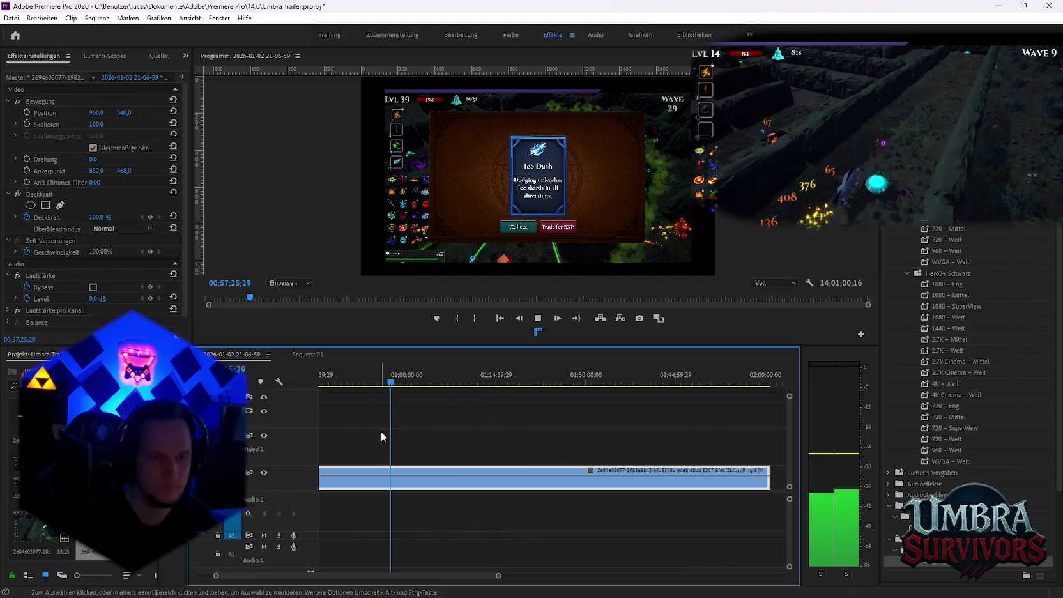
pyautogui.press('=')
pyautogui.click(477, 384)
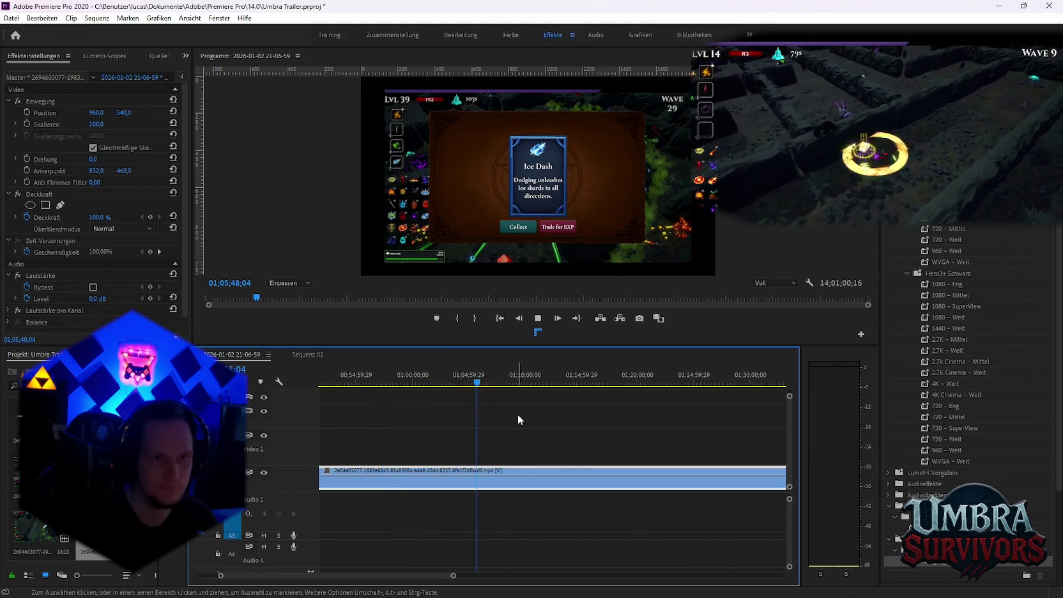
pyautogui.press('space')
pyautogui.scroll(-3, 530, 410)
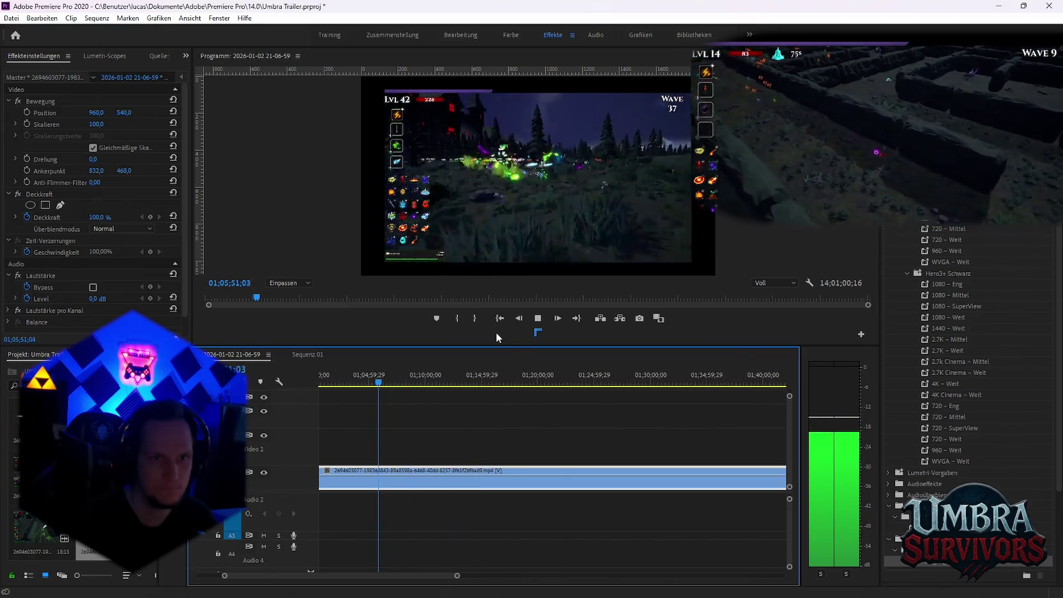
pyautogui.press('space')
pyautogui.moveTo(356, 383); pyautogui.dragTo(350, 383)
pyautogui.scroll(2, 420, 478)
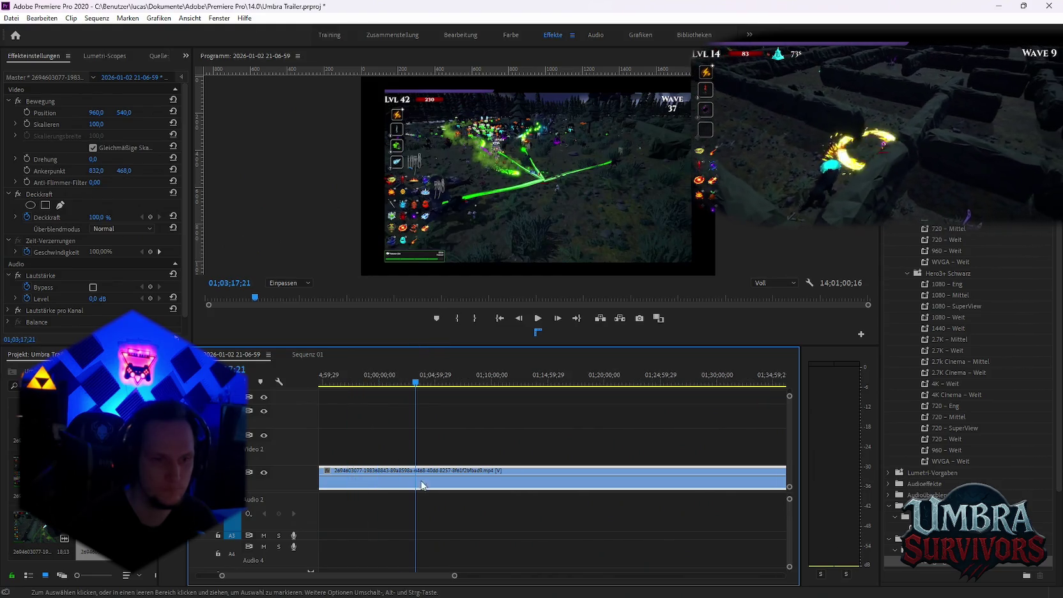
pyautogui.click(418, 486)
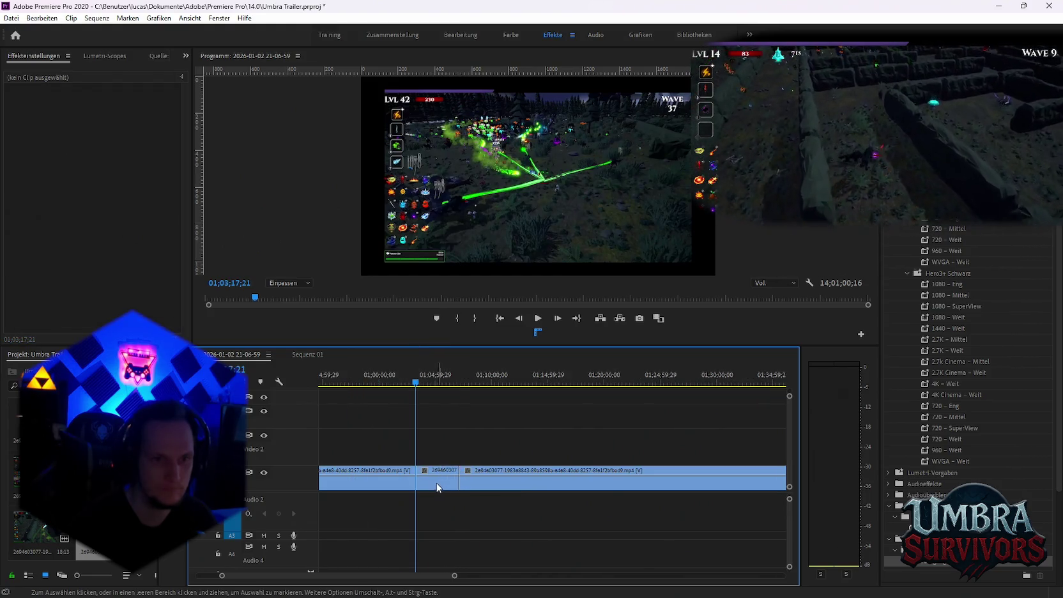
# Undo in Sequenz 01 to restore its single long gameplay clip of about 4:19.
pyautogui.click(438, 487)
pyautogui.click(303, 357)
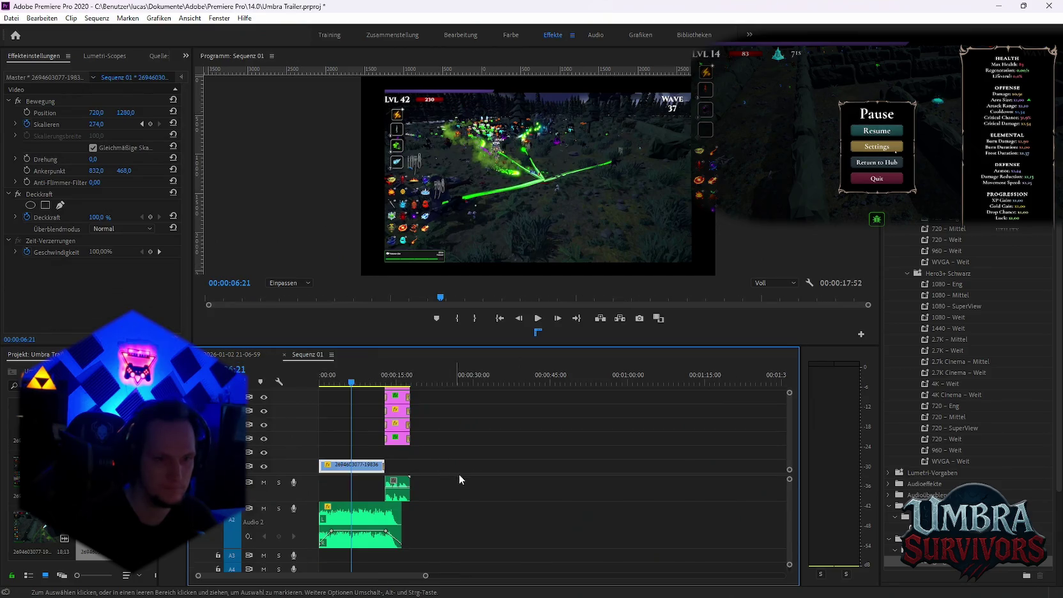
pyautogui.hotkey('ctrl', 'z')
pyautogui.hotkey('ctrl', 'z')
pyautogui.hotkey('ctrl', 'z')
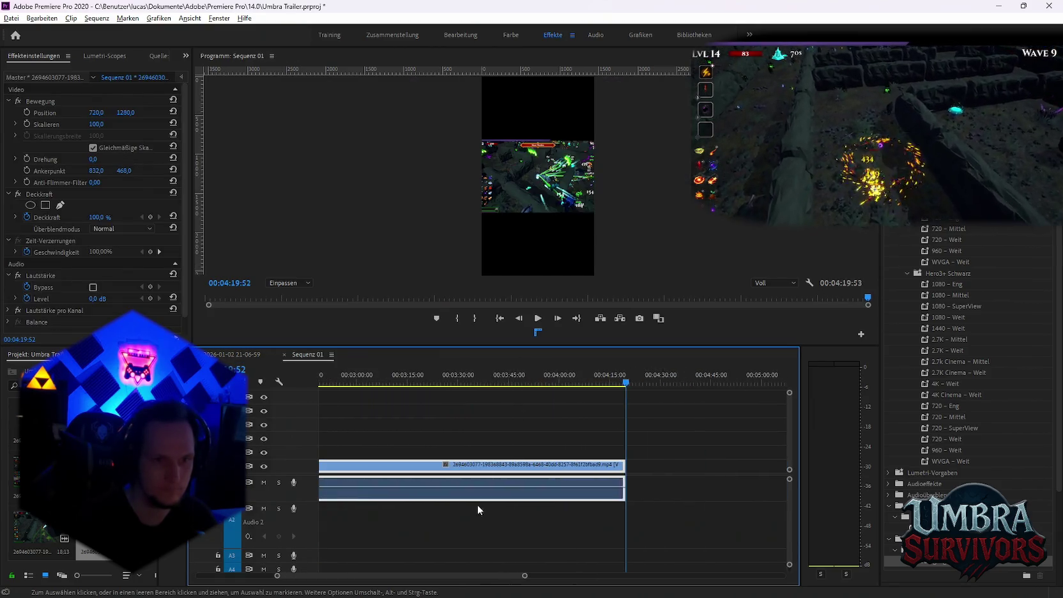
pyautogui.scroll(-3, 465, 496)
pyautogui.scroll(-3, 466, 496)
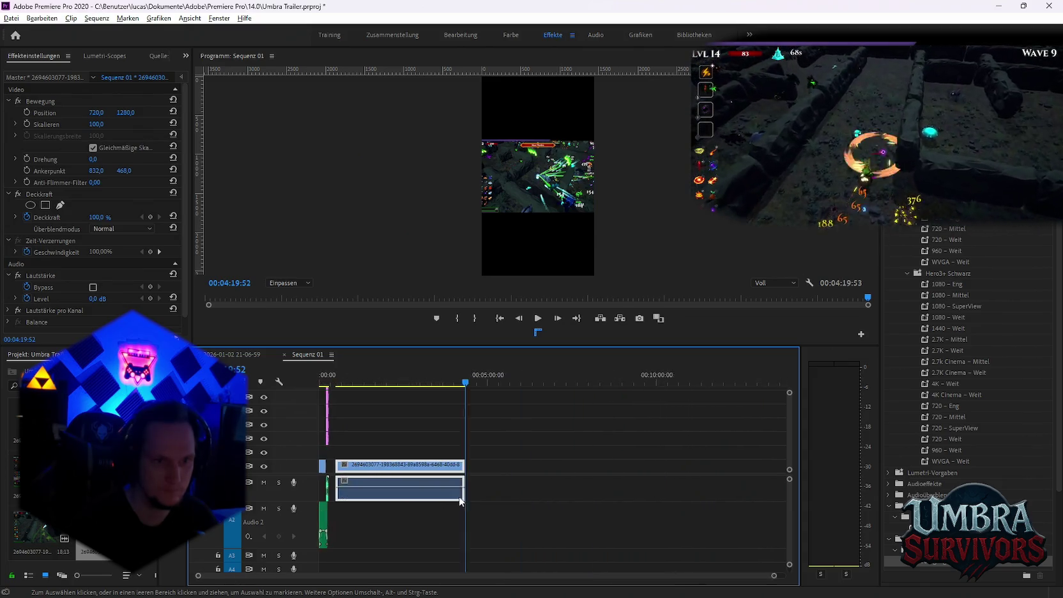
pyautogui.click(231, 354)
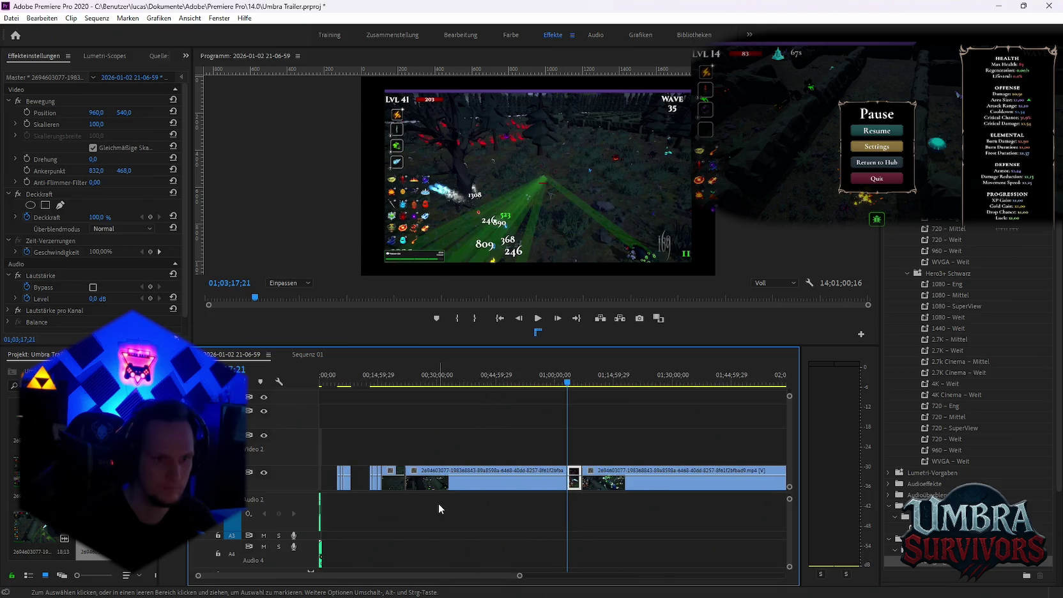
pyautogui.scroll(-5, 515, 519)
pyautogui.click(595, 377)
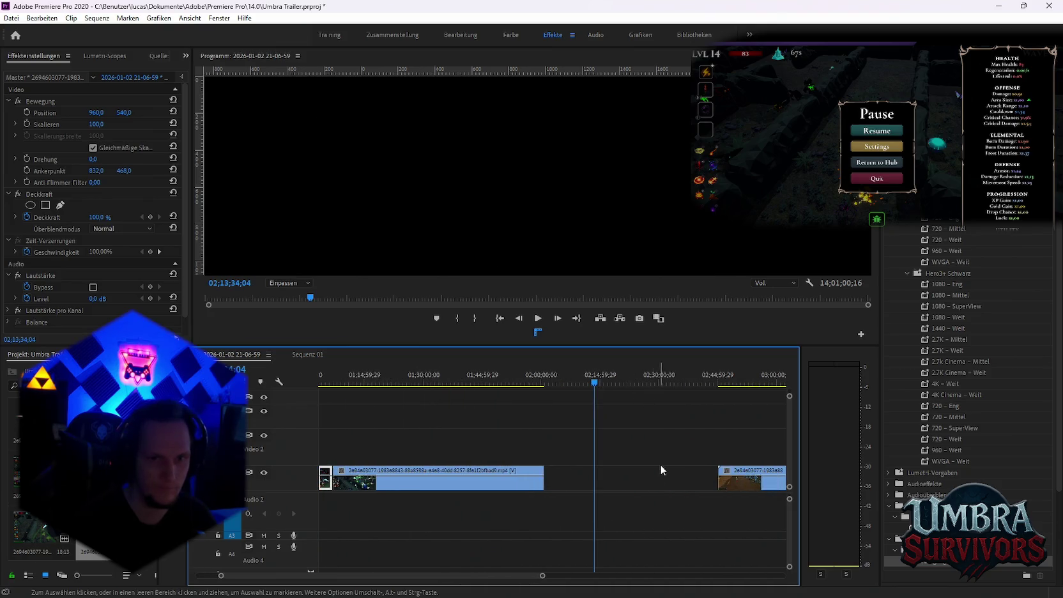
pyautogui.scroll(3, 660, 452)
pyautogui.moveTo(637, 477); pyautogui.dragTo(425, 476)
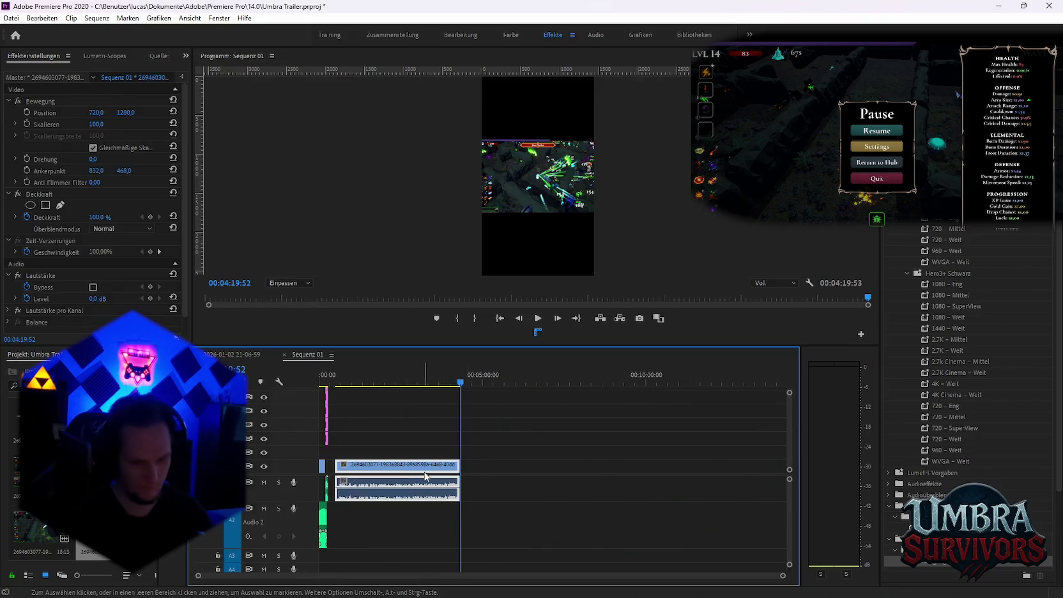
pyautogui.moveTo(424, 476); pyautogui.dragTo(639, 478)
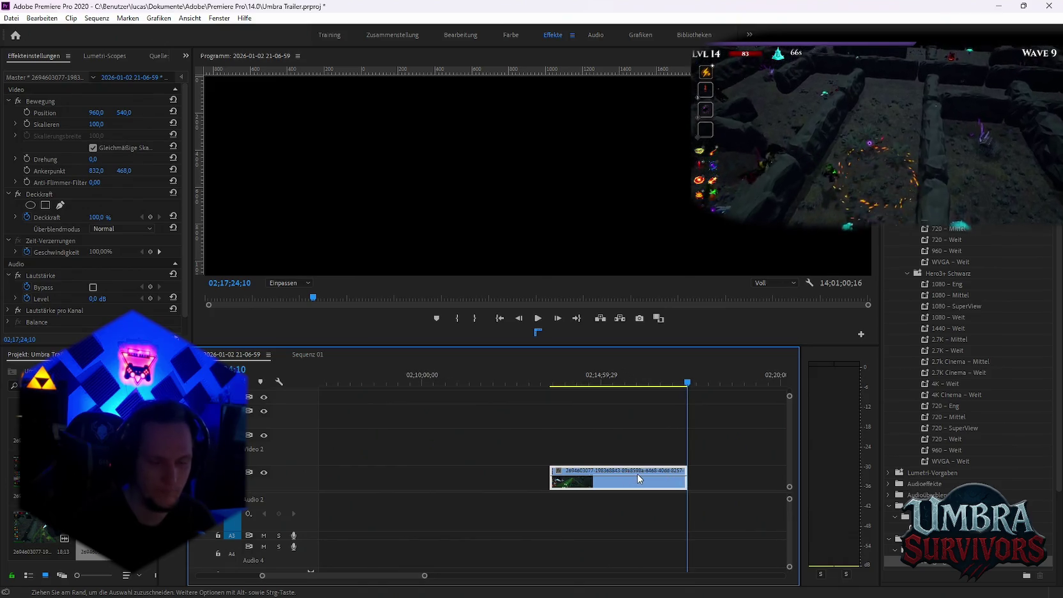
pyautogui.scroll(-2, 637, 477)
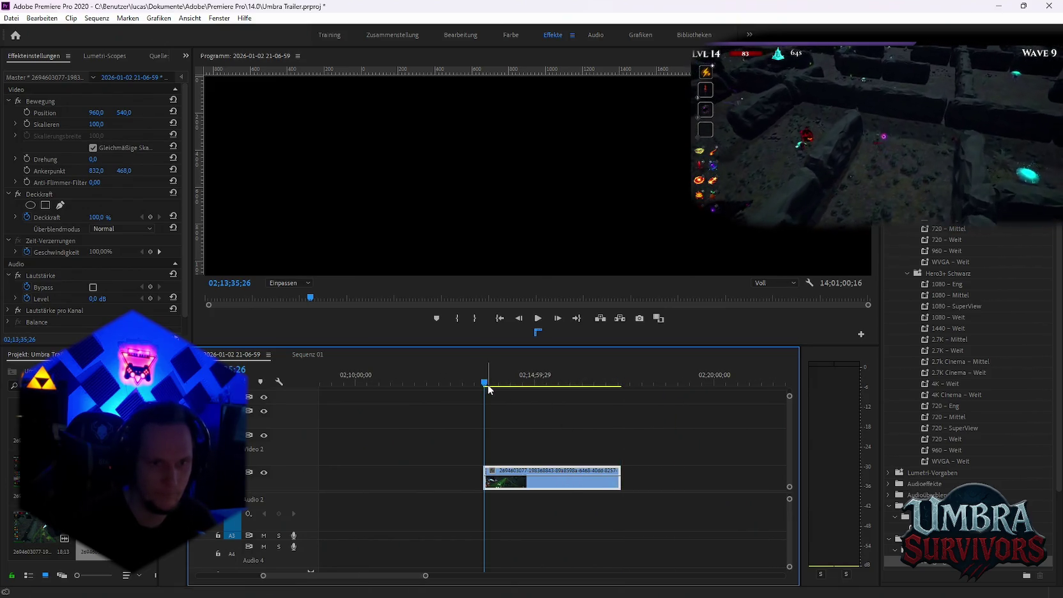
# Split the recording at 02;13;46;26 and move the two left clips up to Video 2.
pyautogui.scroll(3, 548, 424)
pyautogui.moveTo(371, 383)
pyautogui.mouseDown()
pyautogui.moveTo(406, 386)
pyautogui.moveTo(390, 388)
pyautogui.mouseUp()
pyautogui.click(392, 474)
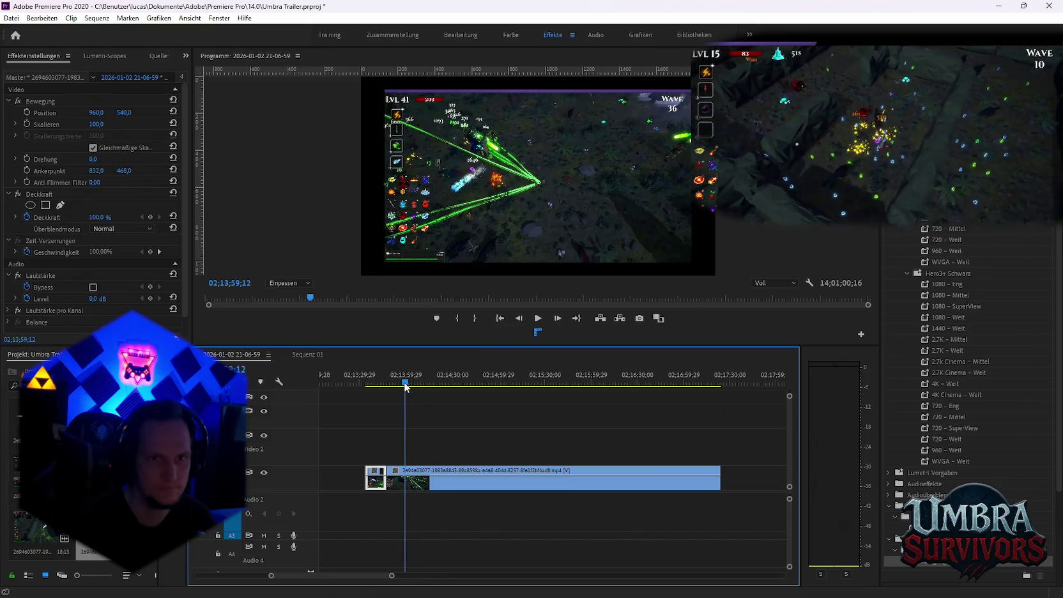
pyautogui.moveTo(406, 386); pyautogui.dragTo(407, 386)
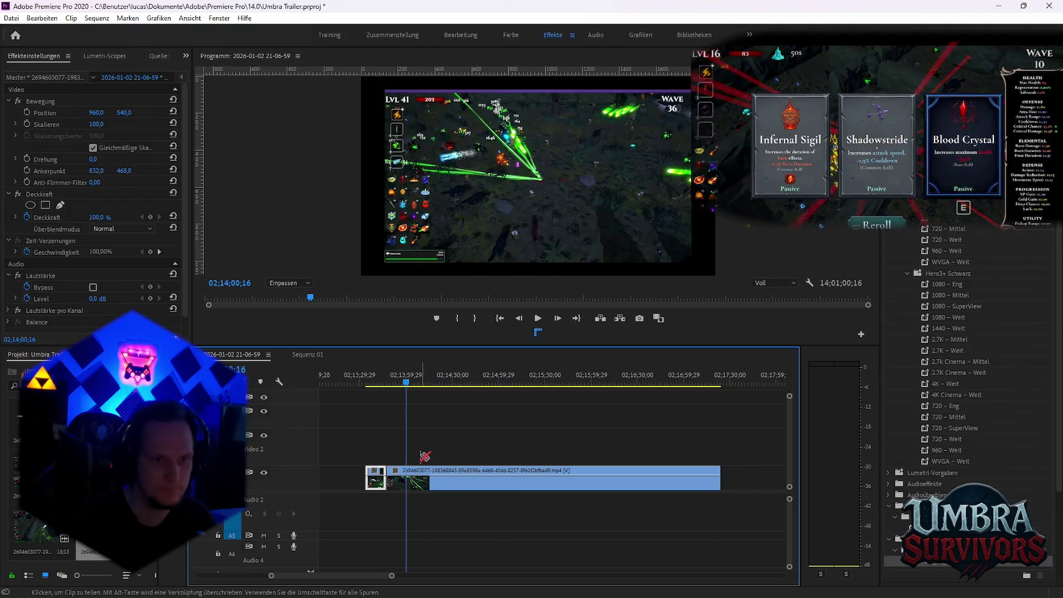
pyautogui.moveTo(407, 387); pyautogui.dragTo(409, 388)
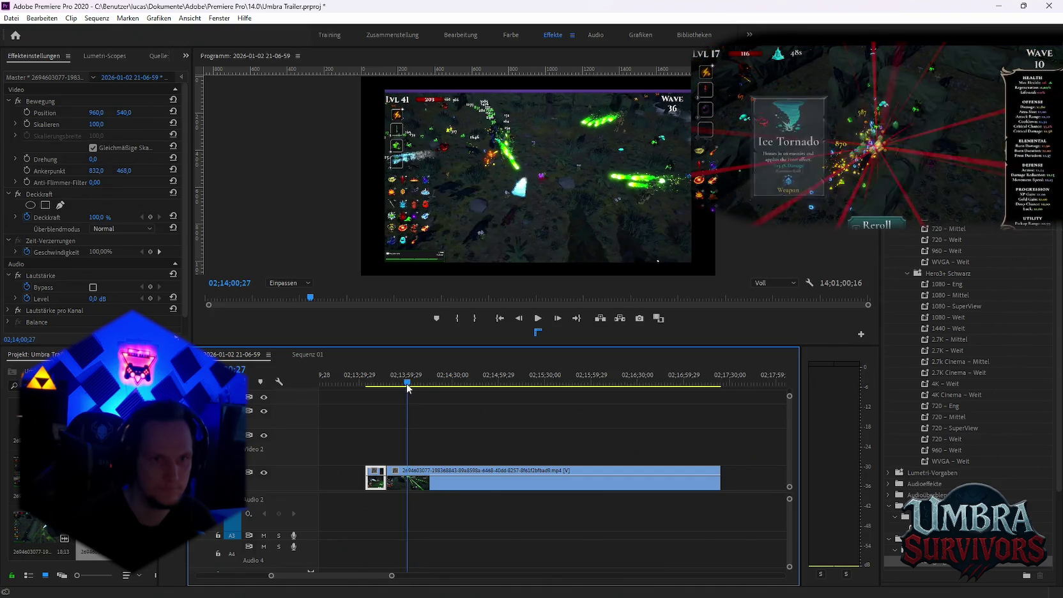
pyautogui.press('=')
pyautogui.press('=')
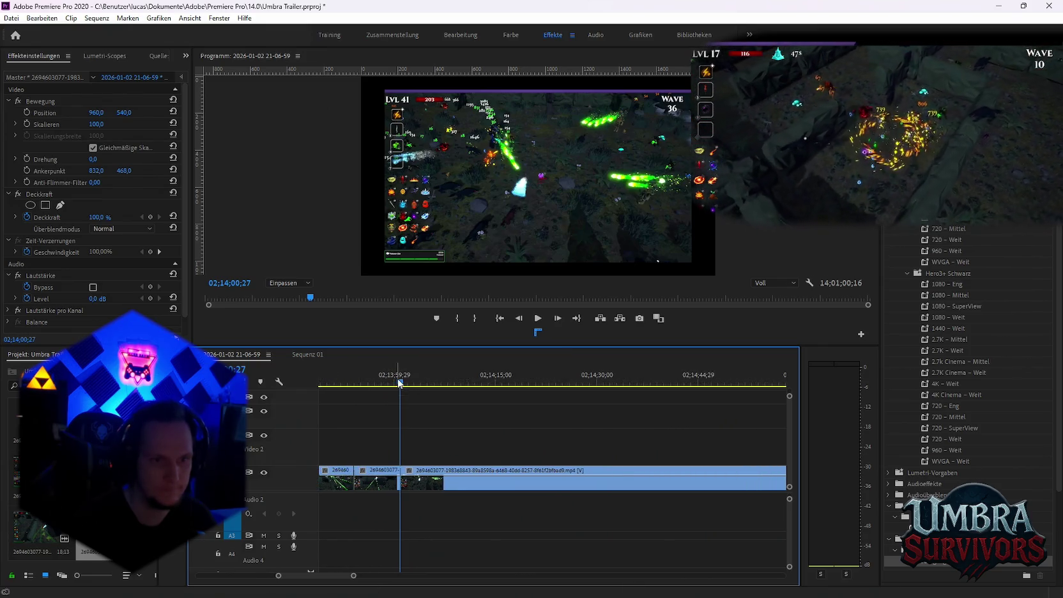
pyautogui.press('v')
pyautogui.moveTo(382, 478); pyautogui.dragTo(382, 446)
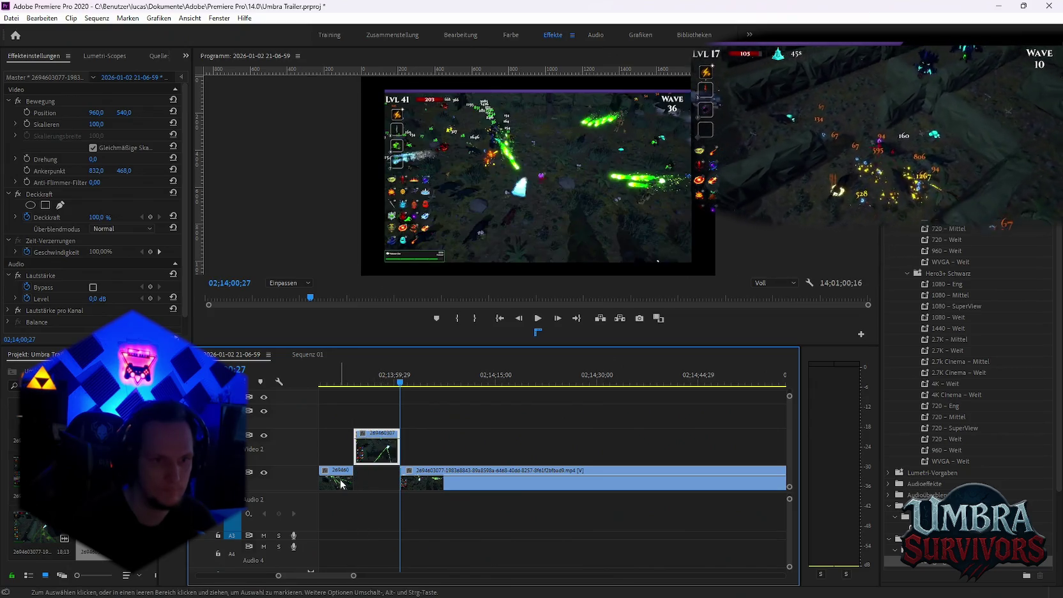
pyautogui.moveTo(335, 477); pyautogui.dragTo(336, 446)
# Locate 02;15;12;20 with the Razor tool active and paste a short clip onto Video 2.
pyautogui.moveTo(401, 384); pyautogui.dragTo(527, 392)
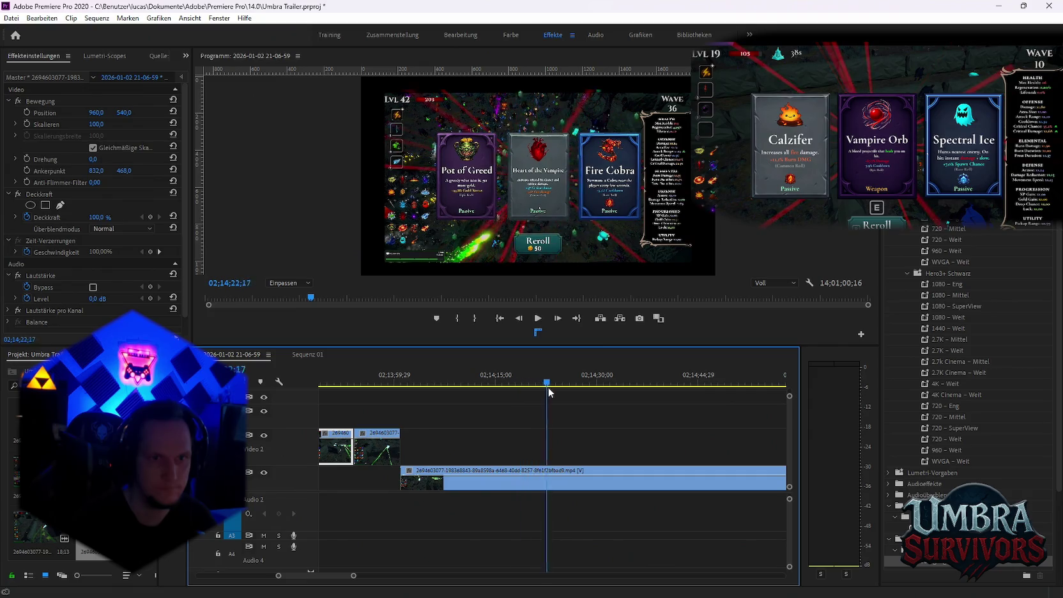
pyautogui.press('-')
pyautogui.click(504, 384)
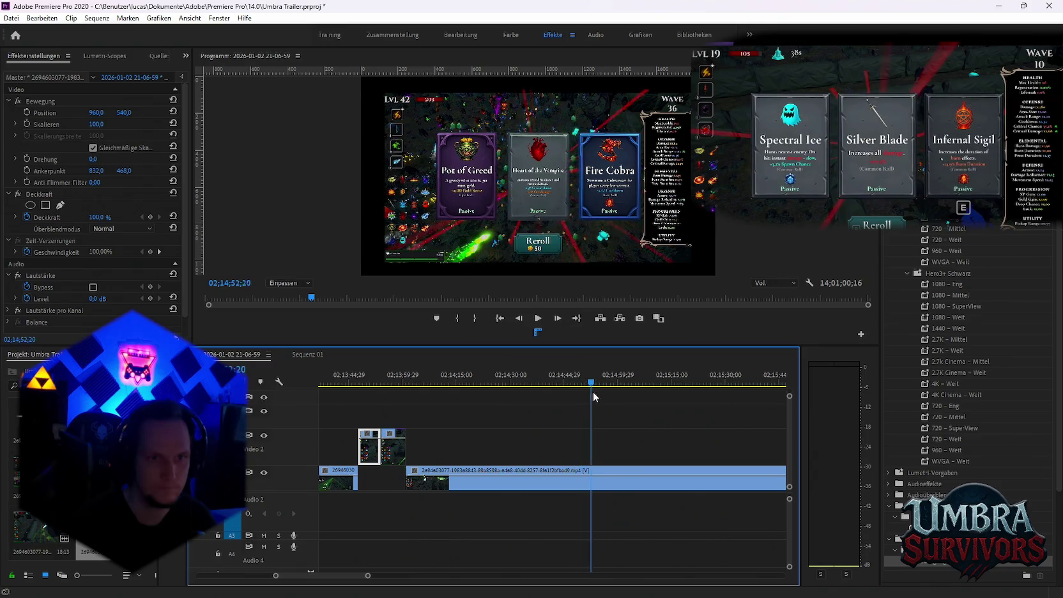
pyautogui.press('-')
pyautogui.press('-')
pyautogui.press('-')
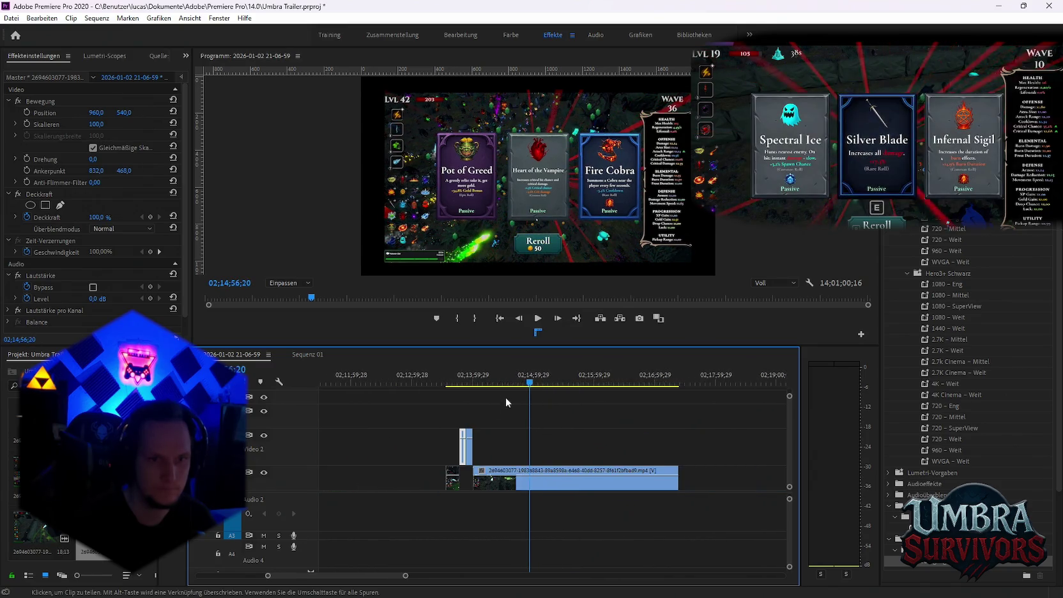
pyautogui.moveTo(532, 387); pyautogui.dragTo(549, 388)
pyautogui.moveTo(542, 388); pyautogui.dragTo(545, 388)
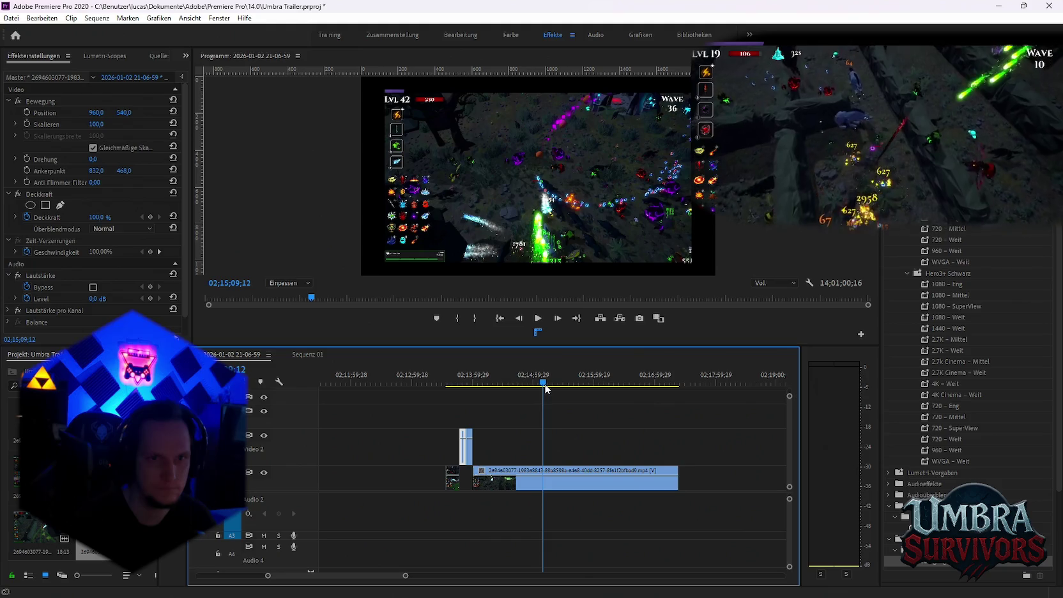
pyautogui.press('c')
pyautogui.moveTo(543, 387)
pyautogui.mouseDown()
pyautogui.moveTo(558, 386)
pyautogui.moveTo(558, 399)
pyautogui.mouseUp()
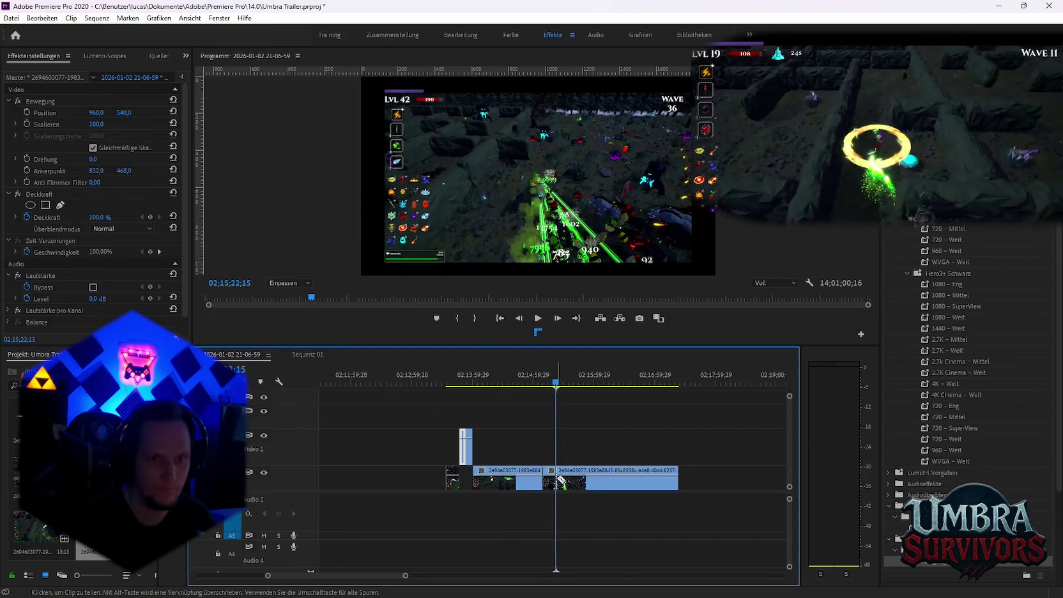
pyautogui.hotkey('ctrl', 'v')
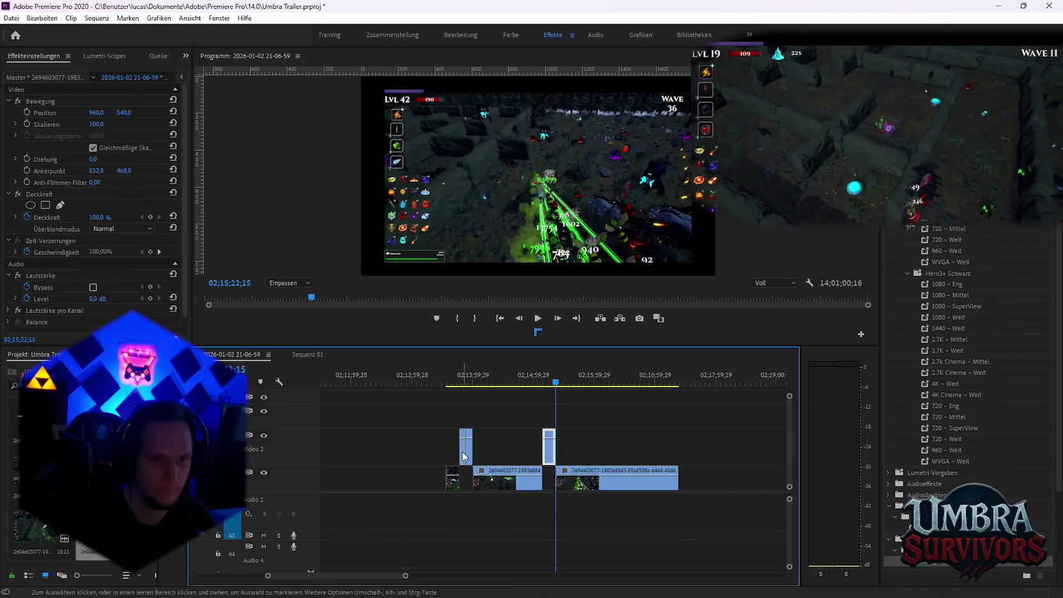
pyautogui.click(307, 354)
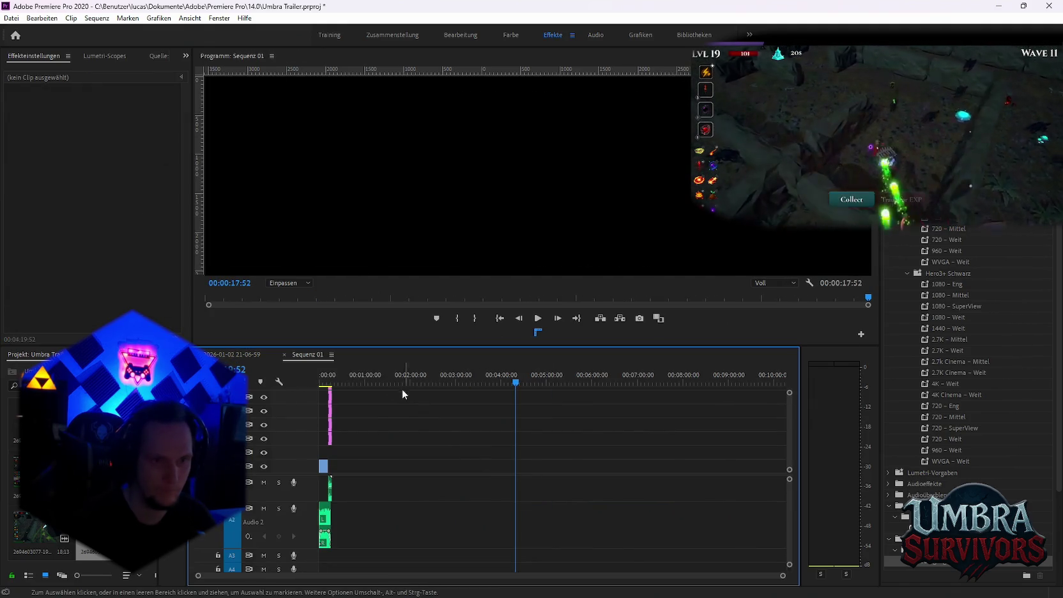
# Paste the copied gameplay clip, delete its short audio piece, and move it left to about 31 seconds.
pyautogui.hotkey('ctrl', 'v')
pyautogui.press('=')
pyautogui.press('=')
pyautogui.press('=')
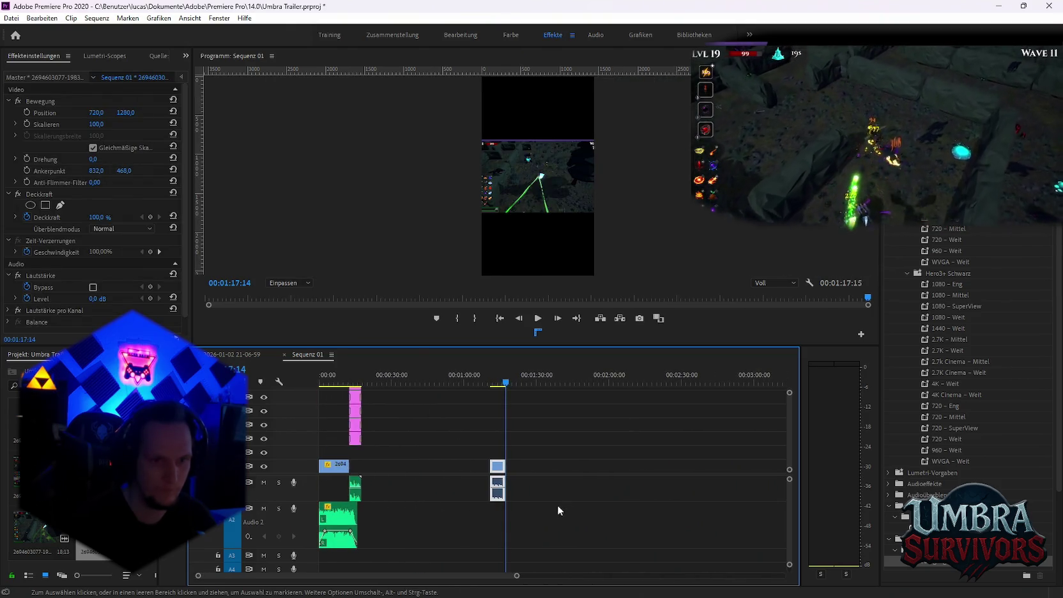
pyautogui.click(517, 502)
pyautogui.click(494, 495)
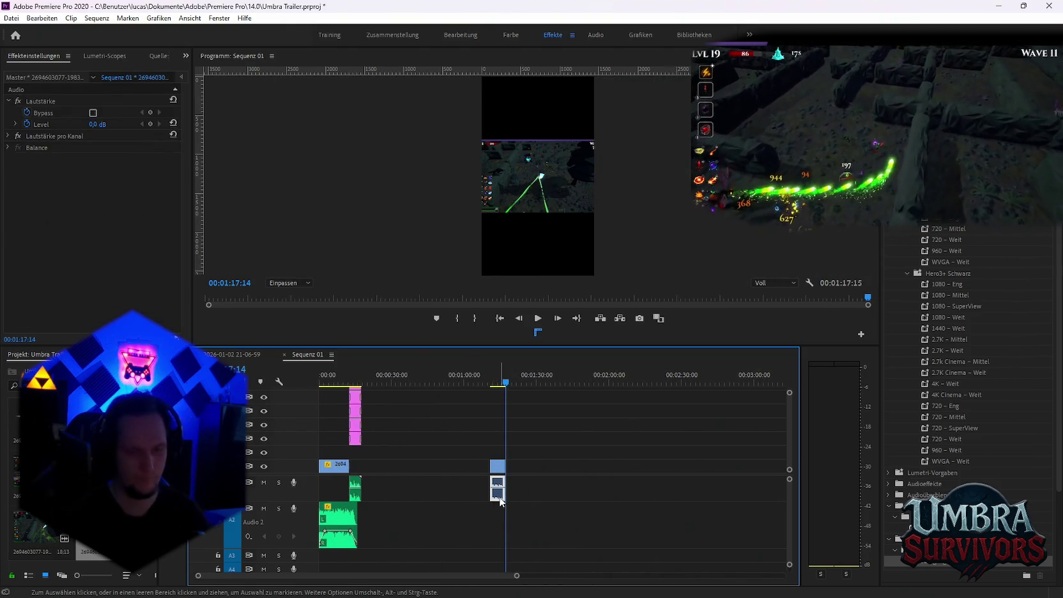
pyautogui.press('Delete')
pyautogui.moveTo(446, 465); pyautogui.dragTo(429, 484)
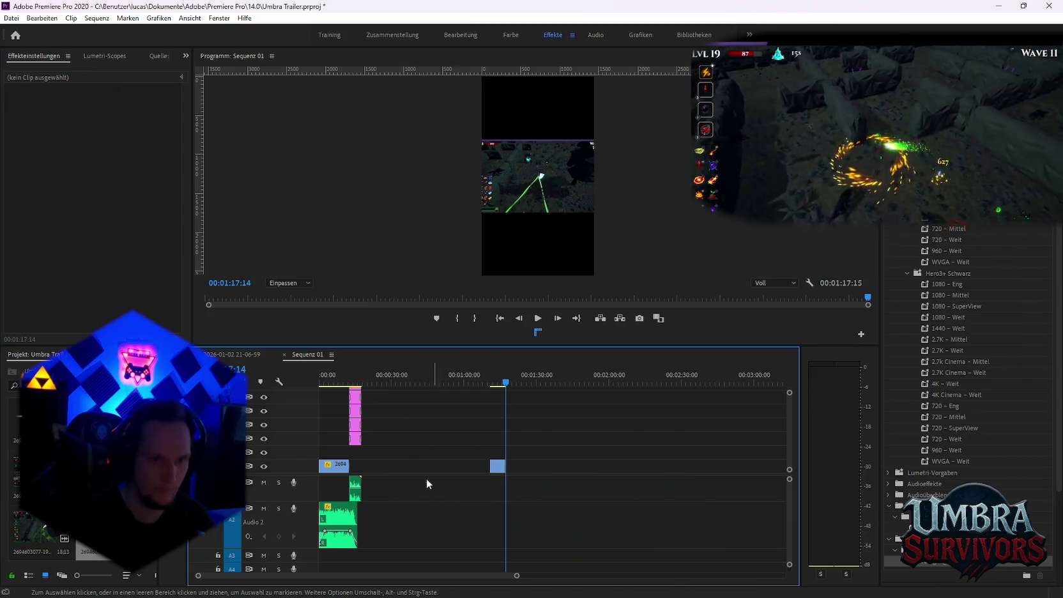
pyautogui.moveTo(497, 466); pyautogui.dragTo(419, 465)
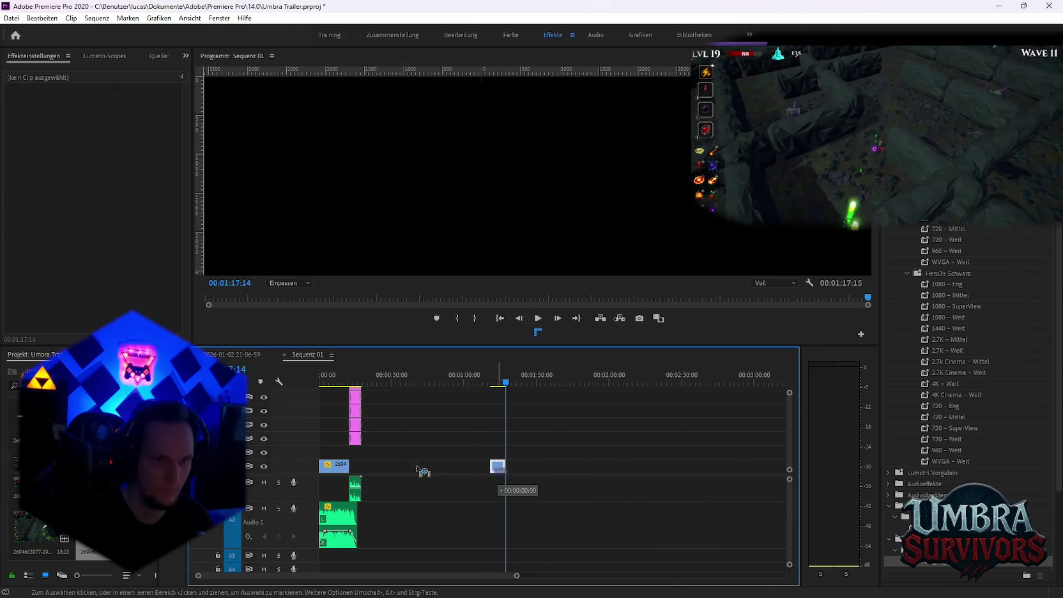
pyautogui.press('=')
pyautogui.hscroll(-1, 335, 376)
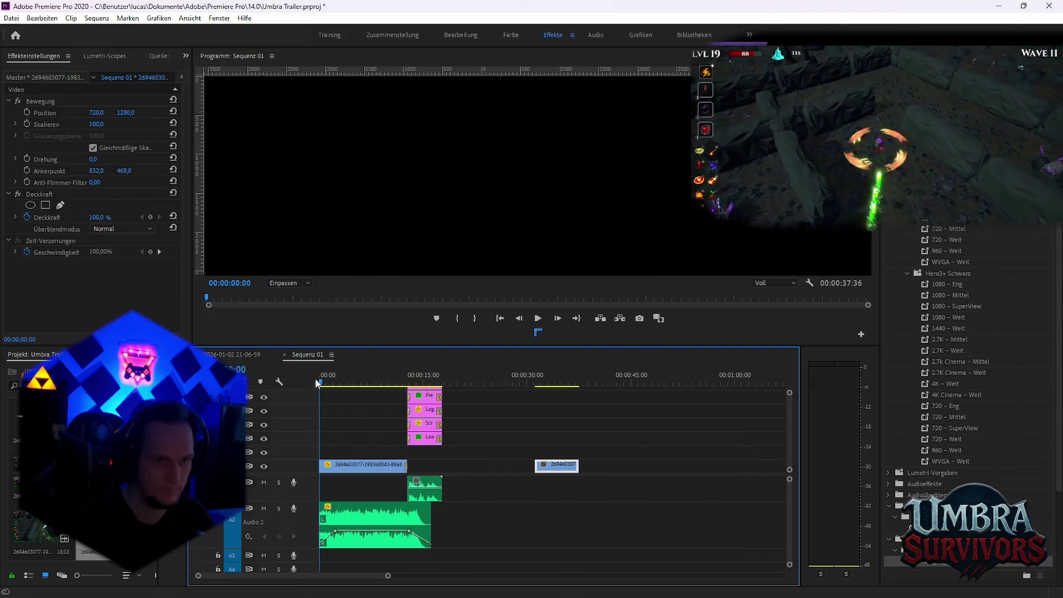
# Extend the second clip's start earlier, split it at a cut point and delete the small piece.
pyautogui.press('space')
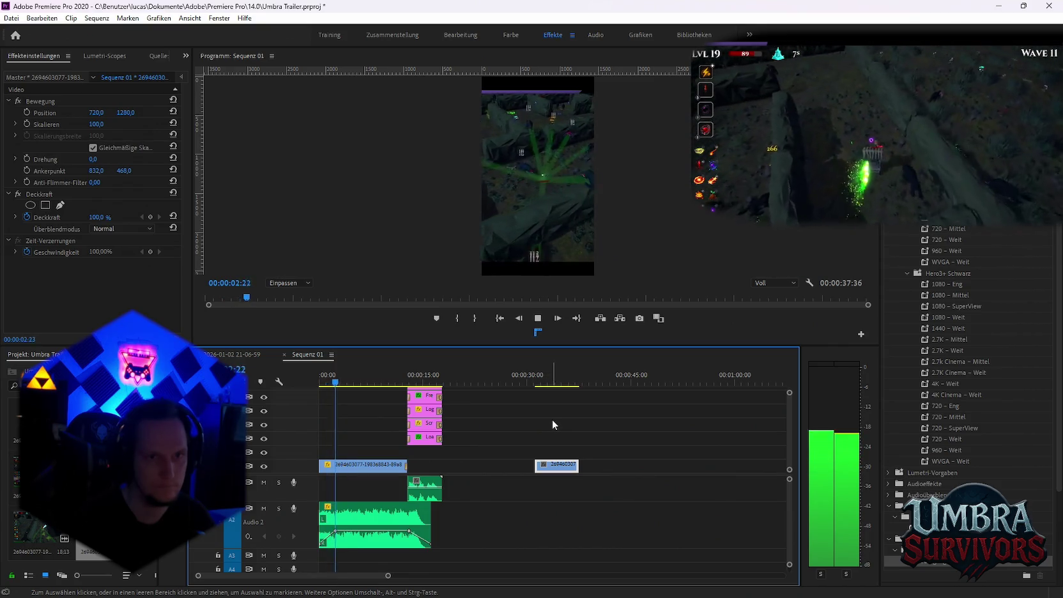
pyautogui.press('space')
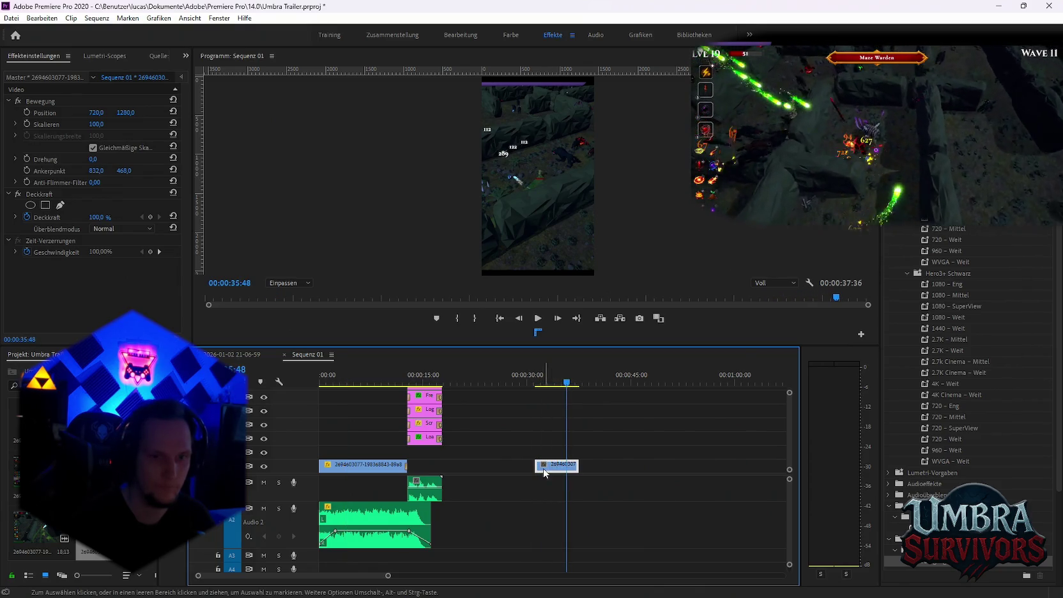
pyautogui.moveTo(537, 464); pyautogui.dragTo(488, 464)
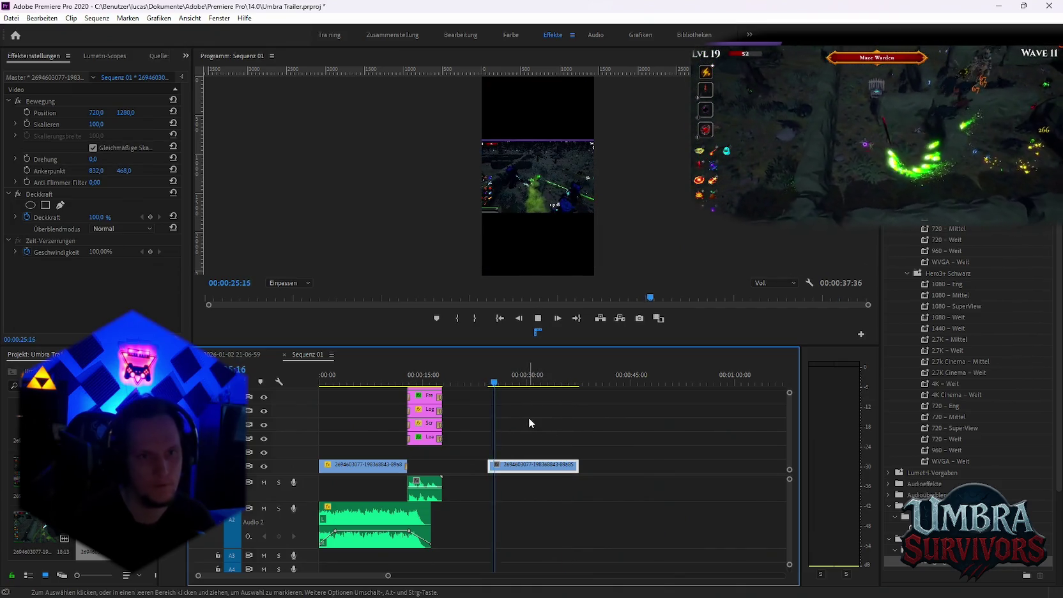
pyautogui.press('space')
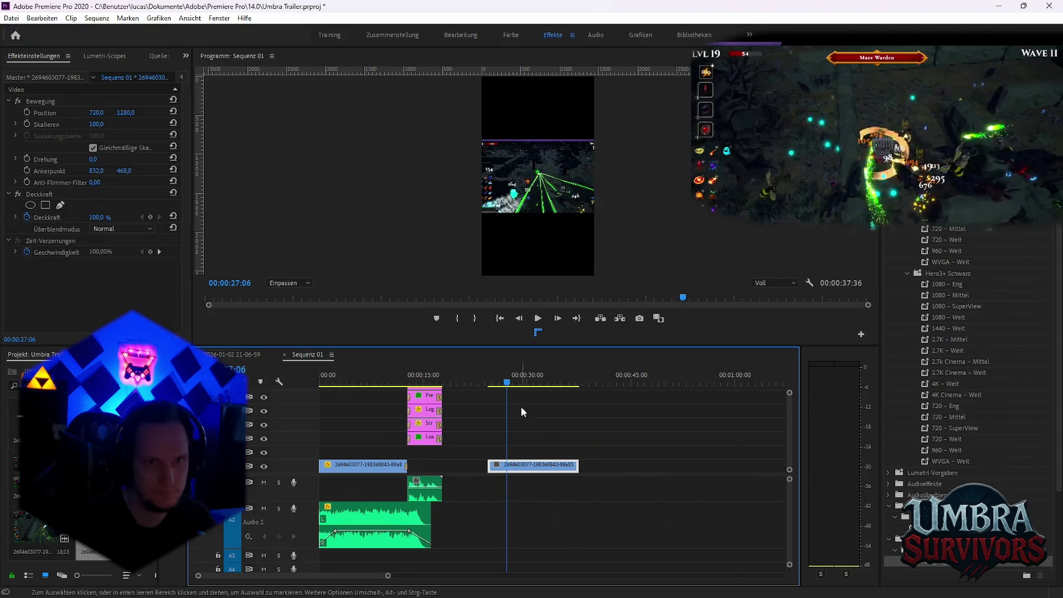
pyautogui.moveTo(506, 383); pyautogui.dragTo(502, 383)
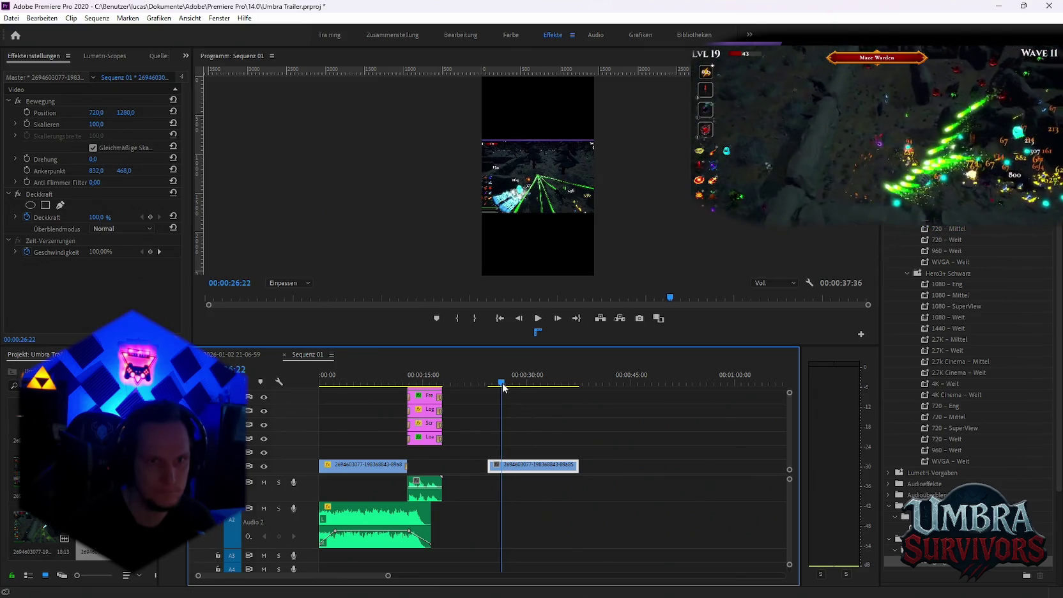
pyautogui.hotkey('ctrl', 'k')
pyautogui.press('Delete')
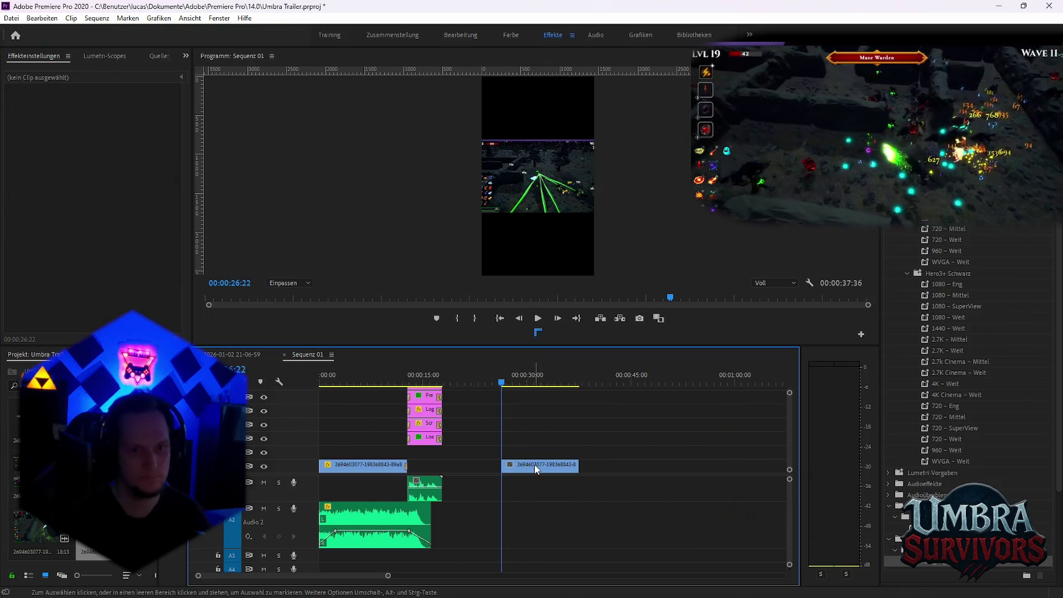
pyautogui.click(534, 466)
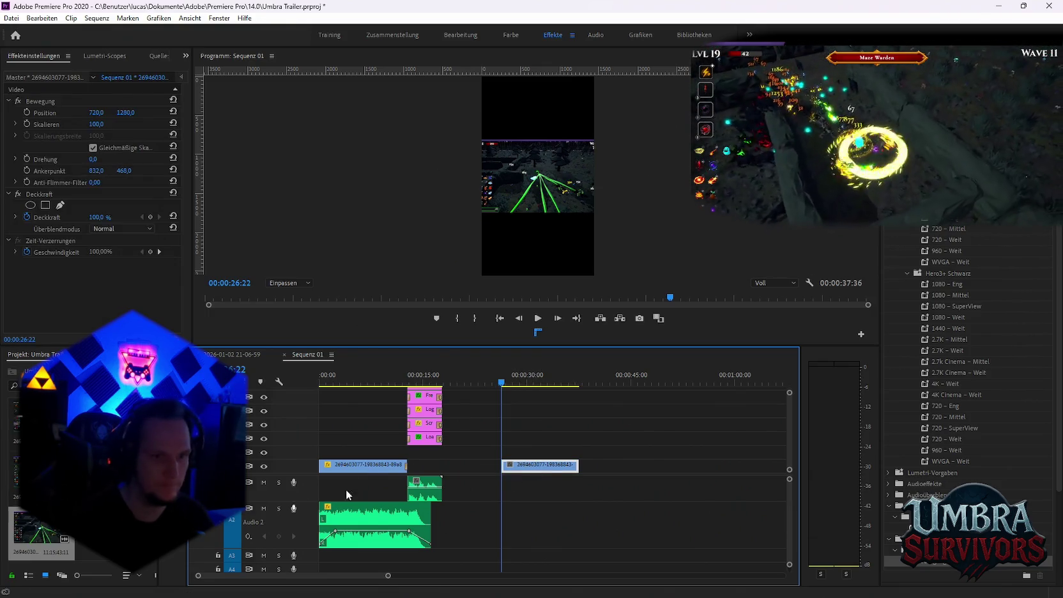
pyautogui.rightClick(335, 471)
pyautogui.moveTo(378, 369)
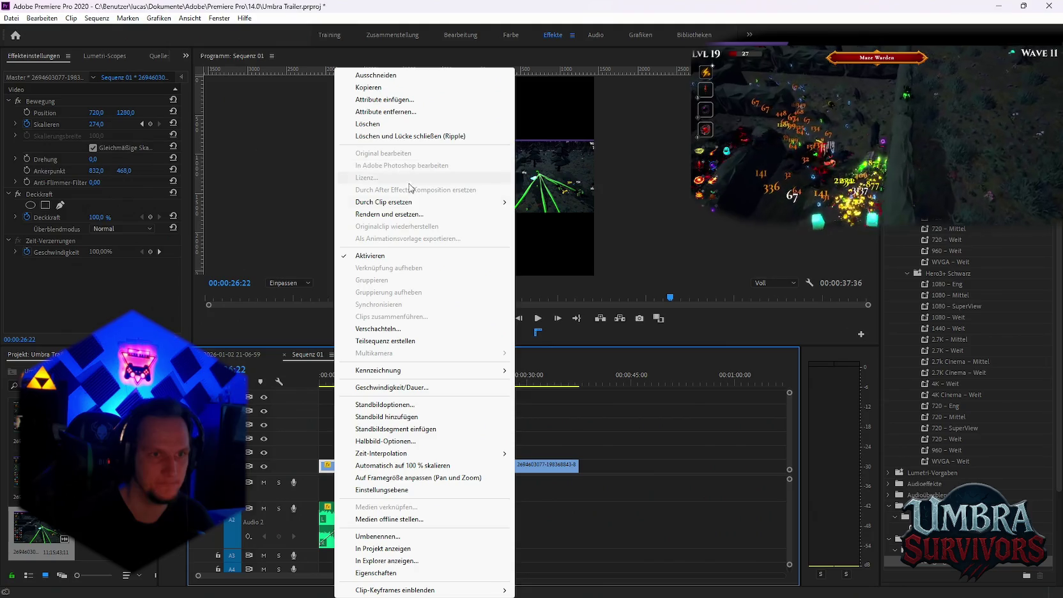
pyautogui.click(543, 226)
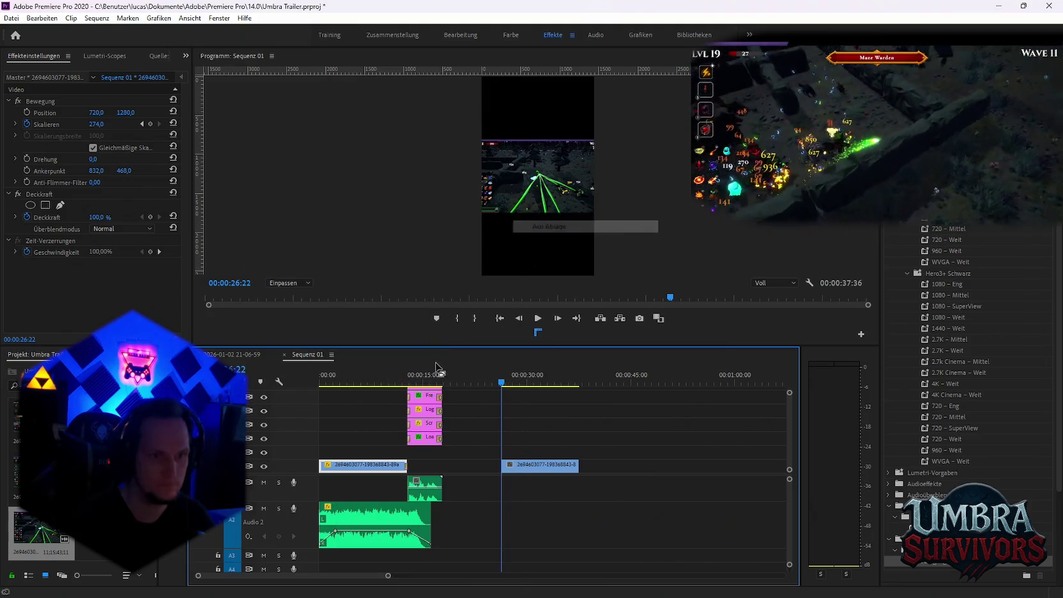
# Add Skalieren keyframes around 00:00:05:16 and 00:00:11:54 so the opening clip zooms in.
pyautogui.click(320, 383)
pyautogui.press('space')
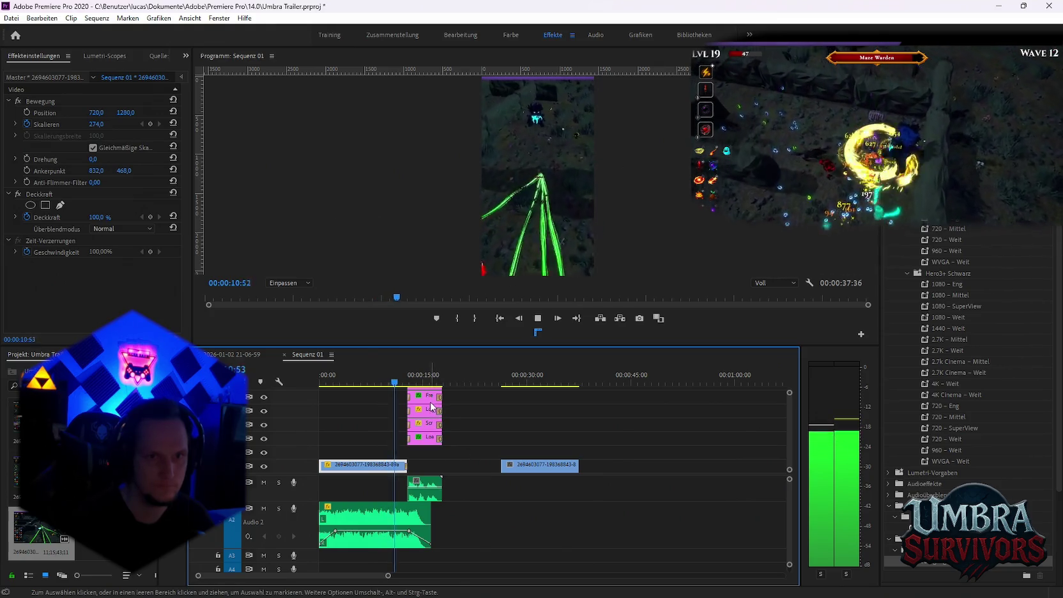
pyautogui.press('space')
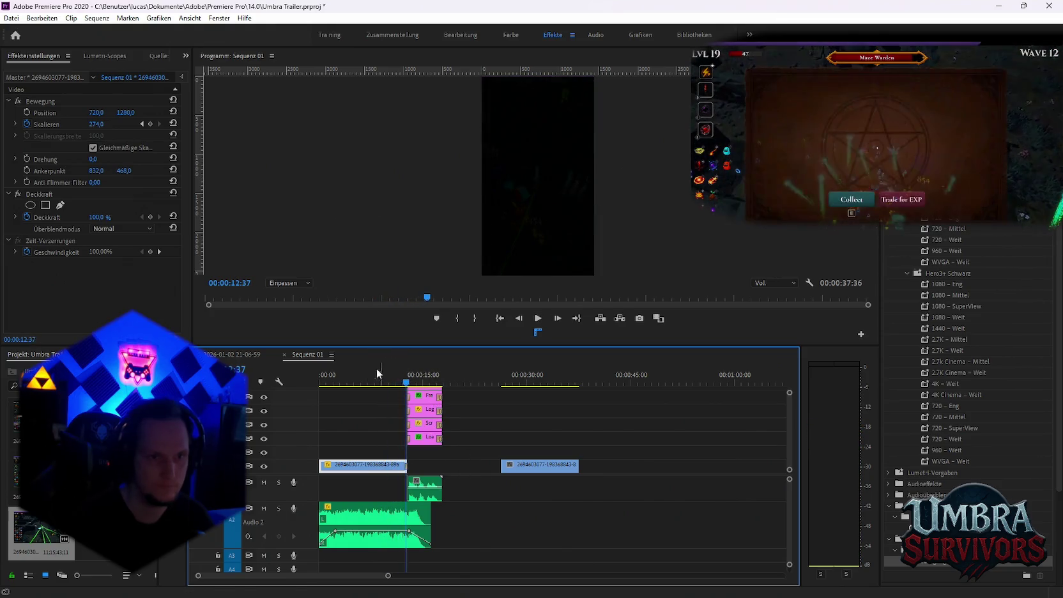
pyautogui.moveTo(351, 382); pyautogui.dragTo(359, 383)
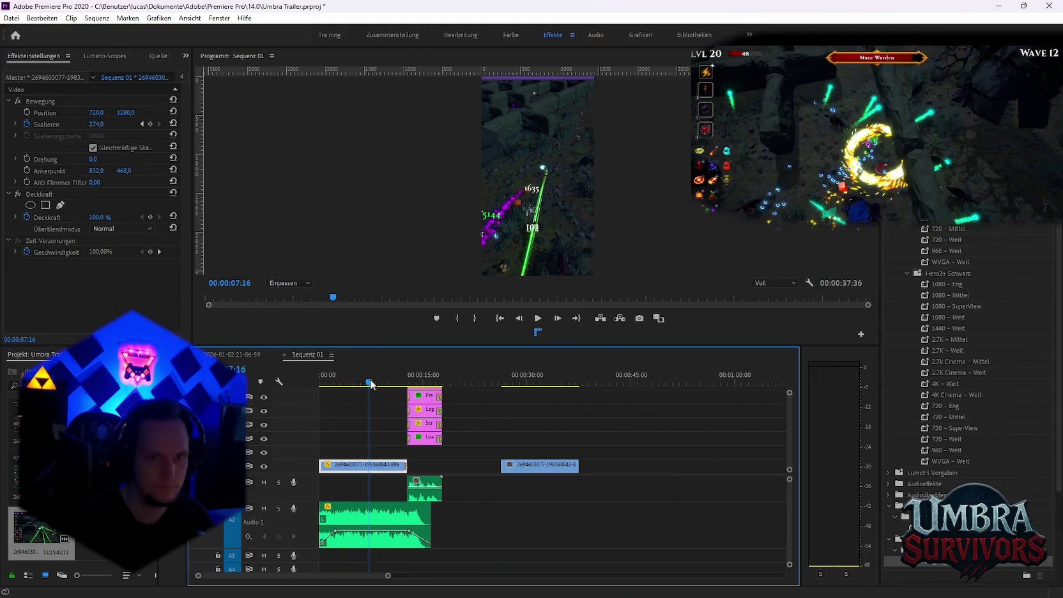
pyautogui.click(148, 127)
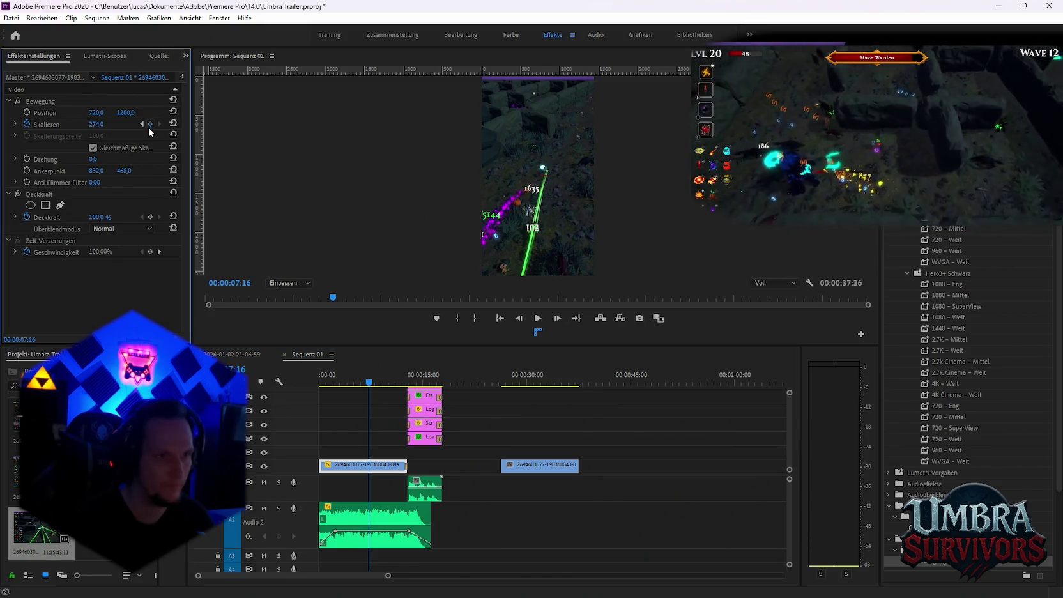
pyautogui.moveTo(386, 383); pyautogui.dragTo(402, 393)
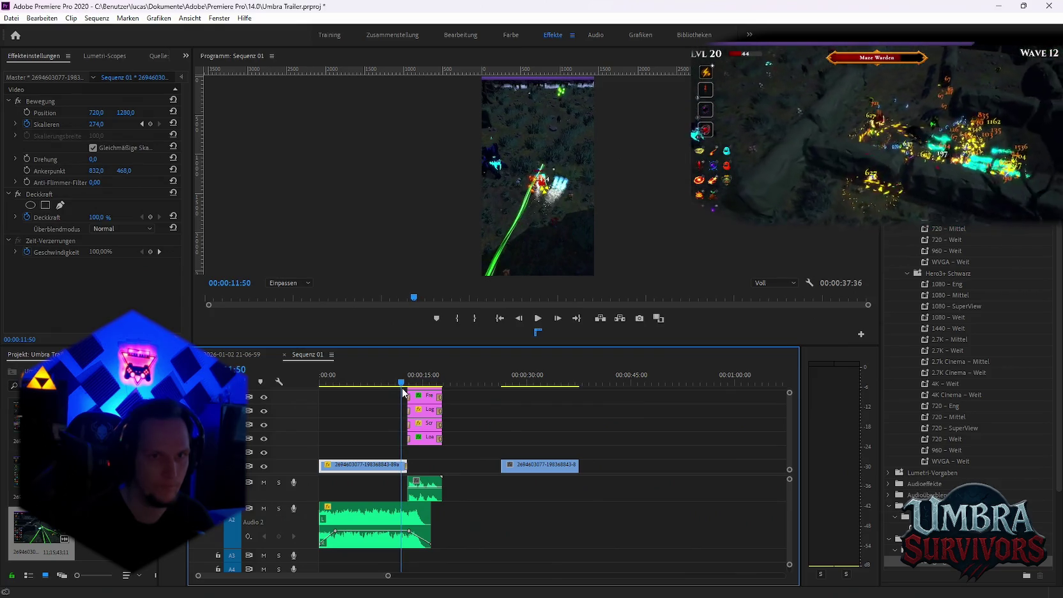
pyautogui.click(151, 124)
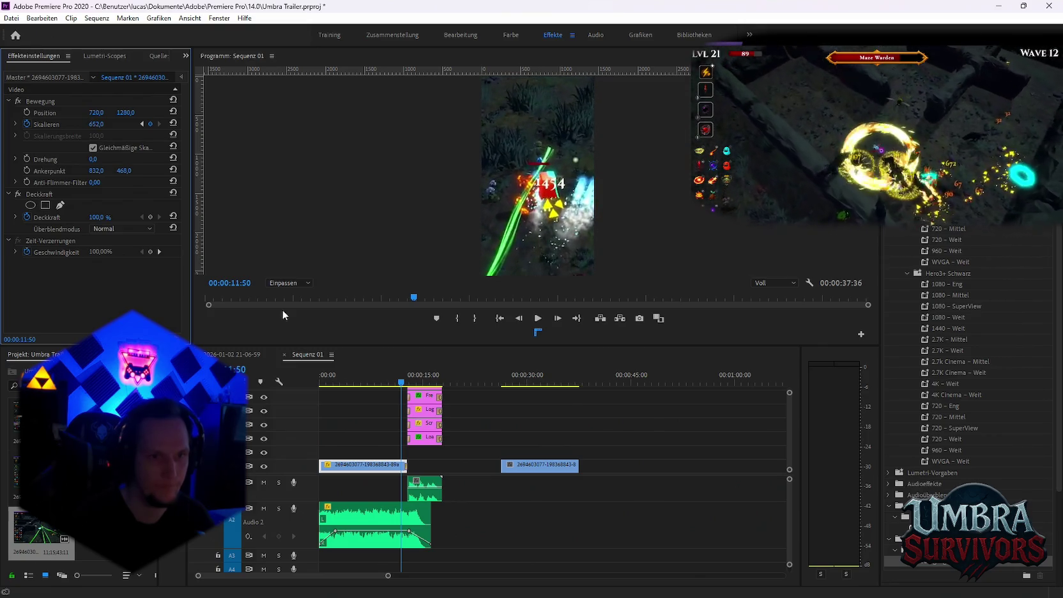
pyautogui.click(335, 385)
# Play Sequenz 01 from the start, then delete the extra second gameplay clip.
pyautogui.press('Home')
pyautogui.press('space')
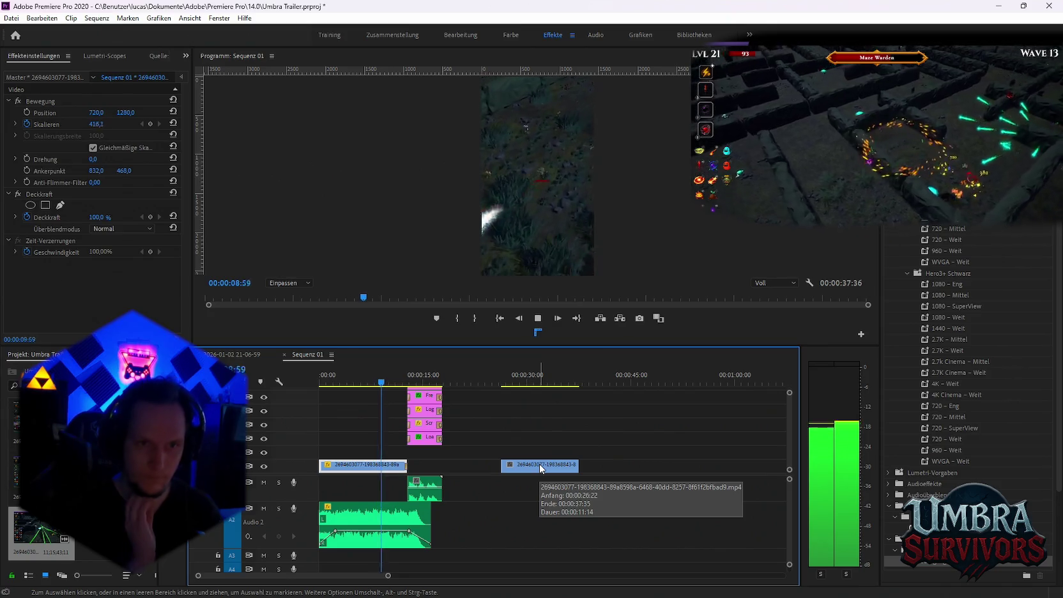
pyautogui.press('space')
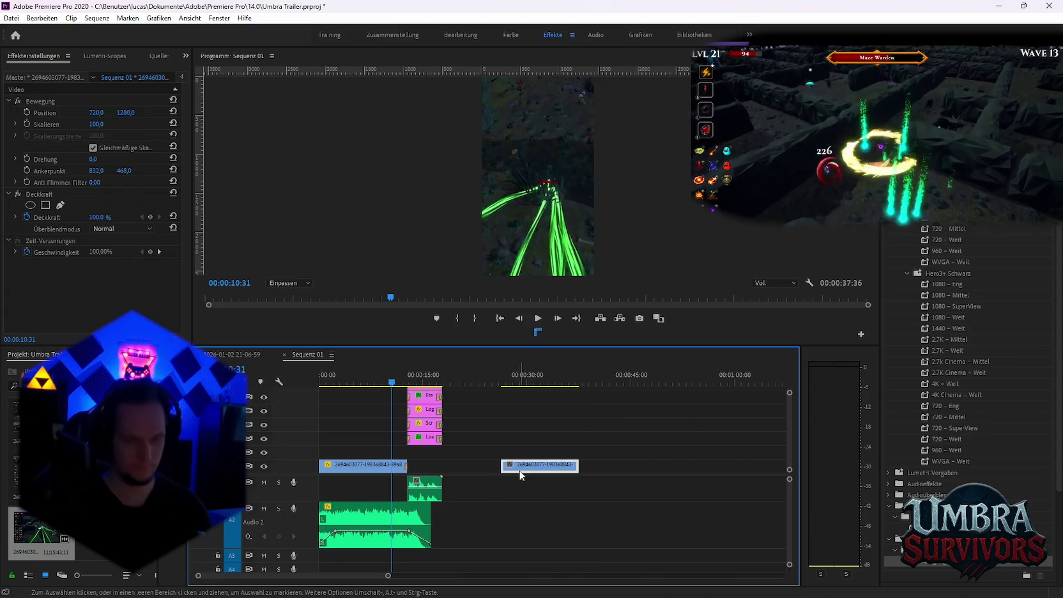
pyautogui.press('Delete')
pyautogui.press('-')
pyautogui.press('-')
pyautogui.press('-')
pyautogui.press('-')
pyautogui.press('-')
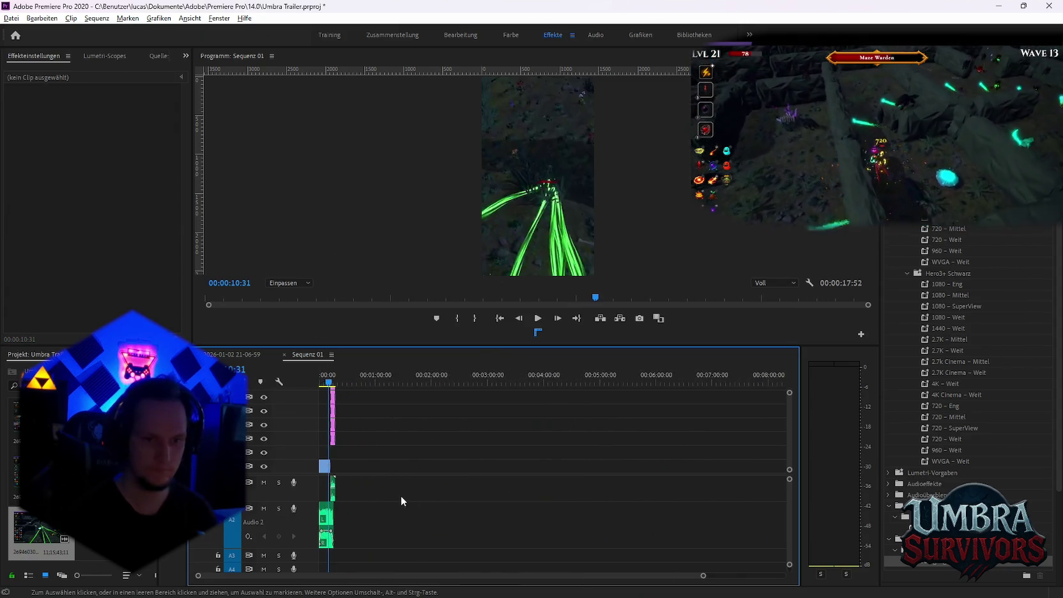
# Save all open projects with Datei > Alle speichern.
pyautogui.press('=')
pyautogui.press('=')
pyautogui.click(12, 18)
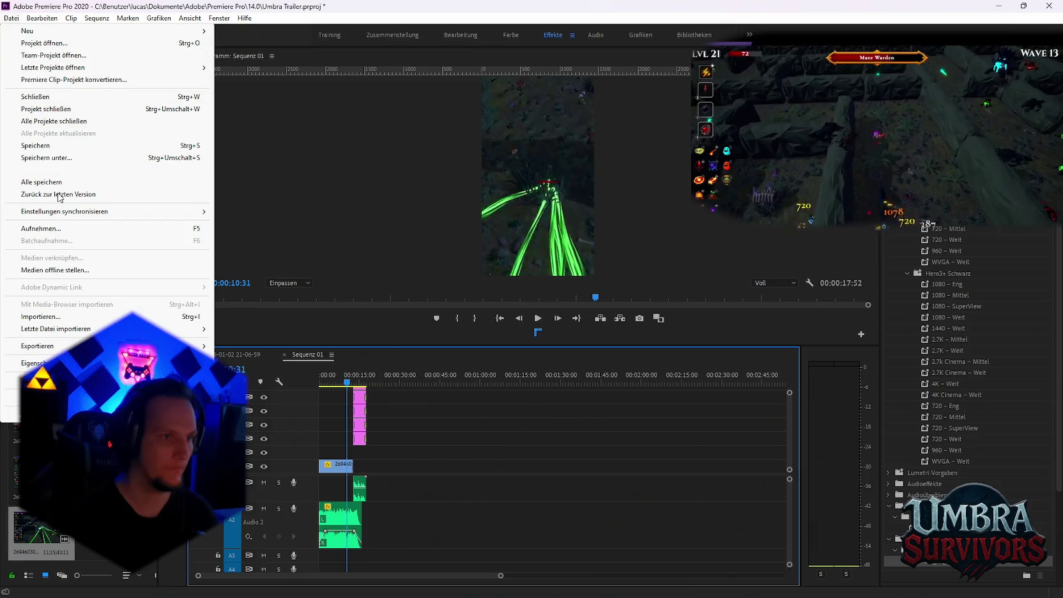
pyautogui.click(62, 182)
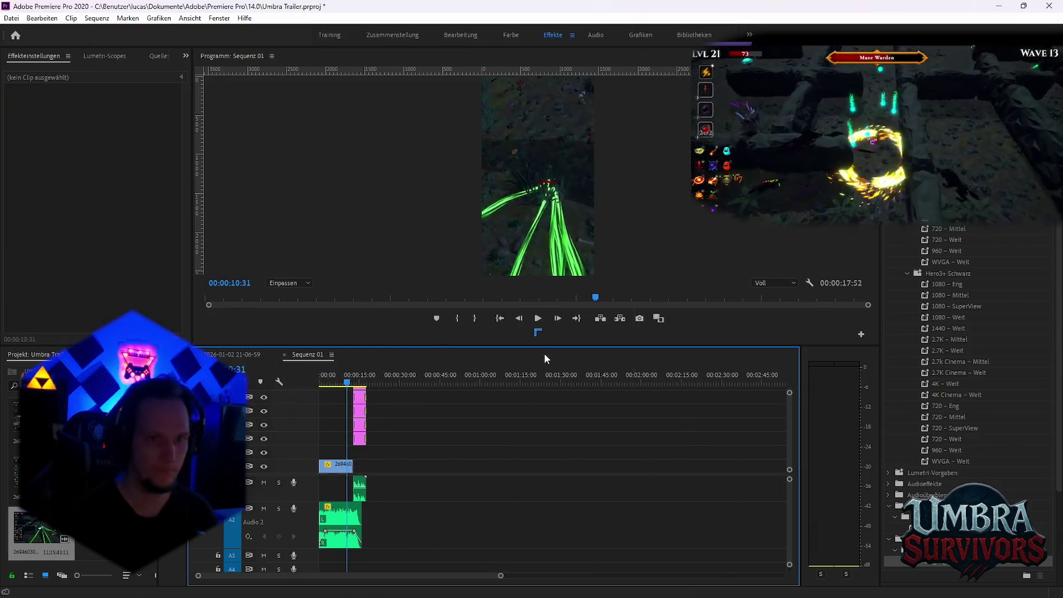
# Export Sequenz 01 as Goblin Run.mp4 to the Media Encoder queue and start encoding.
pyautogui.hotkey('ctrl', 'm')
pyautogui.click(519, 156)
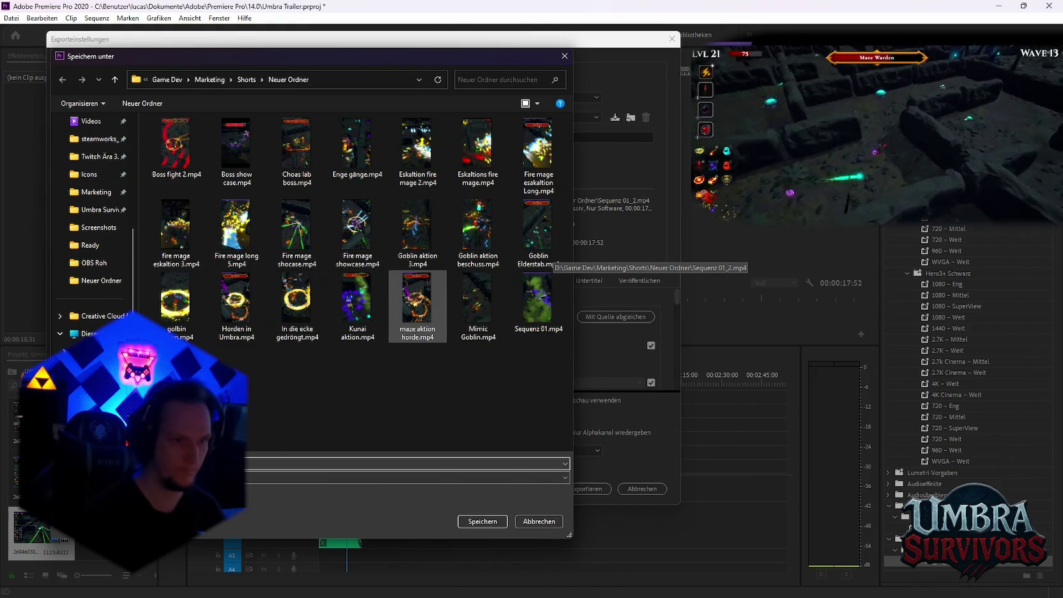
pyautogui.press('Return')
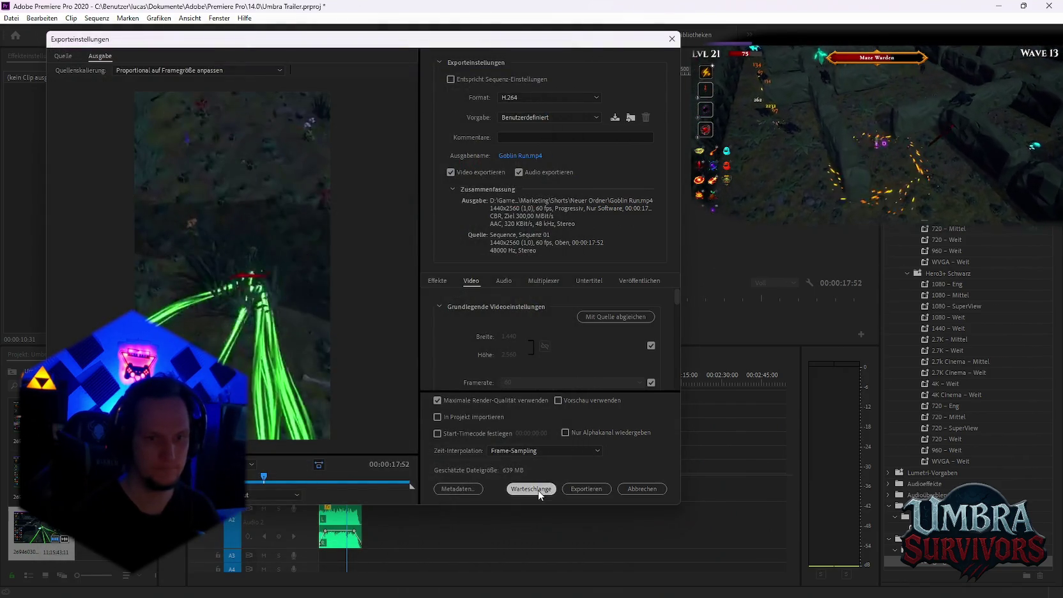
pyautogui.click(531, 489)
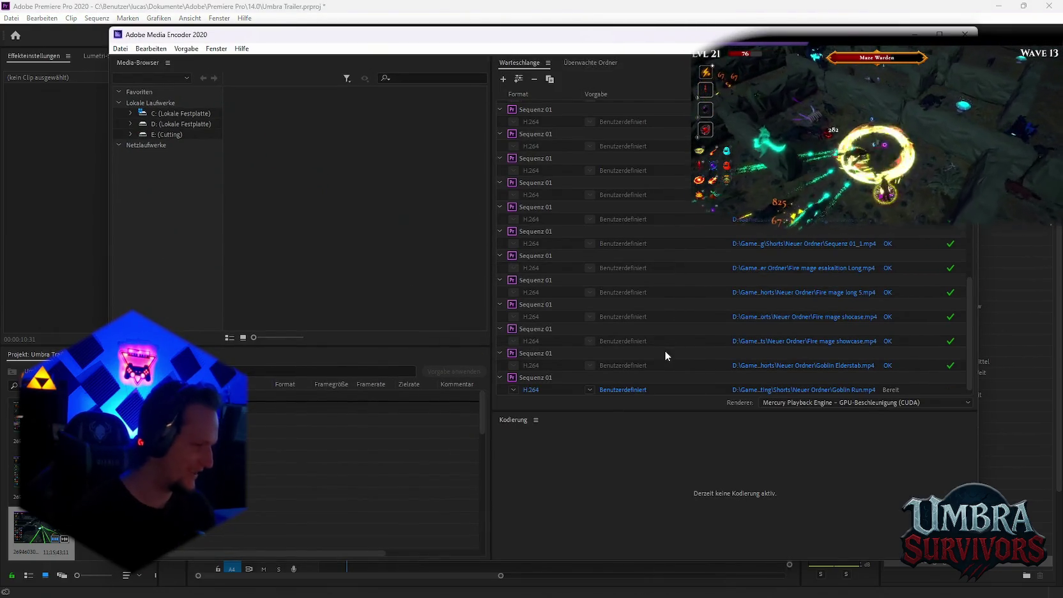
pyautogui.scroll(-1, 664, 356)
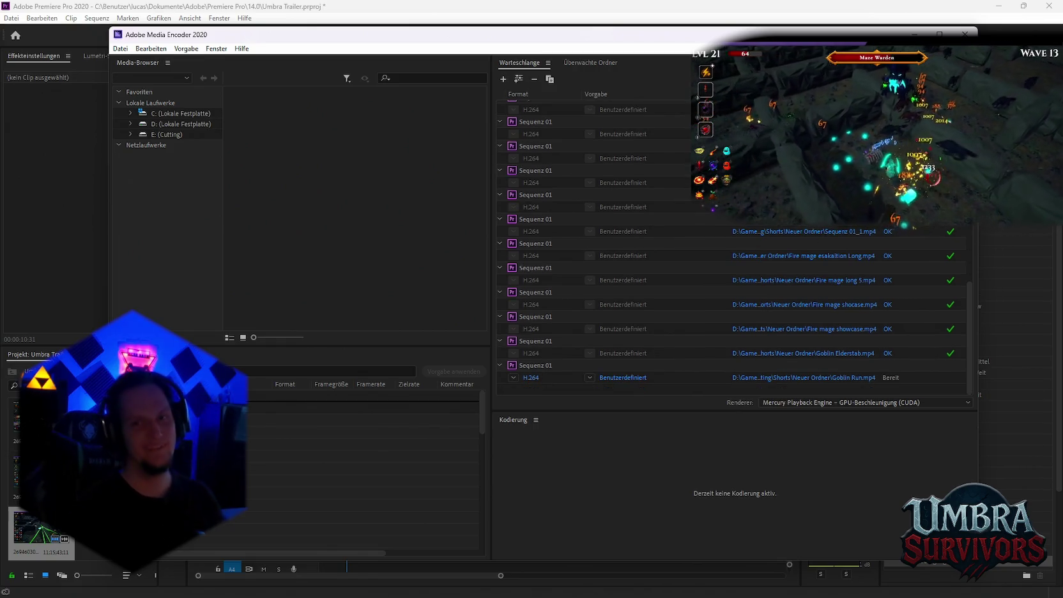
pyautogui.click(964, 79)
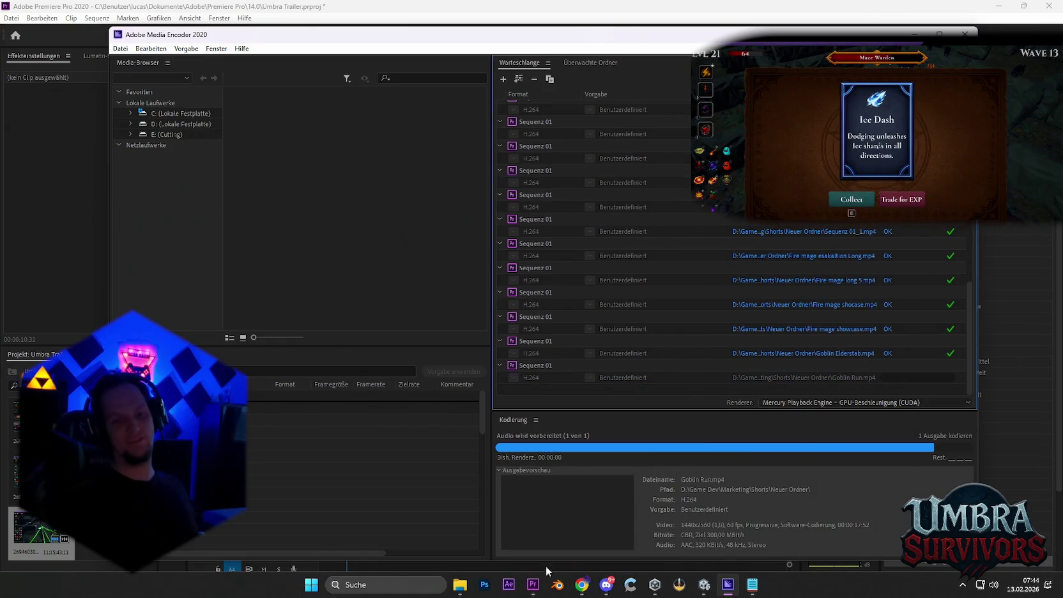
pyautogui.moveTo(459, 584)
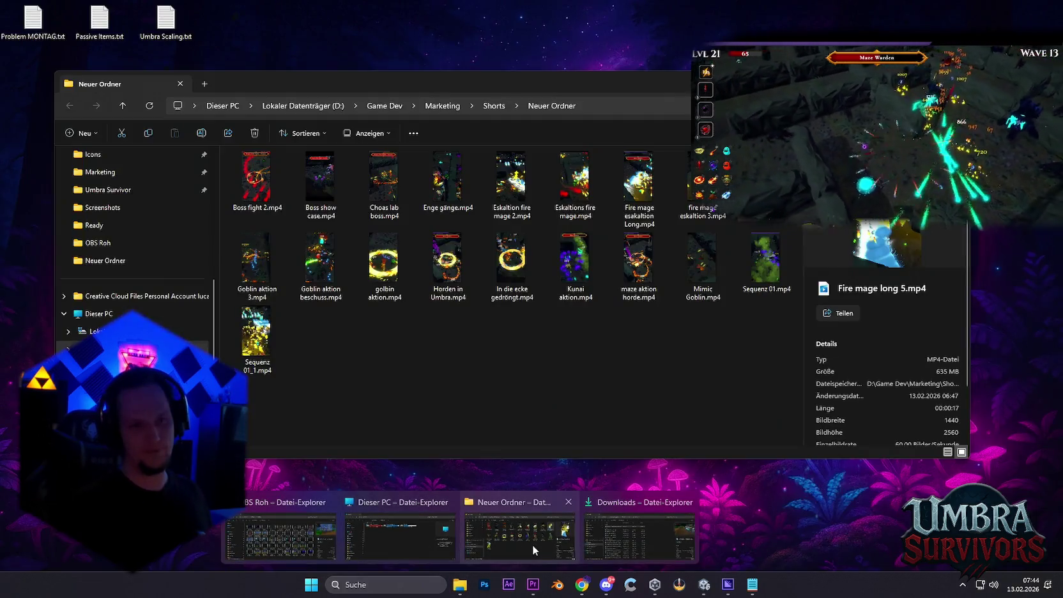
pyautogui.click(532, 544)
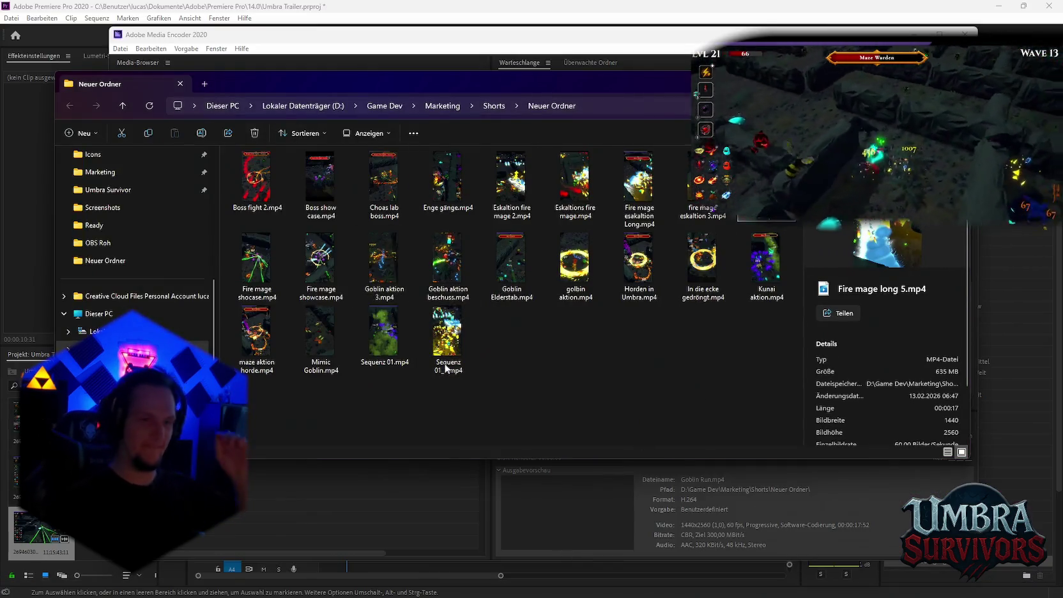
# Move the Neuer Ordner window aside and check Media Encoder's render queue before returning to Premiere.
pyautogui.moveTo(475, 85); pyautogui.dragTo(526, 199)
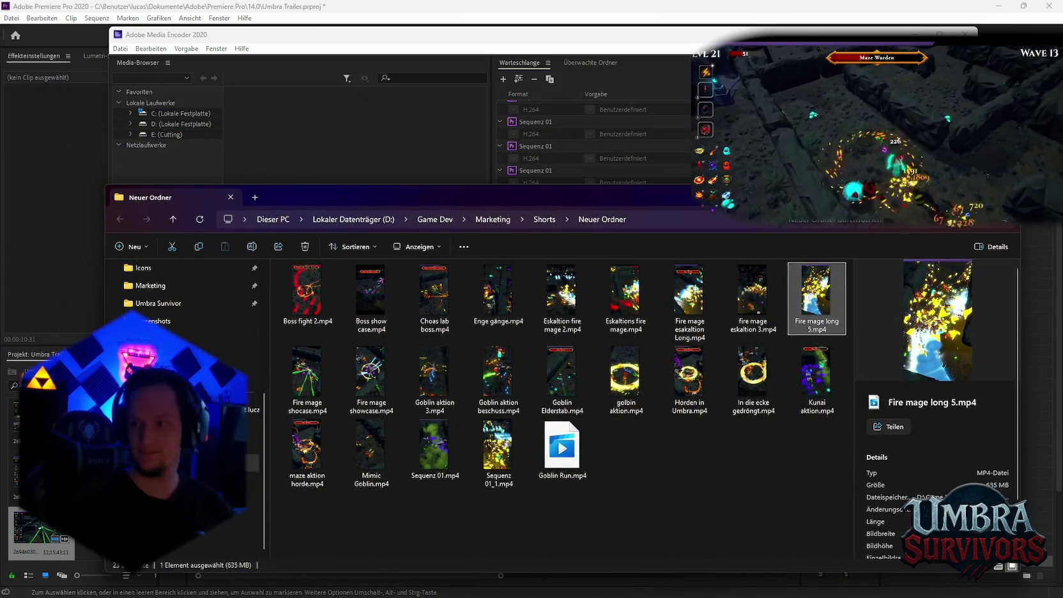
pyautogui.hotkey('alt', 'Tab')
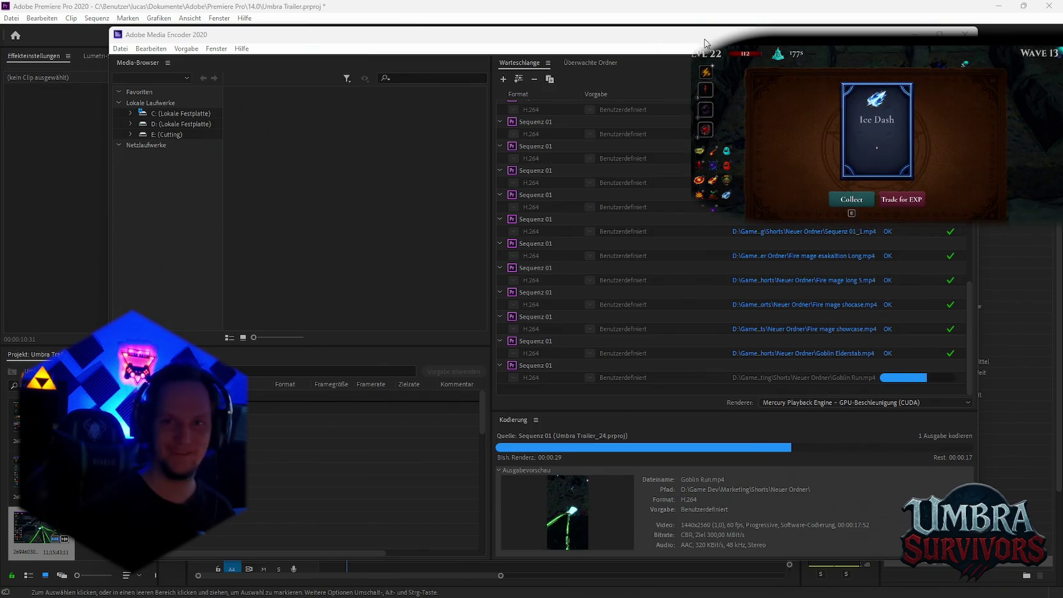
pyautogui.hotkey('alt', 'Tab')
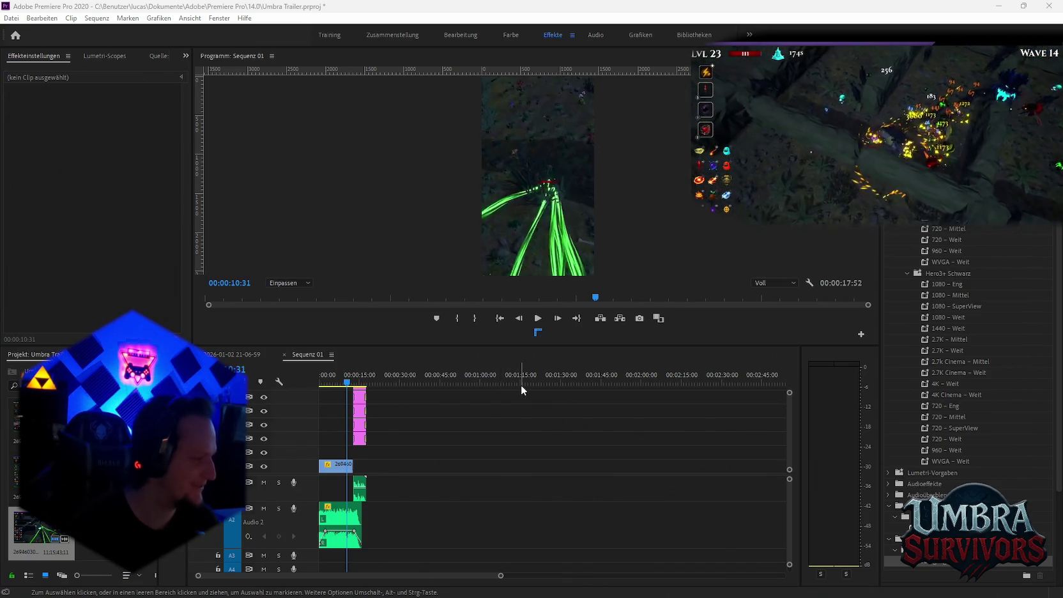
# Scroll up in Premiere Pro's Sequenz 01 view.
pyautogui.scroll(3, 379, 515)
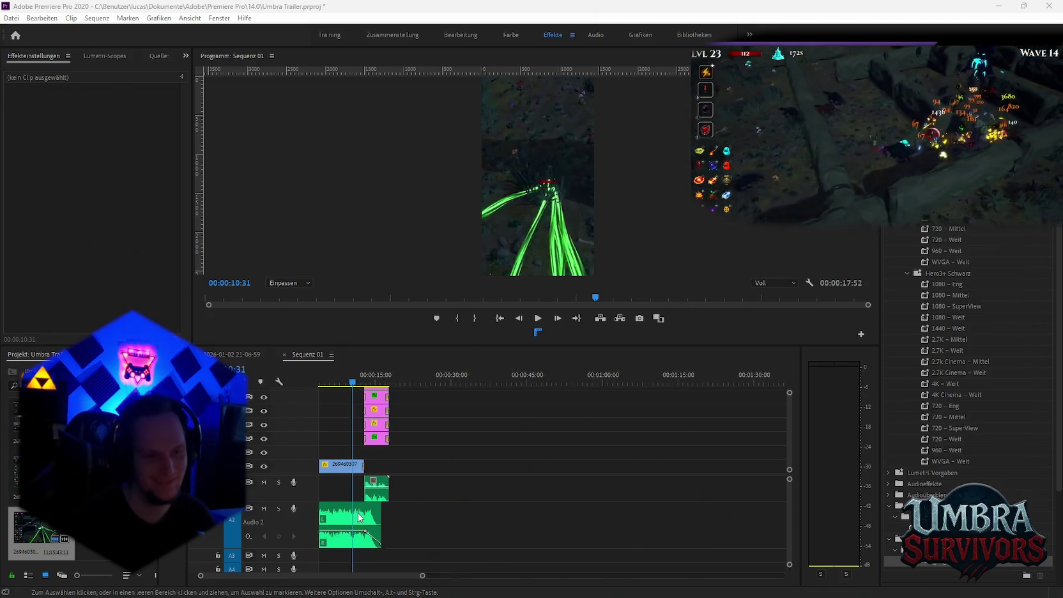
pyautogui.click(394, 383)
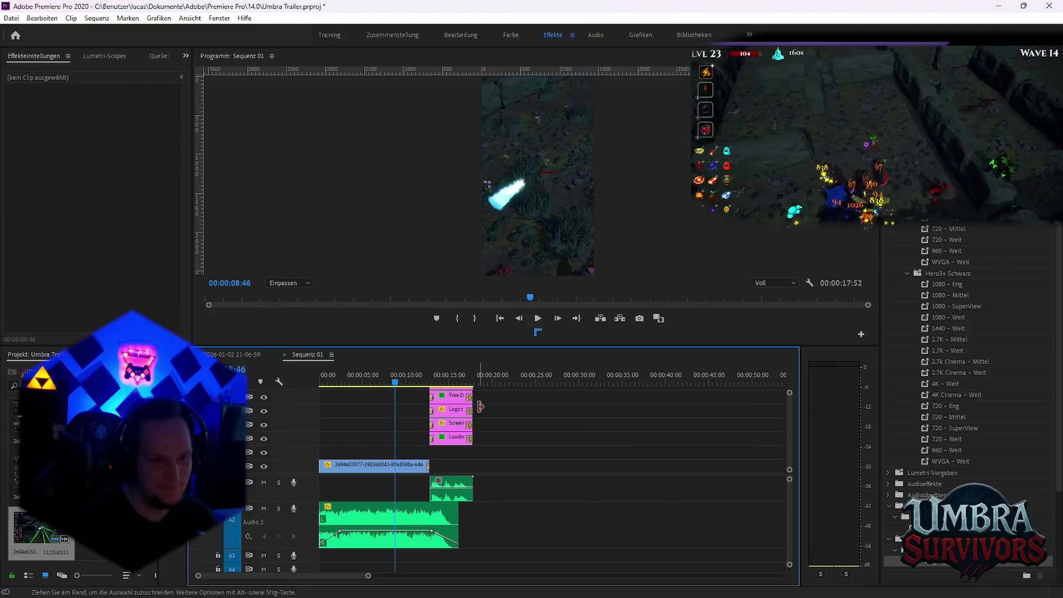
pyautogui.scroll(-2, 480, 406)
pyautogui.scroll(-1, 451, 413)
pyautogui.scroll(2, 415, 447)
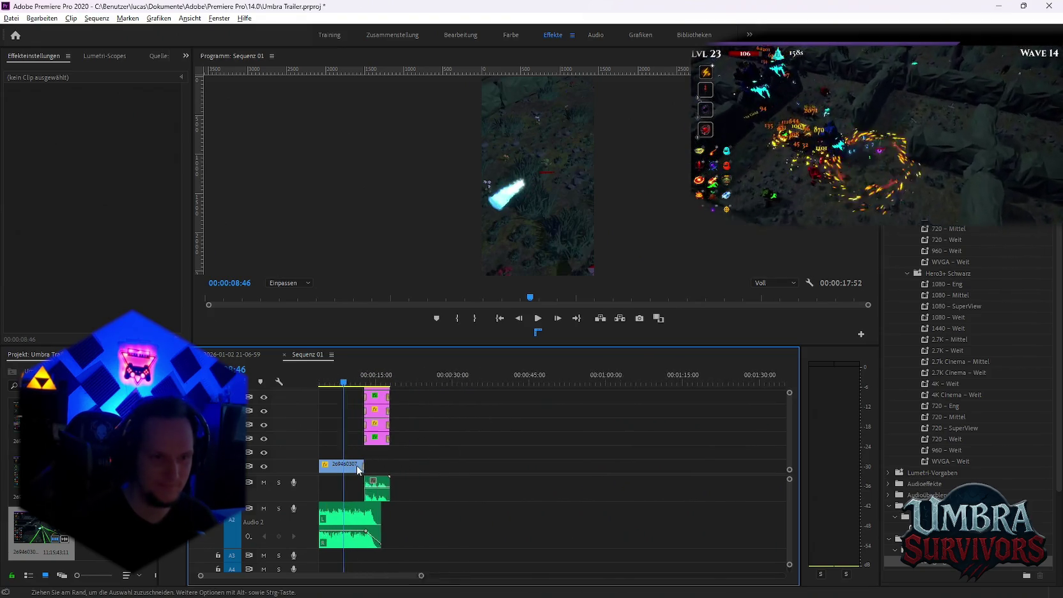
pyautogui.scroll(1, 371, 457)
pyautogui.click(235, 355)
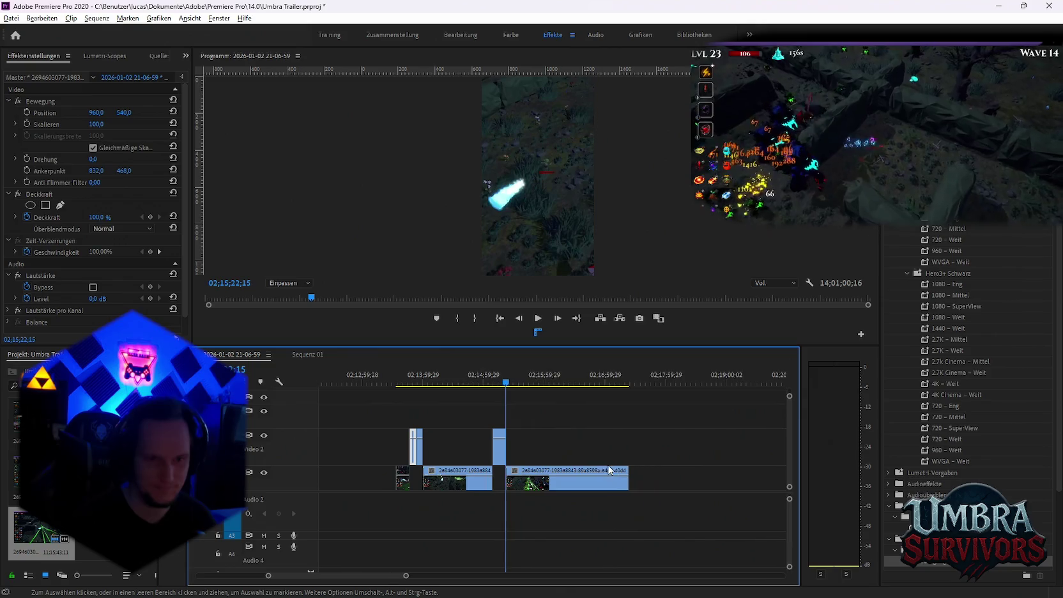
pyautogui.scroll(2, 592, 451)
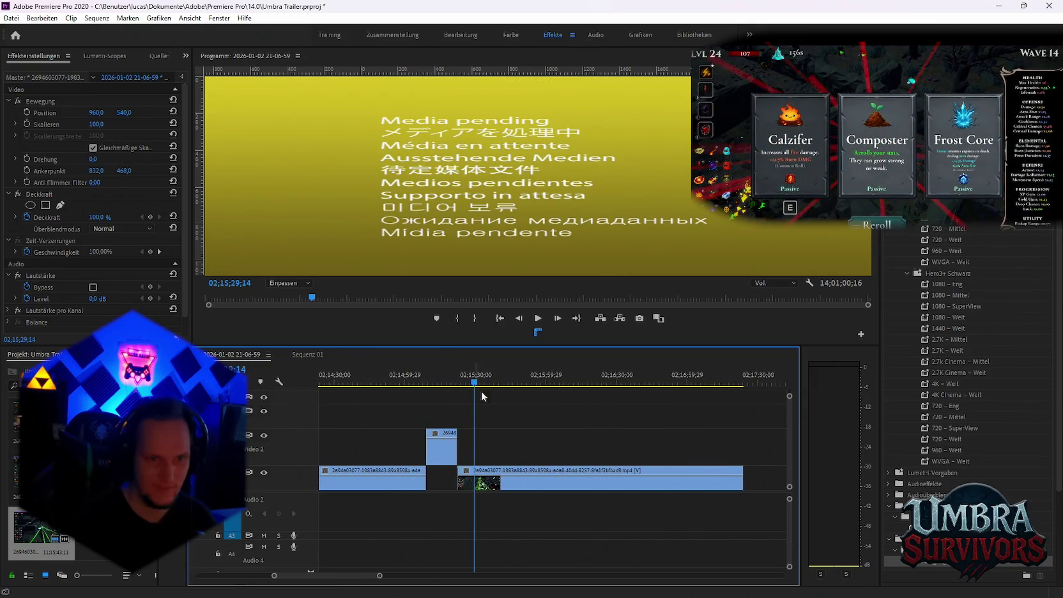
pyautogui.click(506, 487)
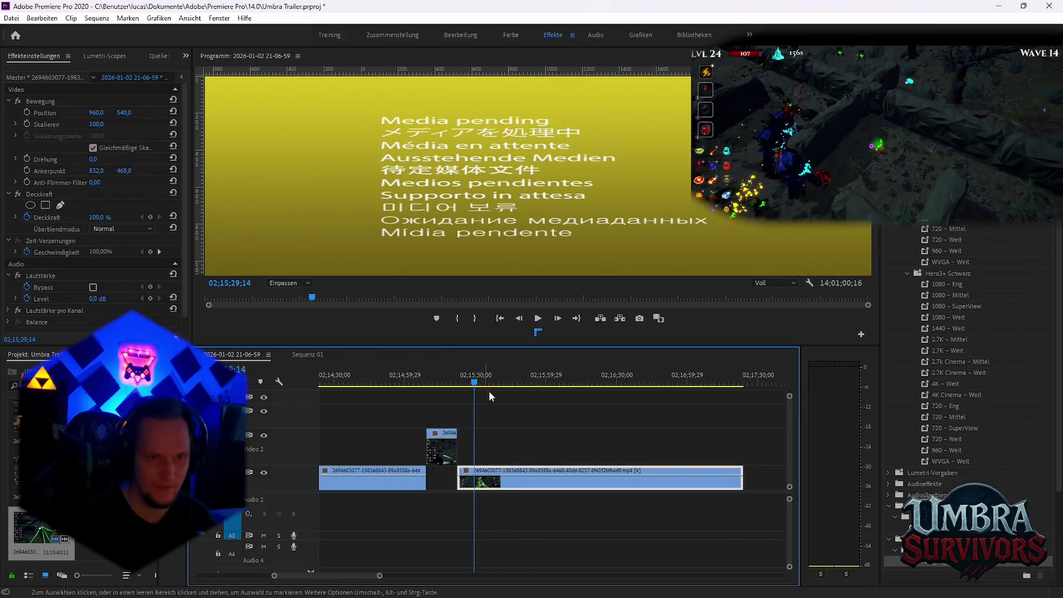
pyautogui.moveTo(474, 390); pyautogui.dragTo(475, 391)
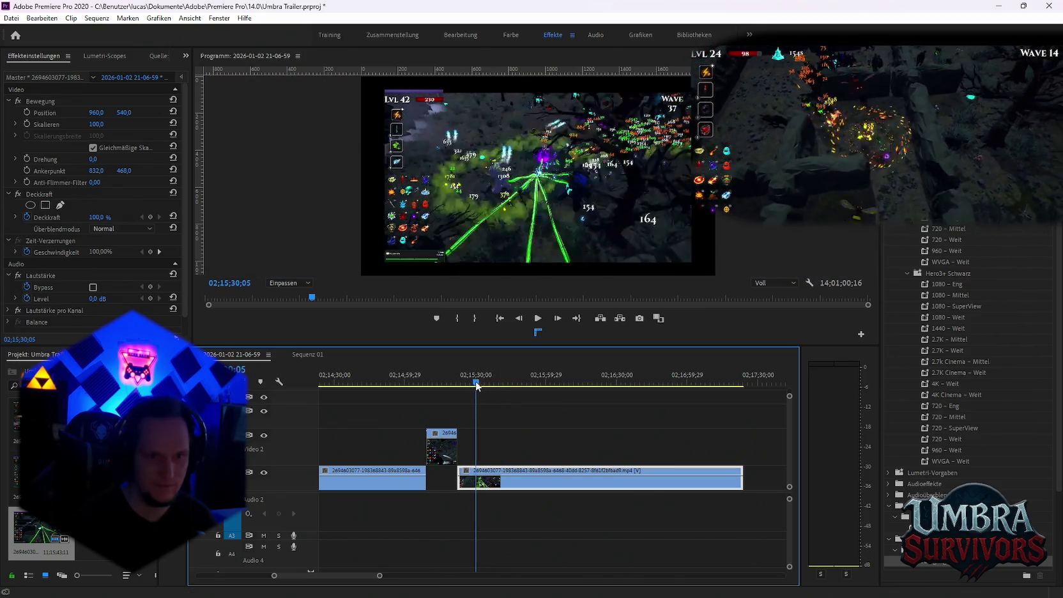
pyautogui.click(441, 449)
pyautogui.click(307, 355)
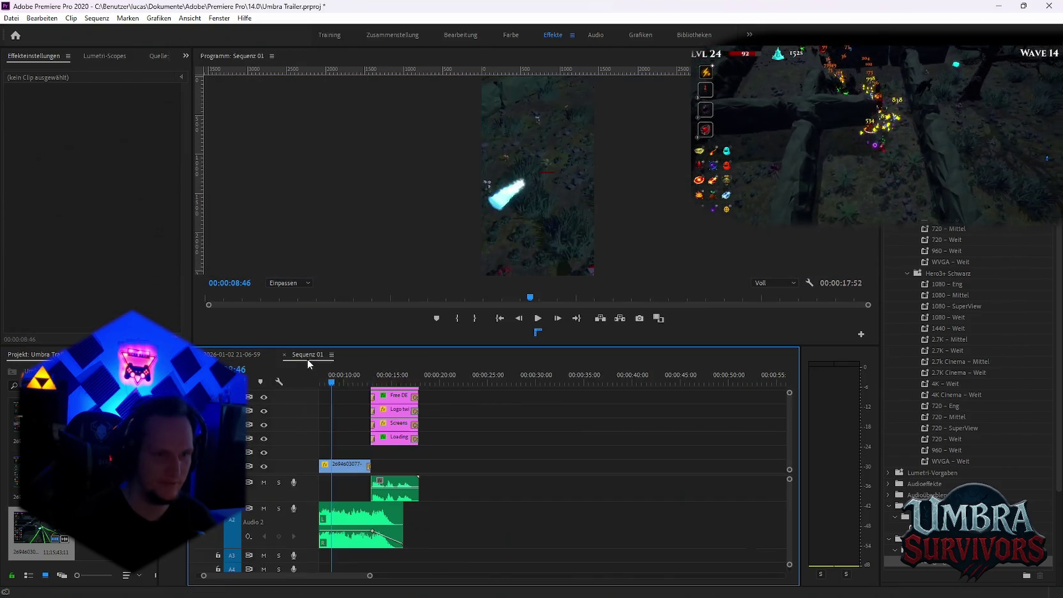
pyautogui.click(461, 381)
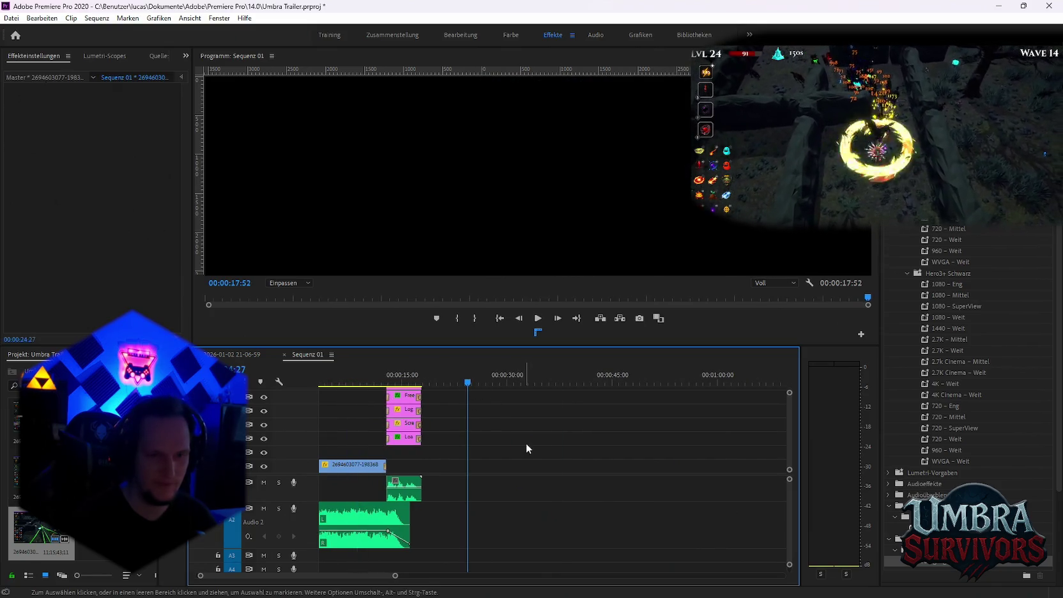
# Paste the copied clip, then delete both its audio and the stray pasted video.
pyautogui.hotkey('ctrl', 'v')
pyautogui.press('-')
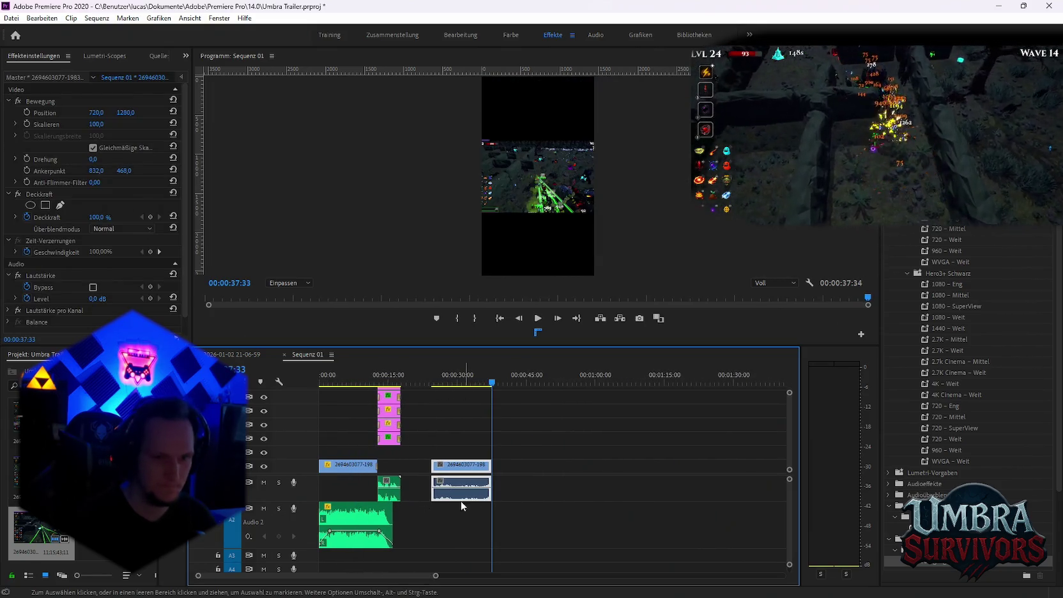
pyautogui.click(469, 504)
pyautogui.keyDown('alt'); pyautogui.click(463, 496); pyautogui.keyUp('alt')
pyautogui.press('Delete')
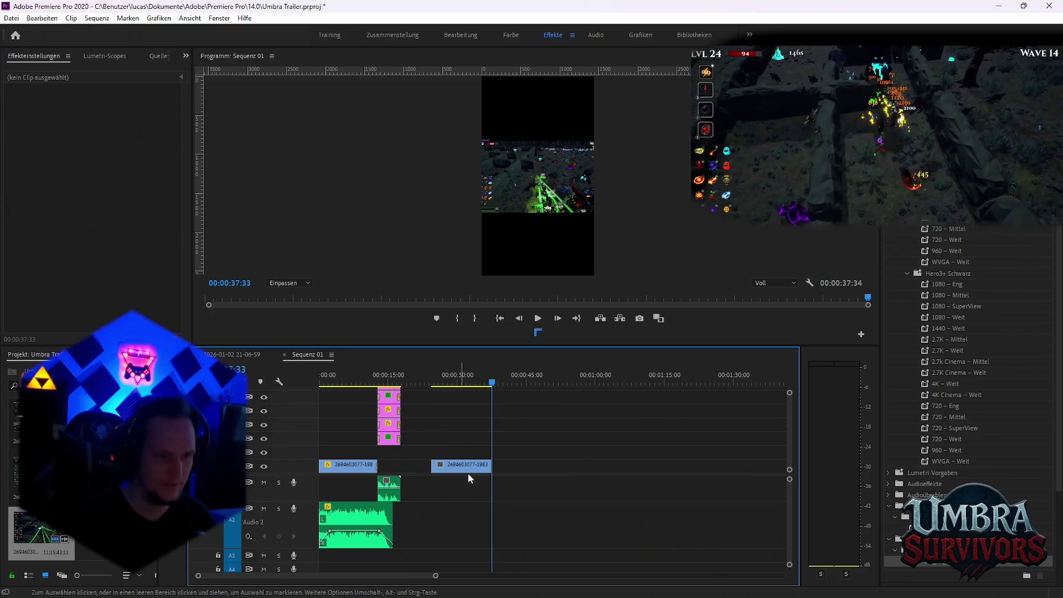
pyautogui.click(368, 466)
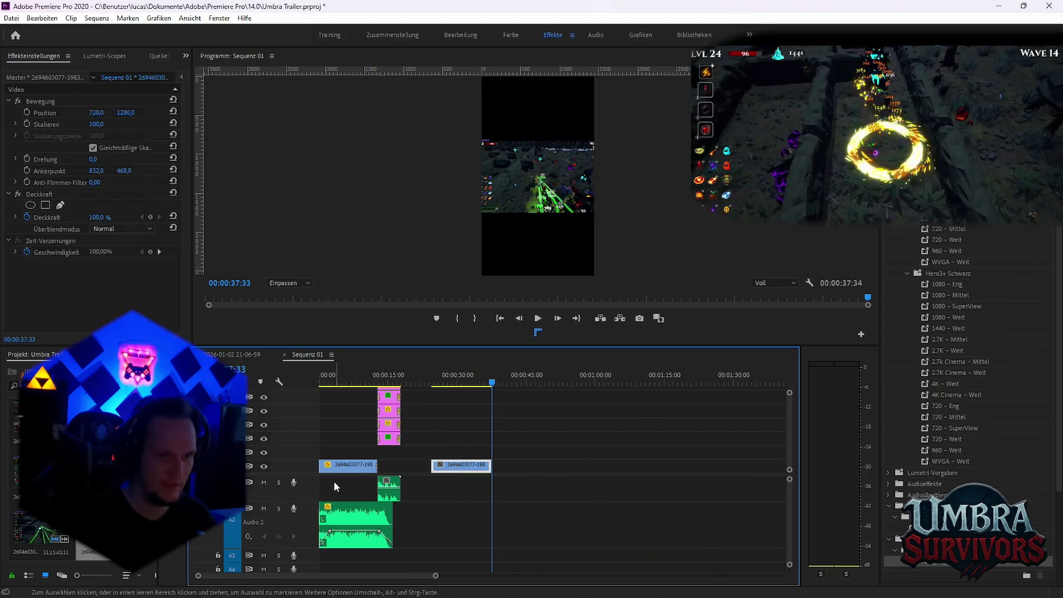
pyautogui.click(456, 471)
pyautogui.press('Delete')
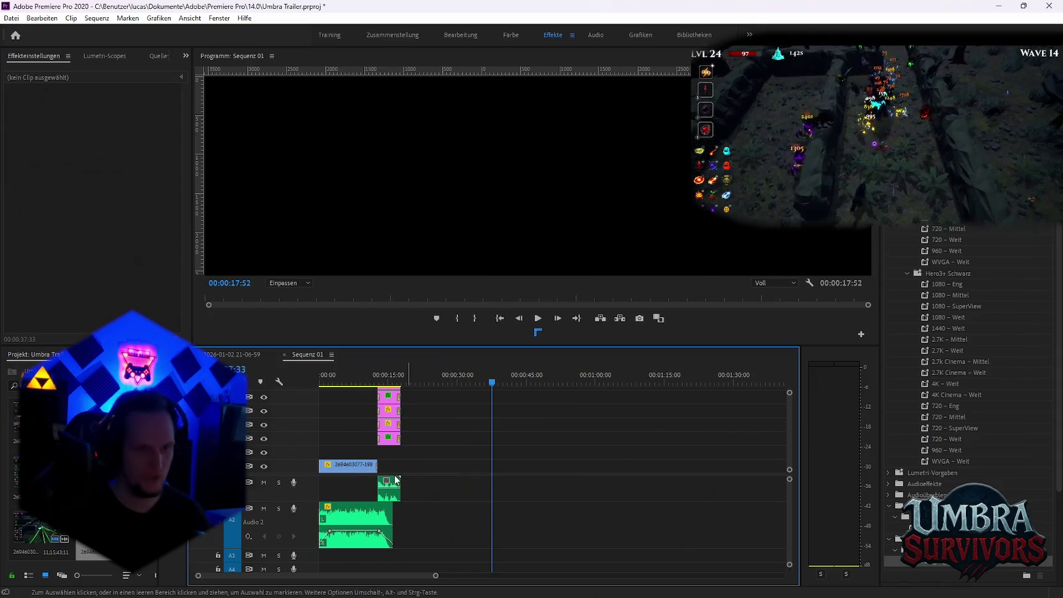
pyautogui.scroll(2, 352, 476)
pyautogui.scroll(2, 353, 476)
pyautogui.scroll(2, 472, 486)
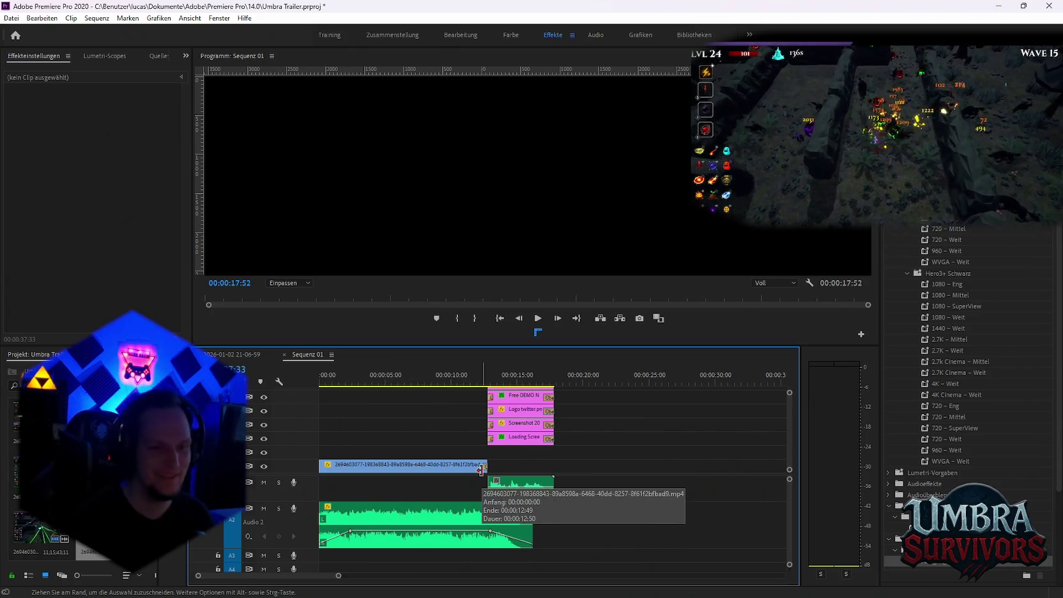
# Replace the first V1 gameplay clip with the copied footage (Aus Ablage) and play it back.
pyautogui.click(444, 464)
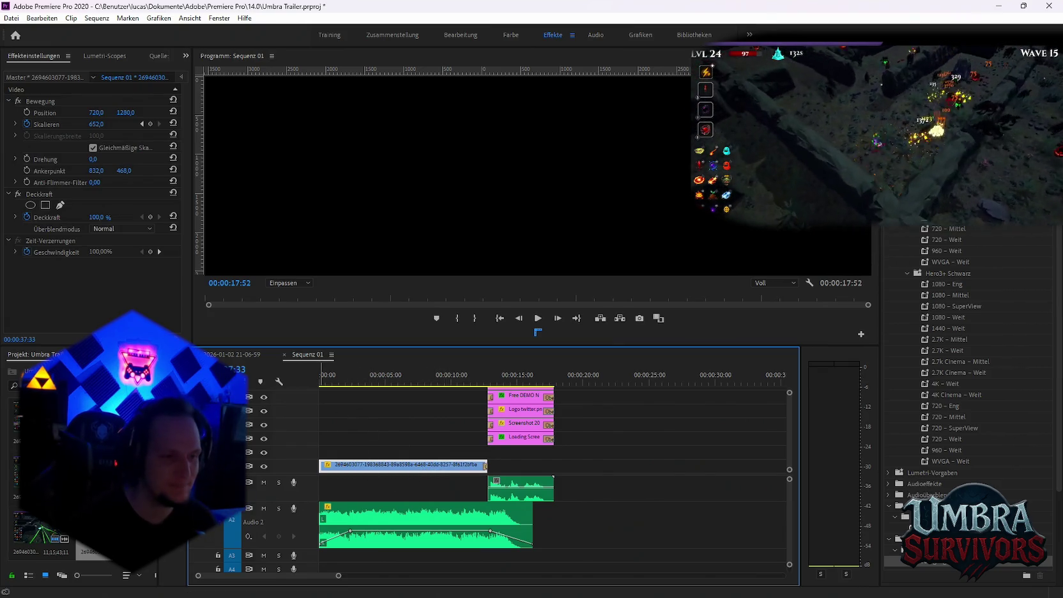
pyautogui.rightClick(345, 465)
pyautogui.moveTo(394, 201)
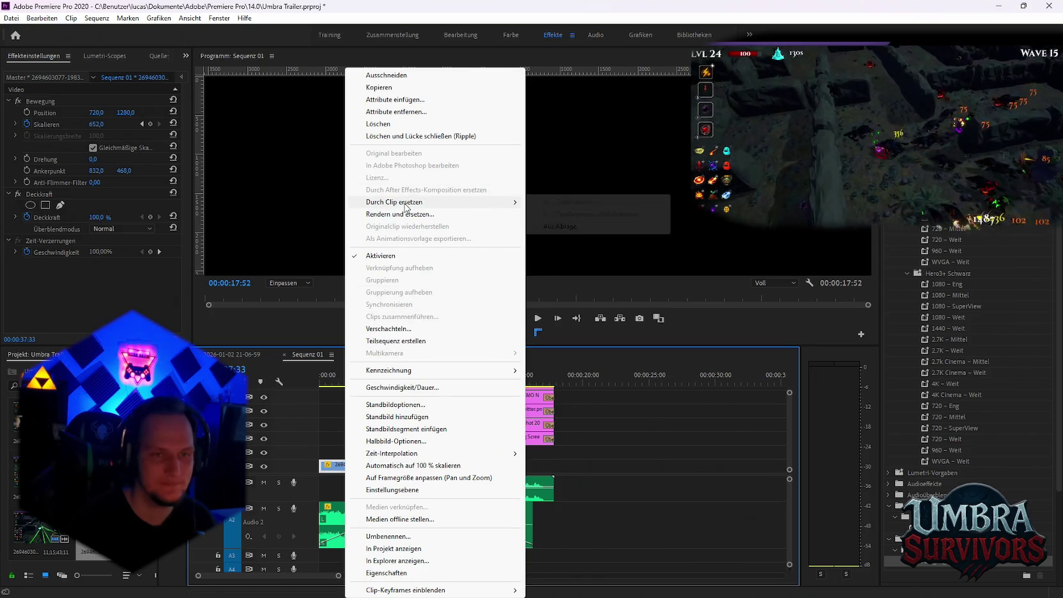
pyautogui.click(561, 227)
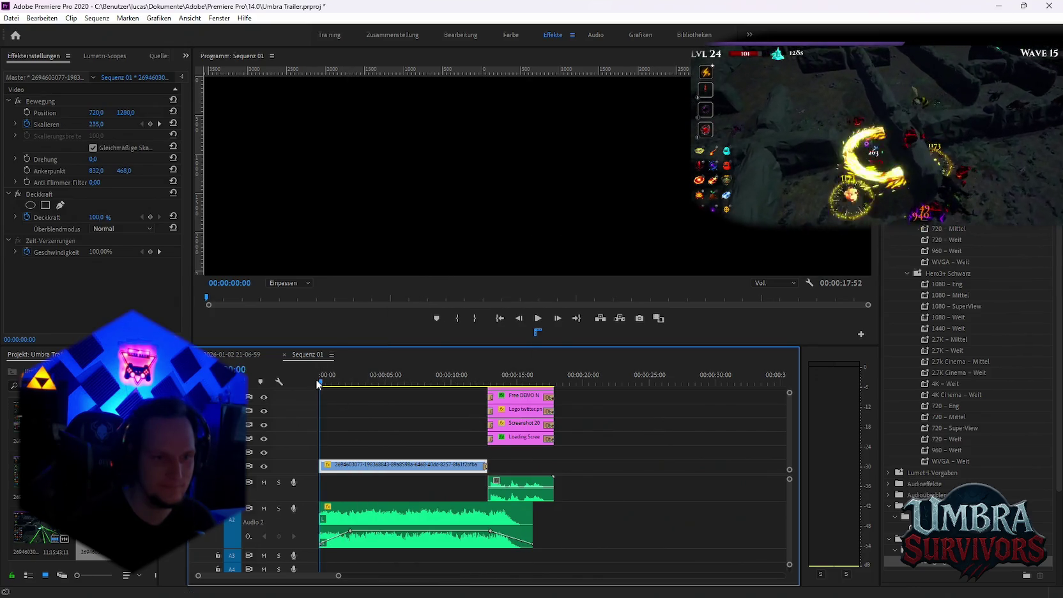
pyautogui.press('space')
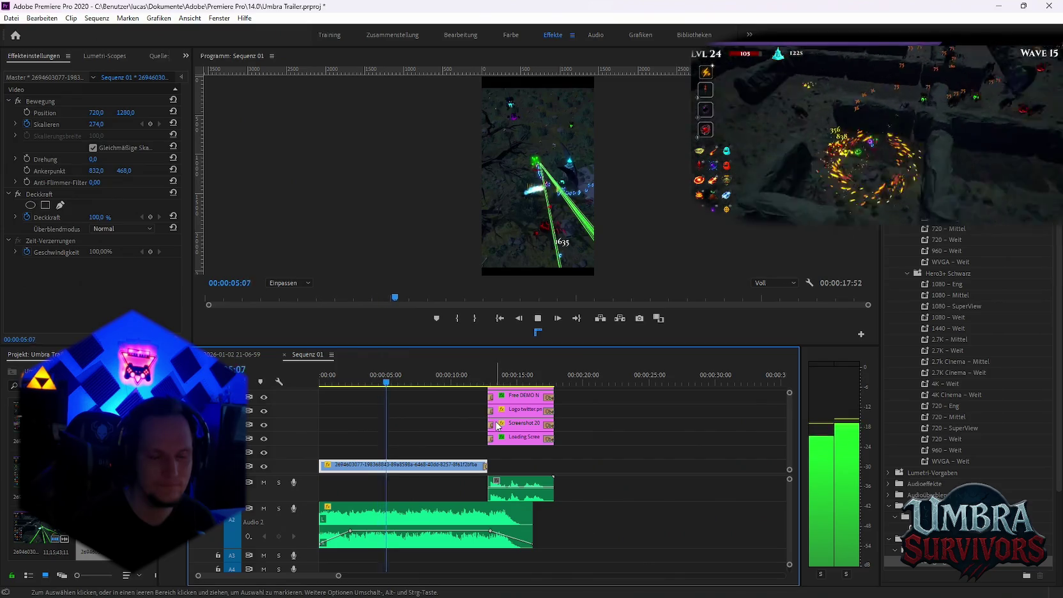
pyautogui.click(404, 384)
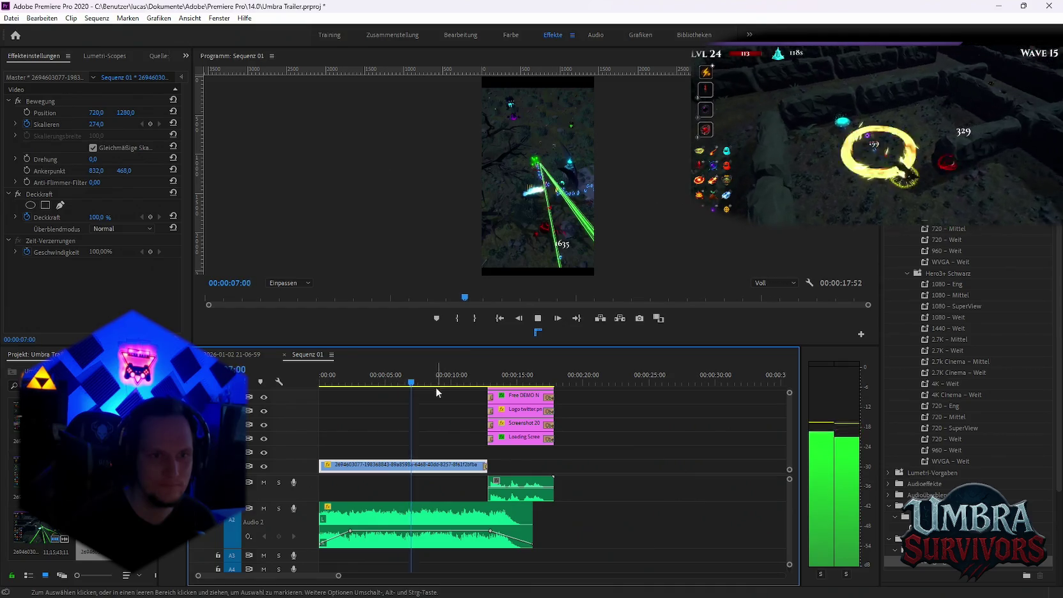
pyautogui.press('space')
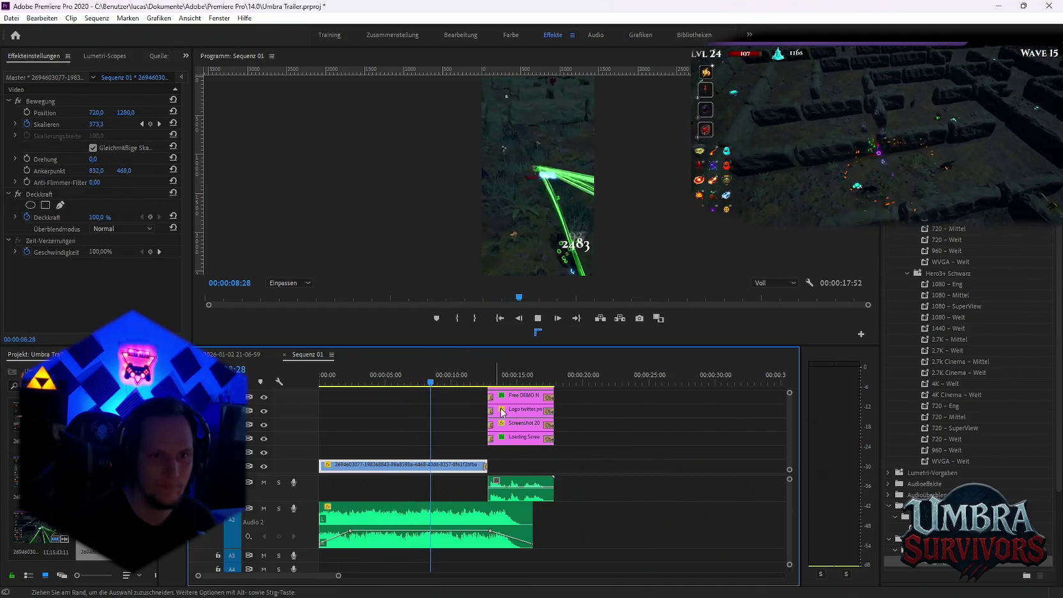
pyautogui.press('space')
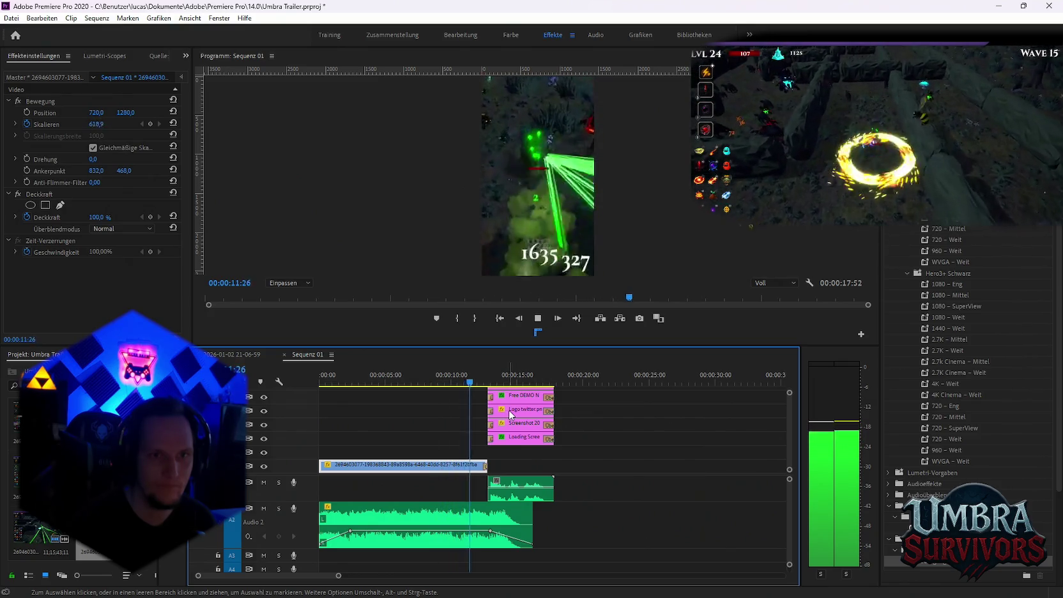
pyautogui.press('space')
pyautogui.moveTo(486, 386); pyautogui.dragTo(313, 393)
pyautogui.scroll(-2, 451, 483)
pyautogui.scroll(-2, 451, 483)
pyautogui.scroll(-1, 451, 483)
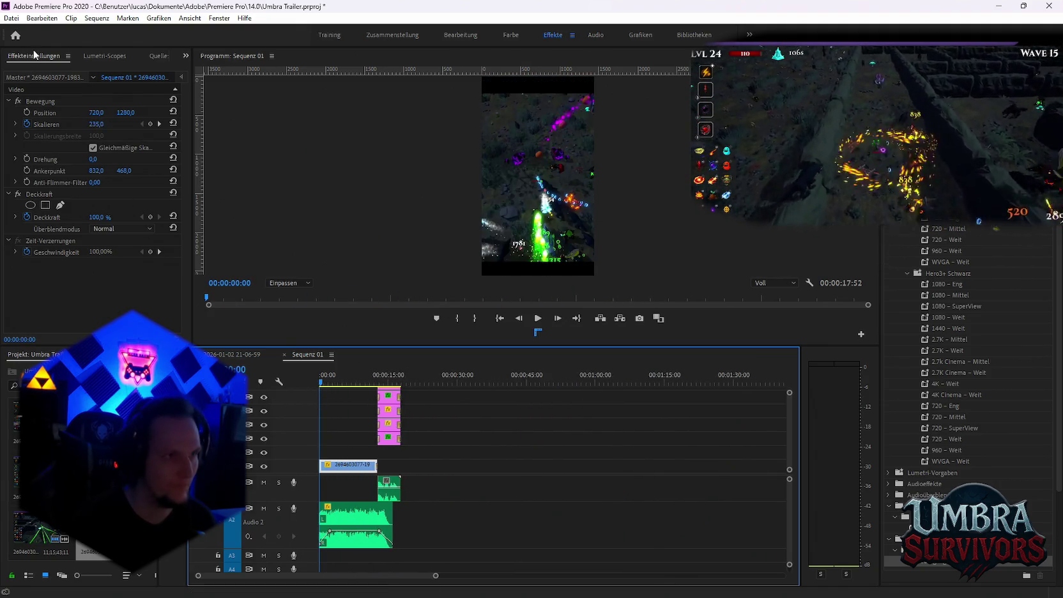
# Export Sequenz 01 via Datei > Exportieren > Medien as Goblin Run 2.mp4 to the Media Encoder queue.
pyautogui.click(11, 17)
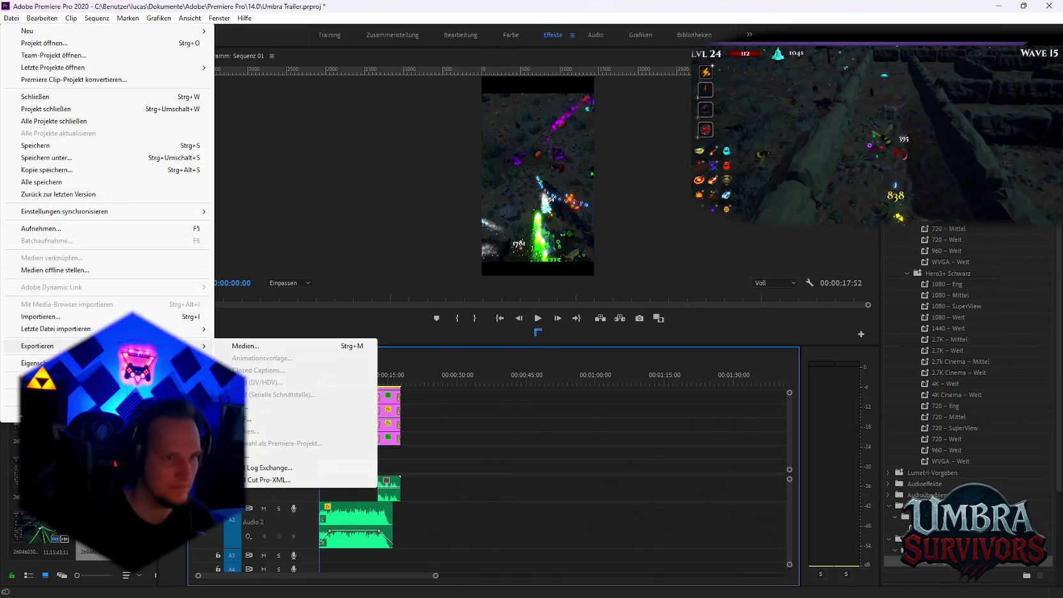
pyautogui.click(245, 346)
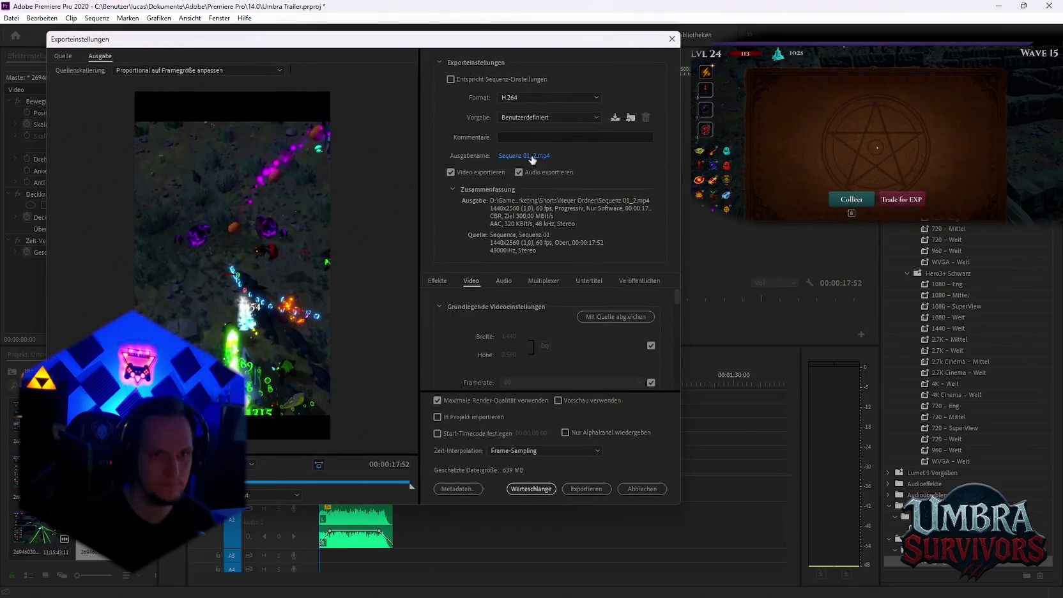
pyautogui.click(532, 156)
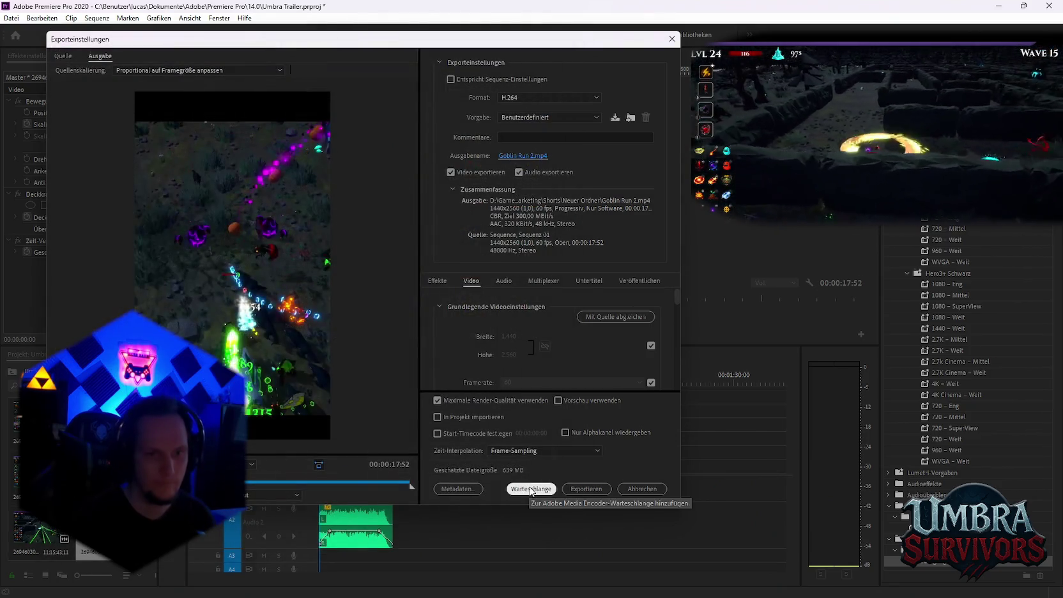
pyautogui.click(531, 488)
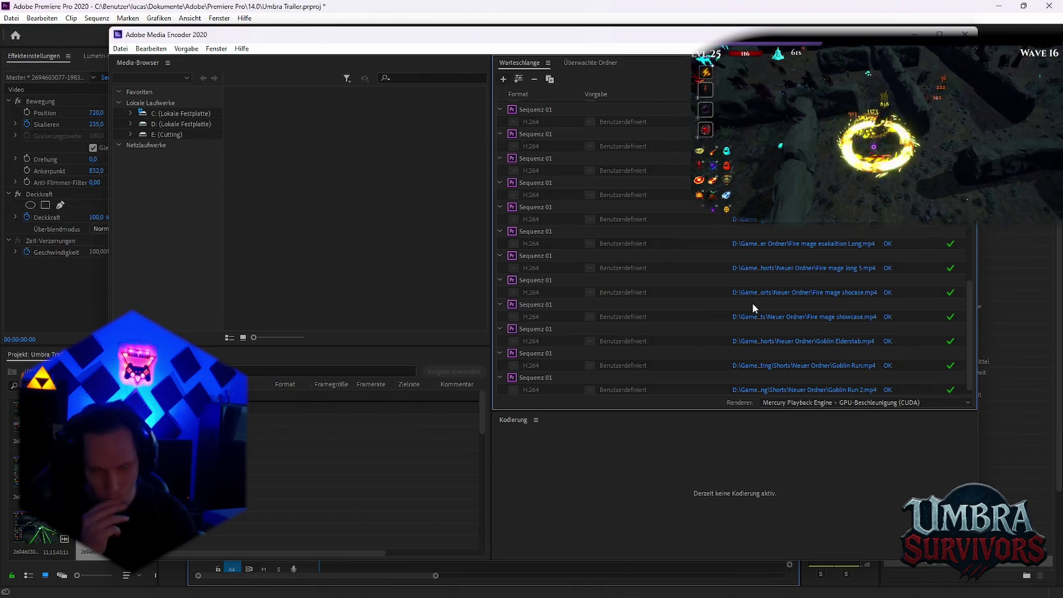
pyautogui.click(965, 33)
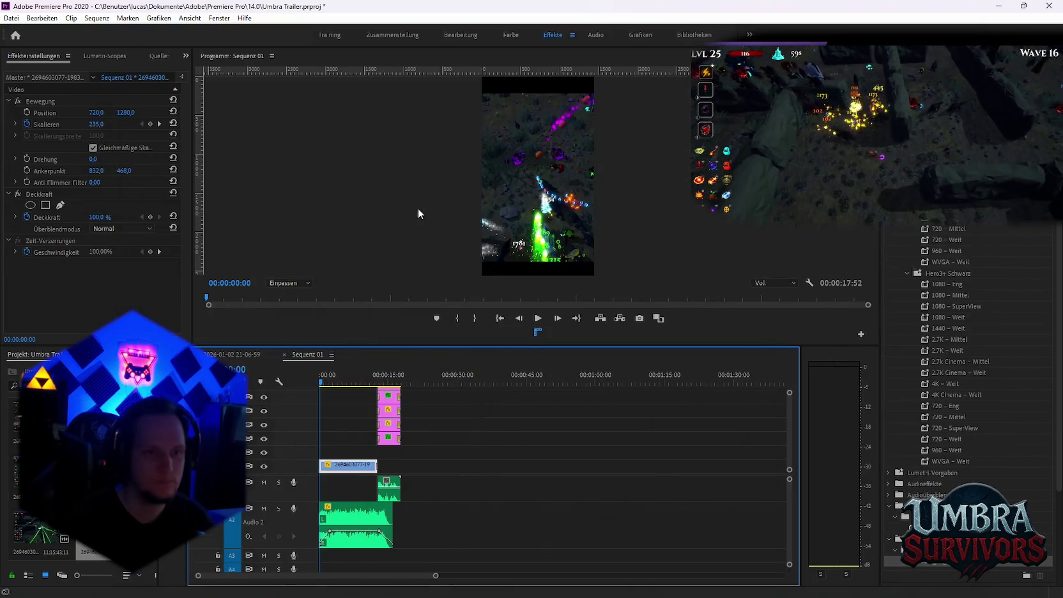
pyautogui.click(221, 354)
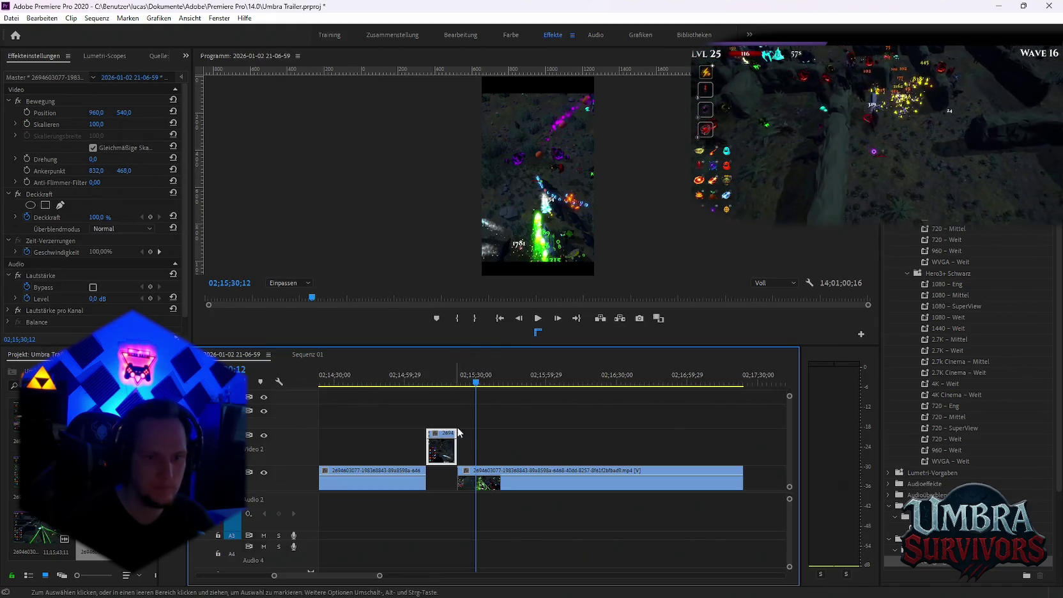
pyautogui.scroll(-2, 500, 447)
pyautogui.scroll(-1, 528, 448)
pyautogui.moveTo(429, 385)
pyautogui.mouseDown()
pyautogui.moveTo(525, 397)
pyautogui.moveTo(509, 404)
pyautogui.mouseUp()
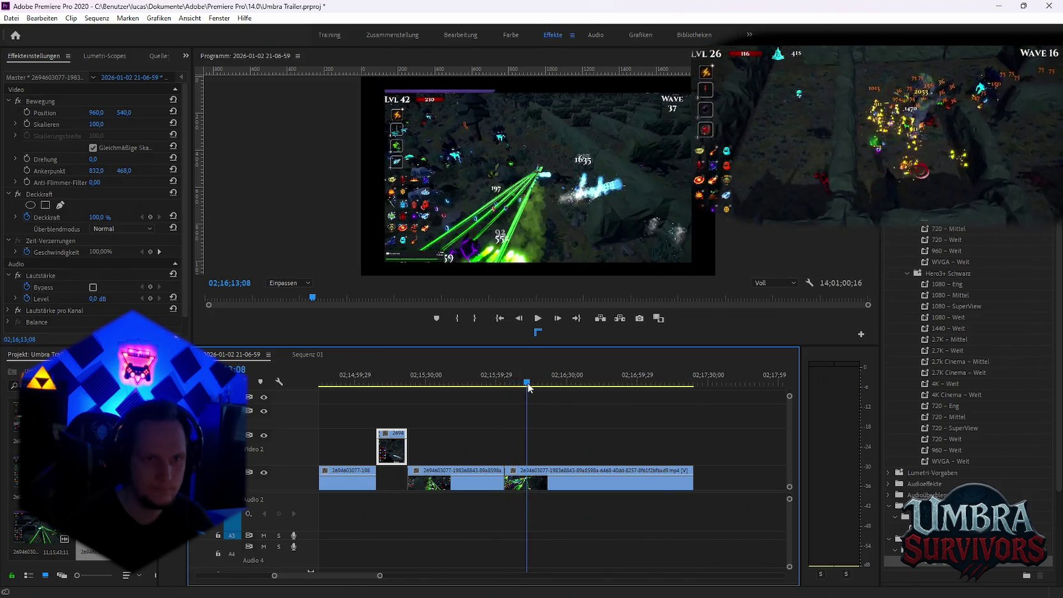
pyautogui.moveTo(529, 386); pyautogui.dragTo(522, 389)
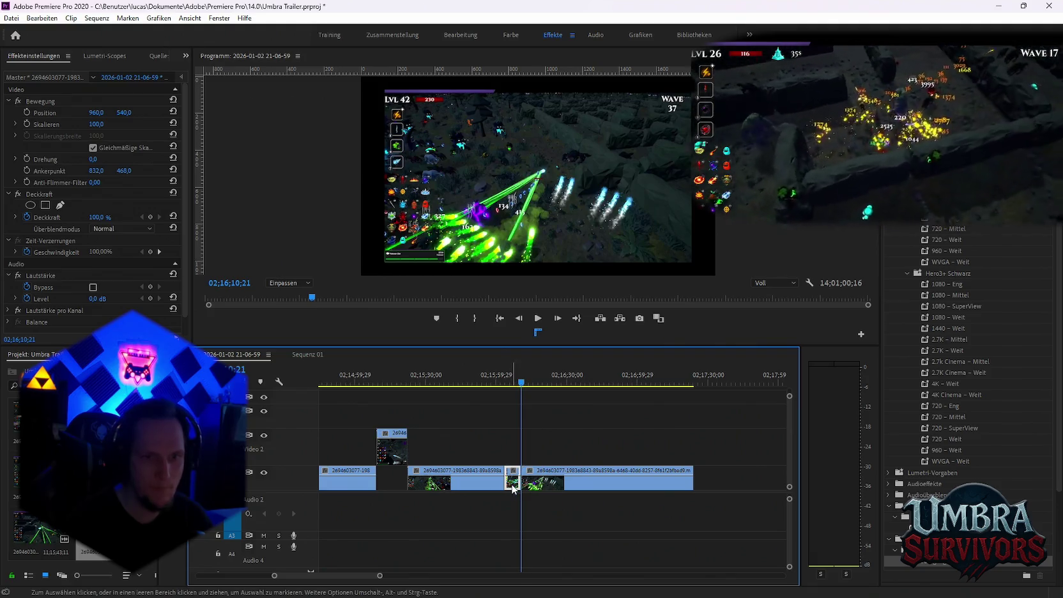
pyautogui.click(307, 354)
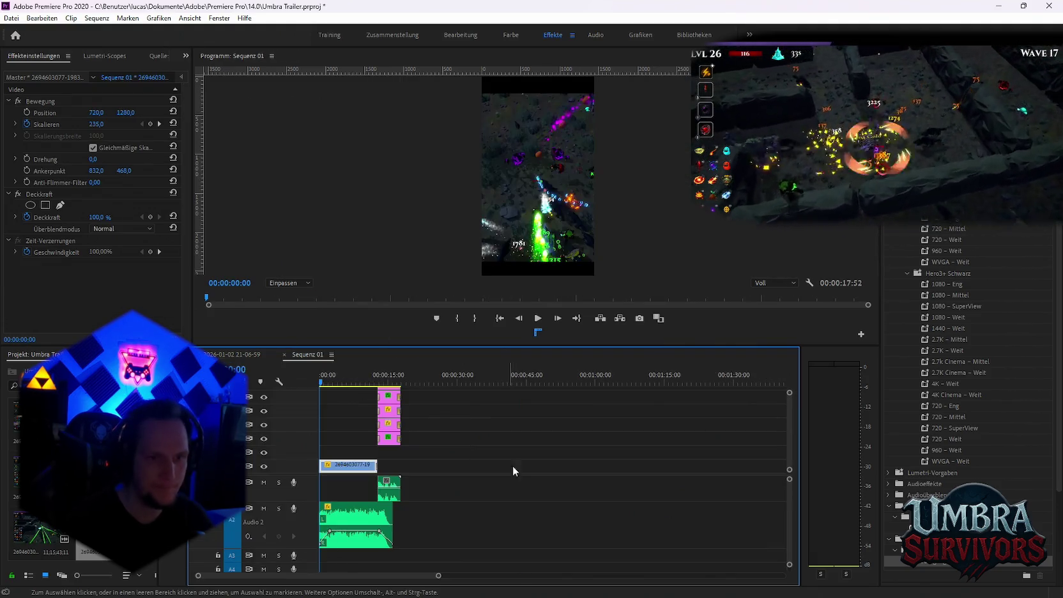
# Paste the copied gameplay clip into Sequenz 01 and delete its audio.
pyautogui.click(453, 423)
pyautogui.hotkey('ctrl', 'v')
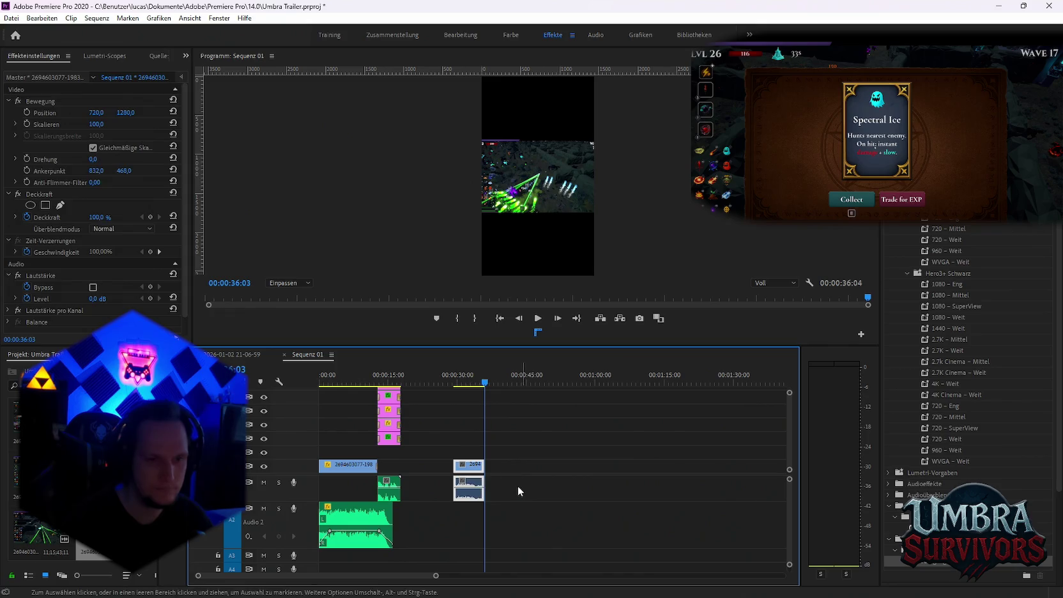
pyautogui.click(521, 485)
pyautogui.keyDown('alt'); pyautogui.click(474, 499); pyautogui.keyUp('alt')
pyautogui.press('Delete')
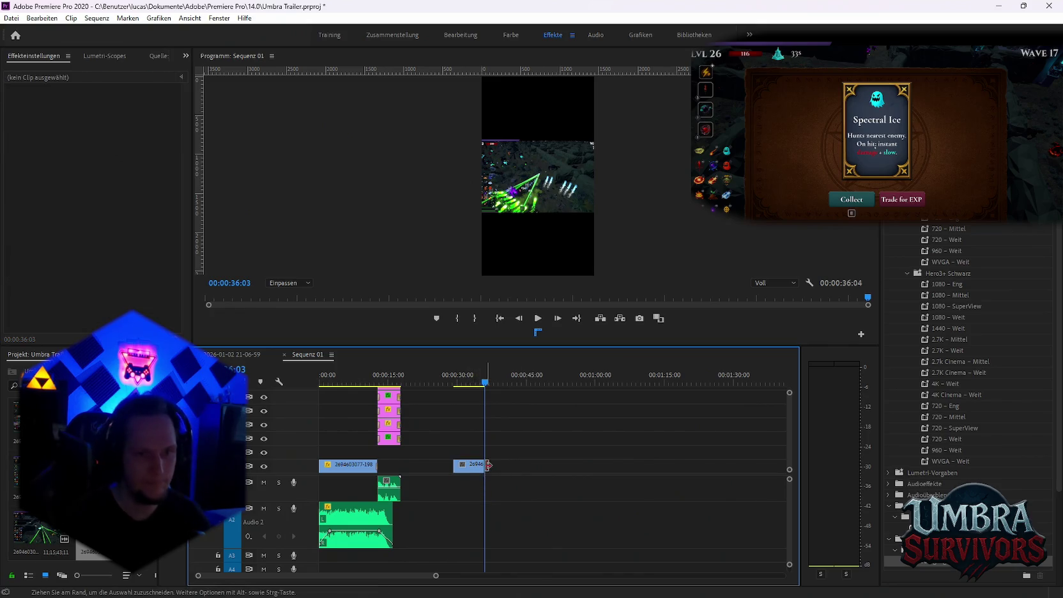
# Cut the pasted clip at about 0:39, delete the tail, and extend its start to about 0:25.
pyautogui.moveTo(483, 465); pyautogui.dragTo(516, 465)
pyautogui.click(488, 383)
pyautogui.moveTo(488, 384); pyautogui.dragTo(498, 389)
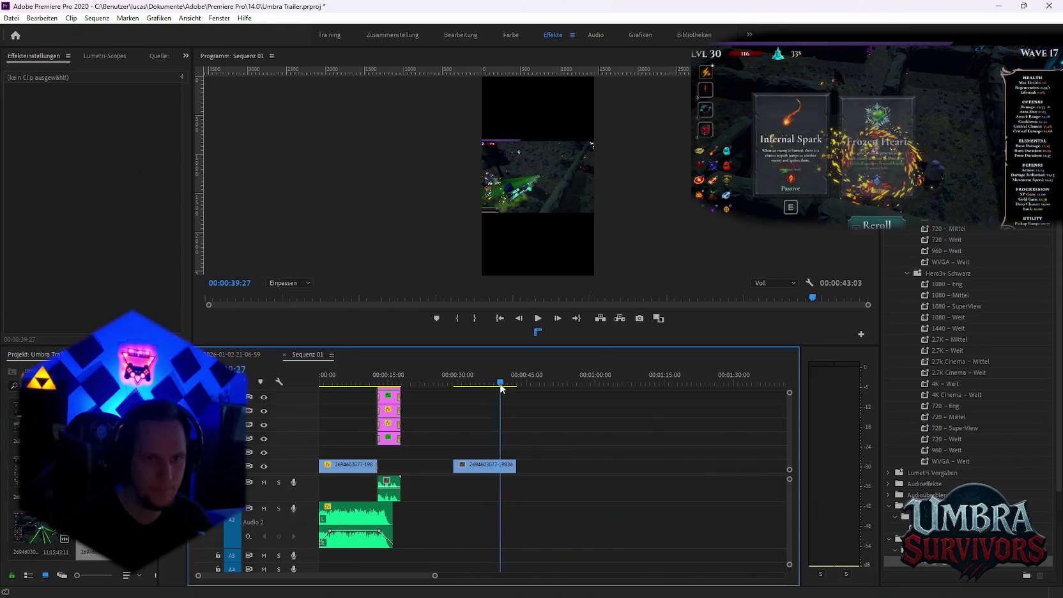
pyautogui.click(497, 463)
pyautogui.press('v')
pyautogui.click(507, 464)
pyautogui.press('Delete')
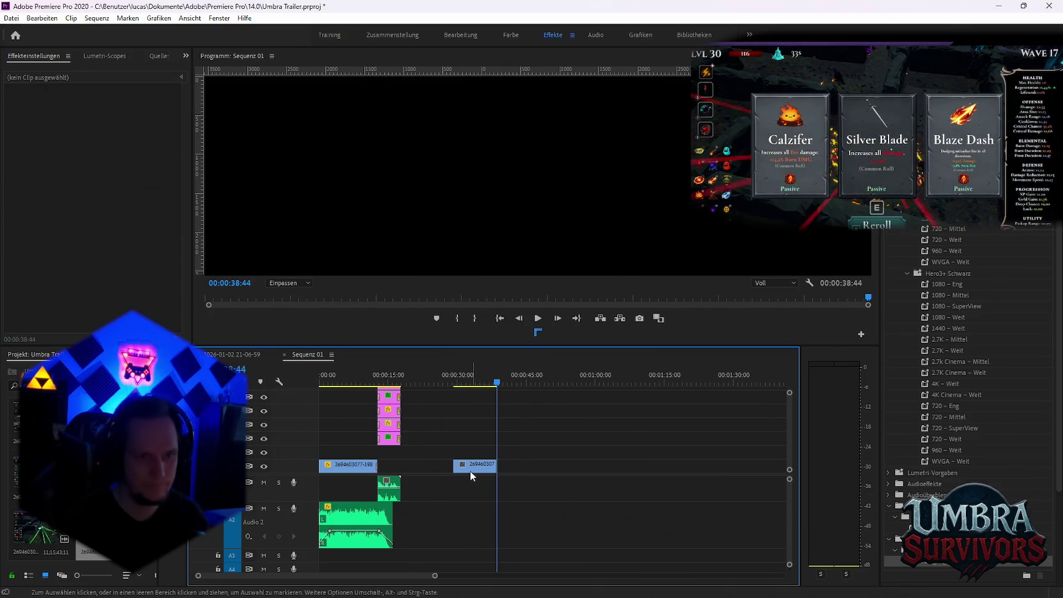
pyautogui.moveTo(454, 465); pyautogui.dragTo(439, 465)
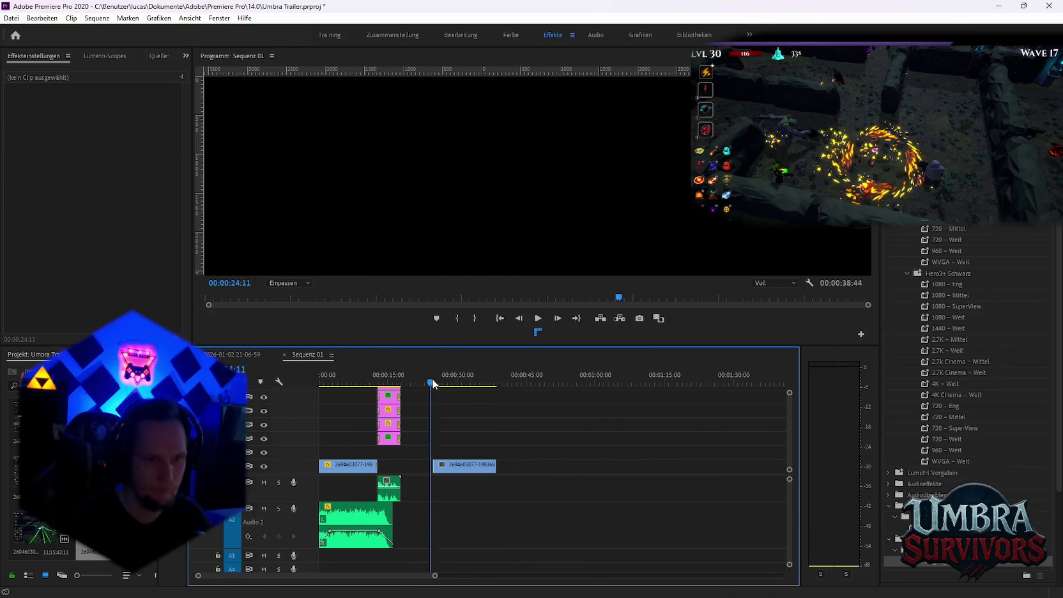
pyautogui.click(434, 383)
pyautogui.moveTo(437, 383); pyautogui.dragTo(441, 385)
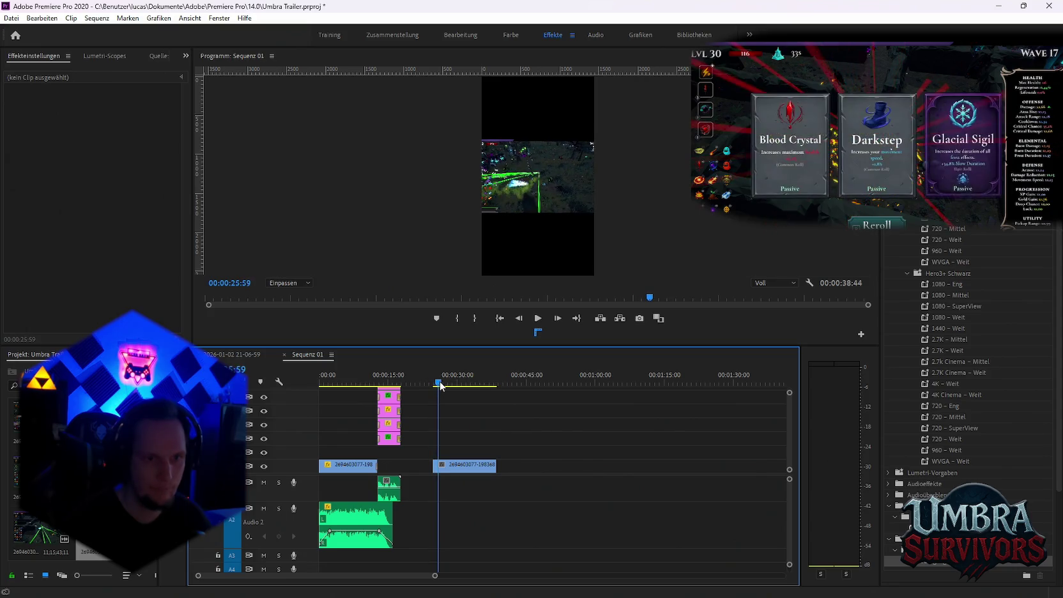
pyautogui.click(462, 473)
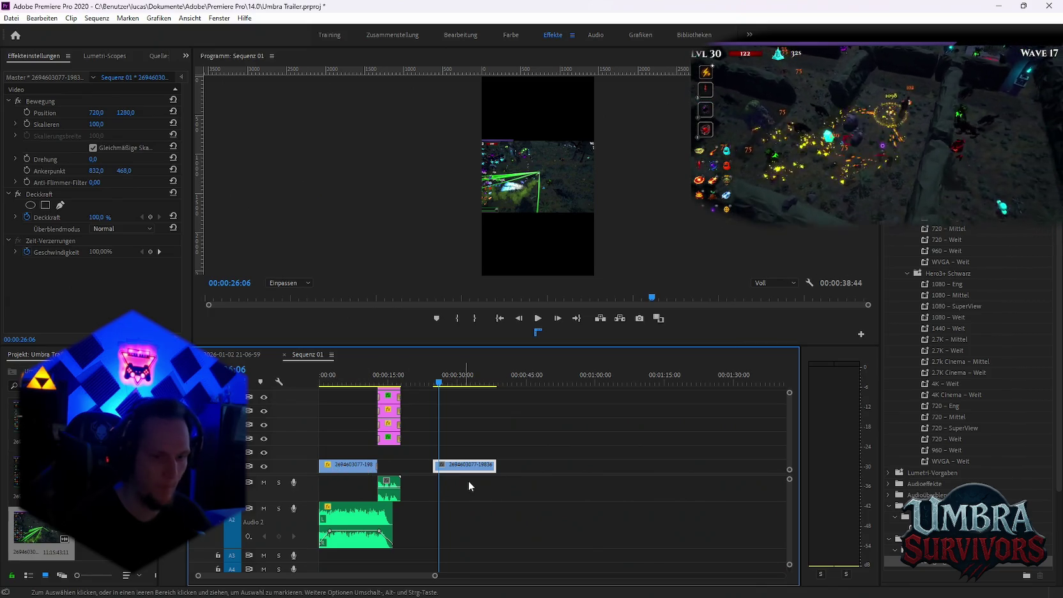
pyautogui.rightClick(343, 473)
pyautogui.moveTo(393, 202)
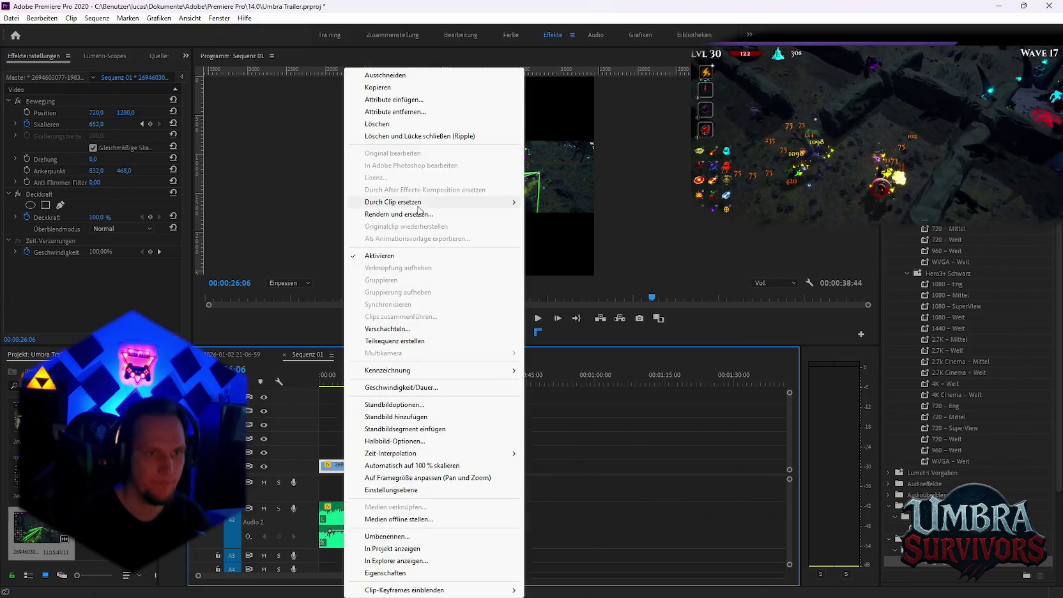
# Replace the first clip with the copied footage (Aus Ablage) and review the zoom.
pyautogui.click(564, 227)
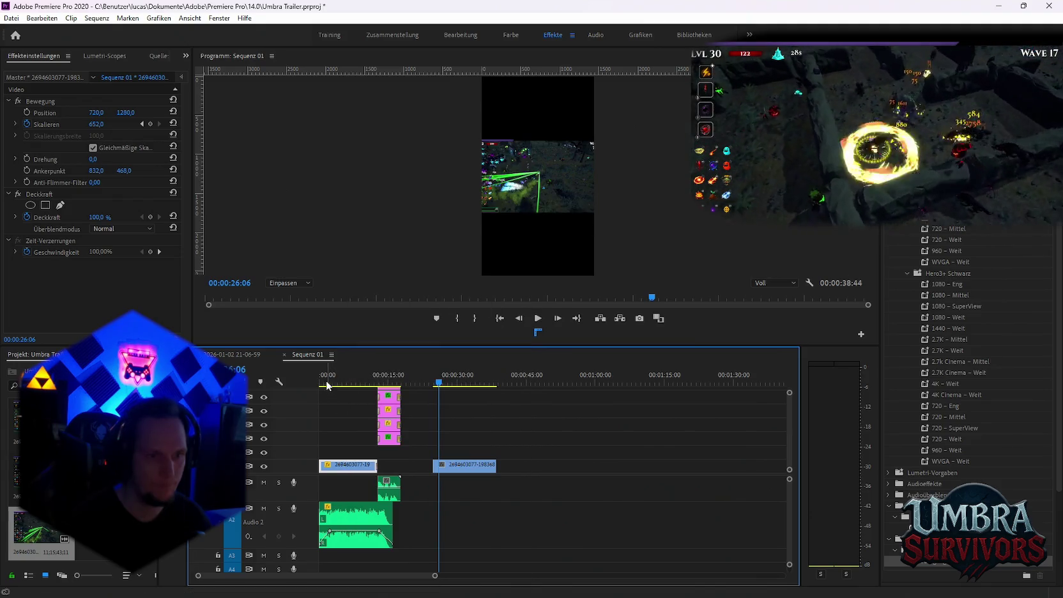
pyautogui.press('Home')
pyautogui.press('space')
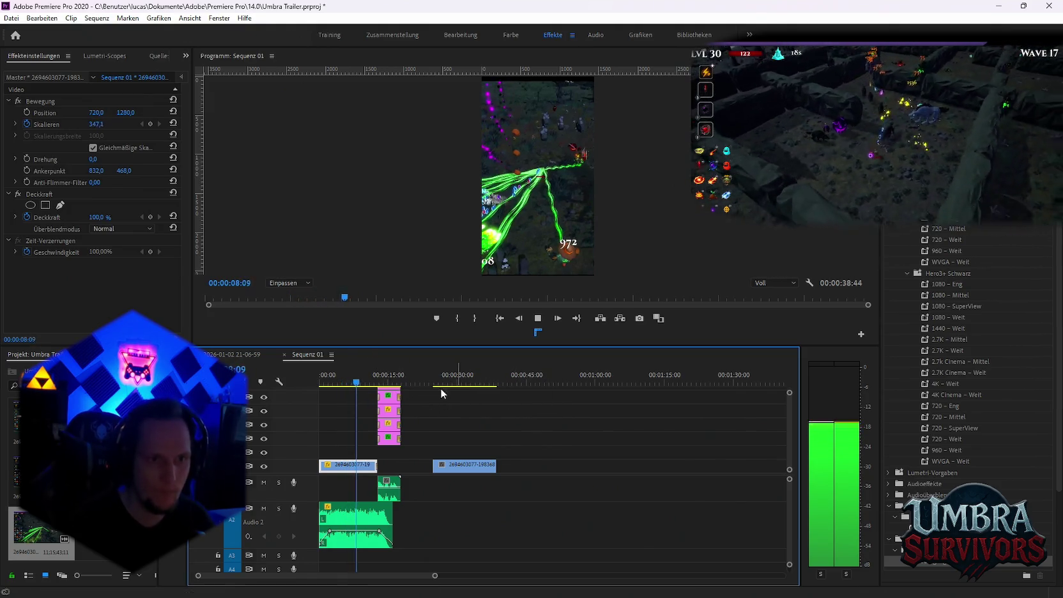
pyautogui.click(363, 383)
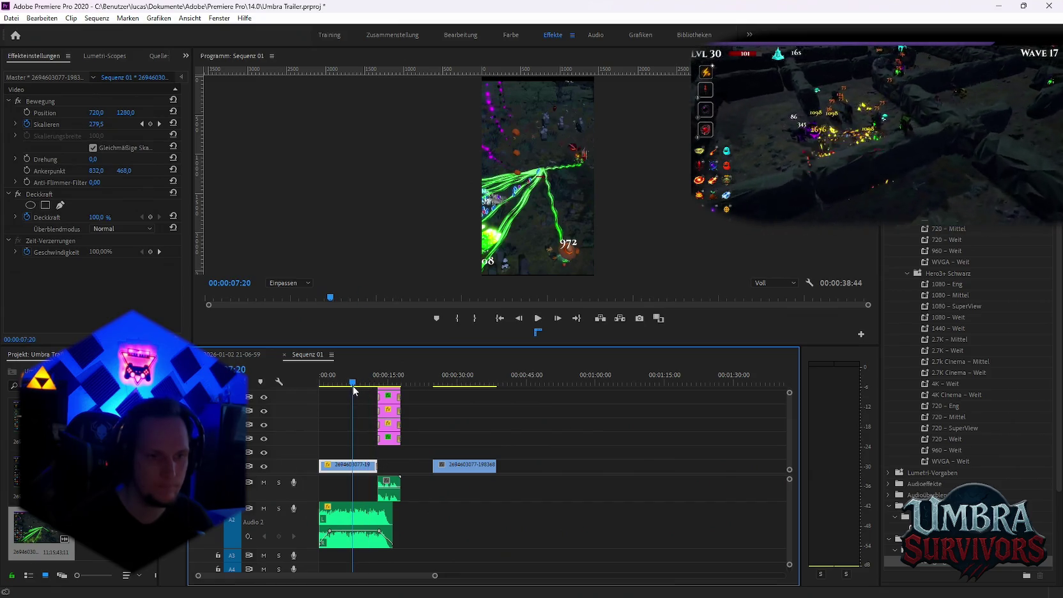
pyautogui.press('space')
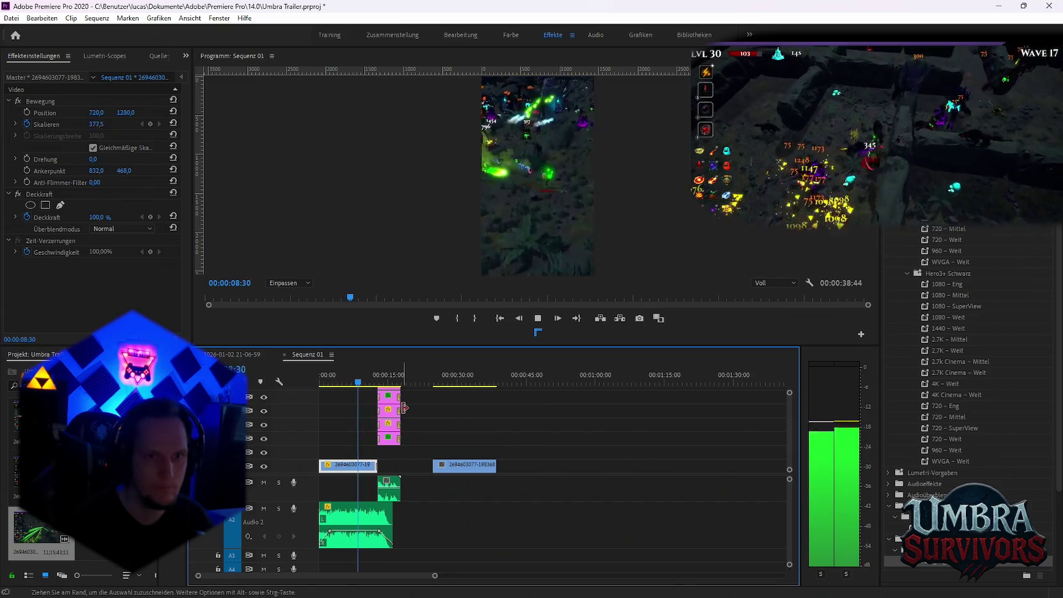
pyautogui.press('space')
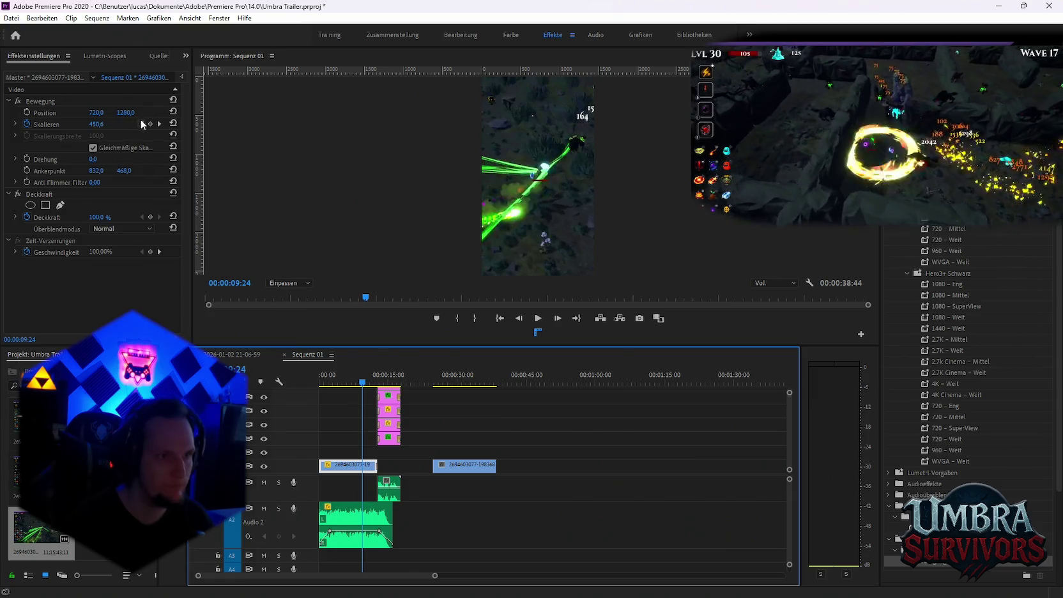
# Raise a Skalieren keyframe to 419,3, remove the one near 0:11, and delete the spare clip near 0:30.
pyautogui.click(142, 124)
pyautogui.click(150, 124)
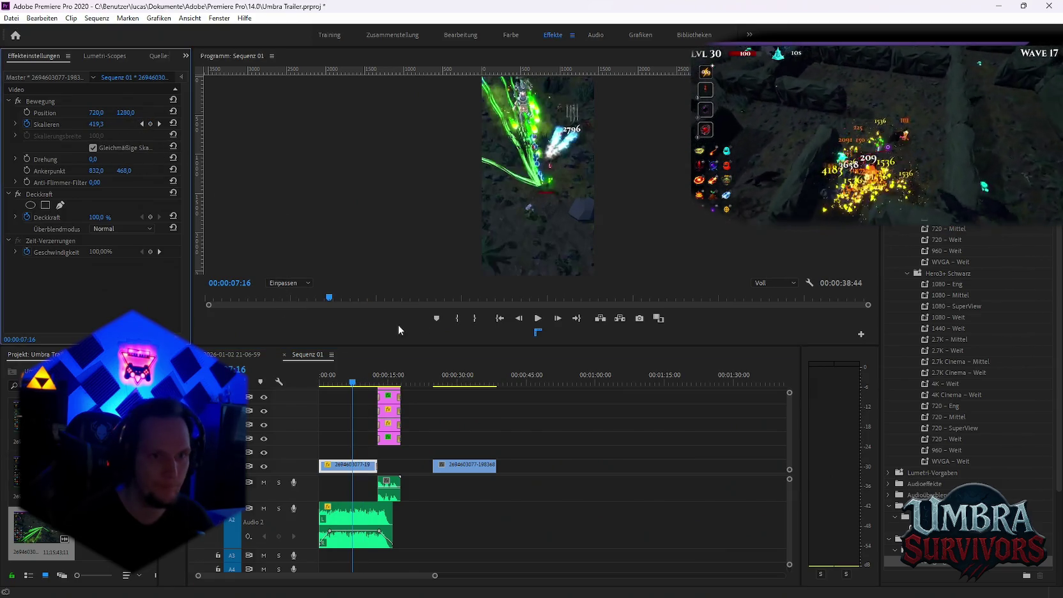
pyautogui.click(341, 385)
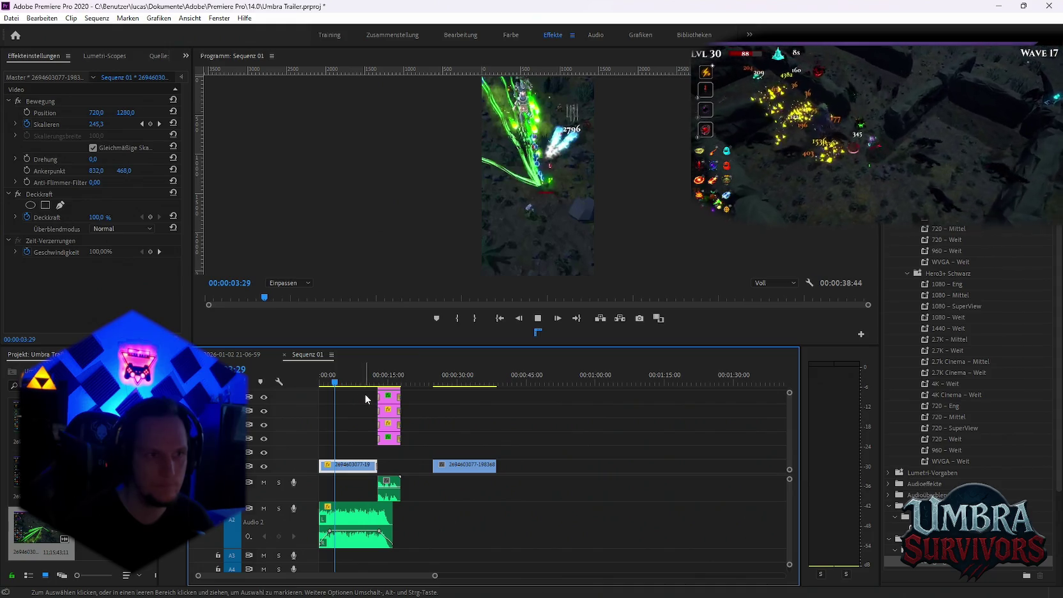
pyautogui.press('space')
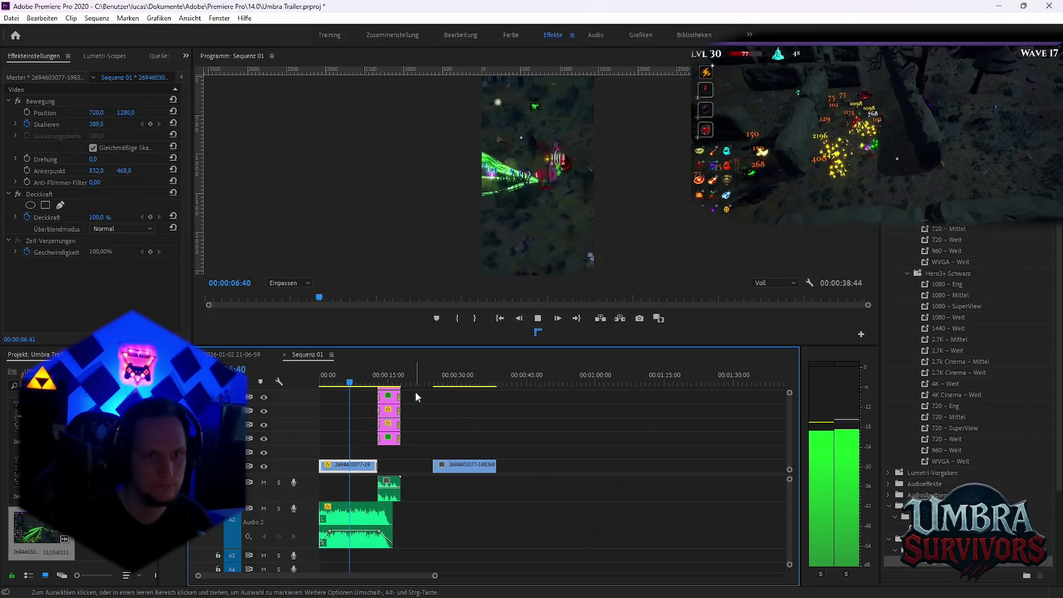
pyautogui.press('space')
pyautogui.click(140, 125)
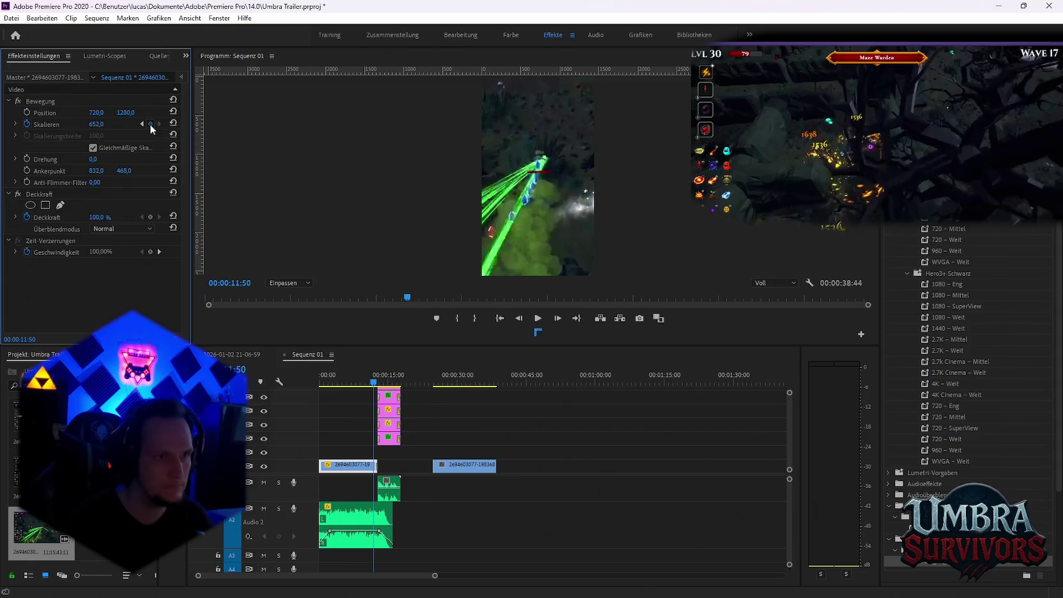
pyautogui.click(149, 124)
pyautogui.moveTo(367, 384); pyautogui.dragTo(328, 384)
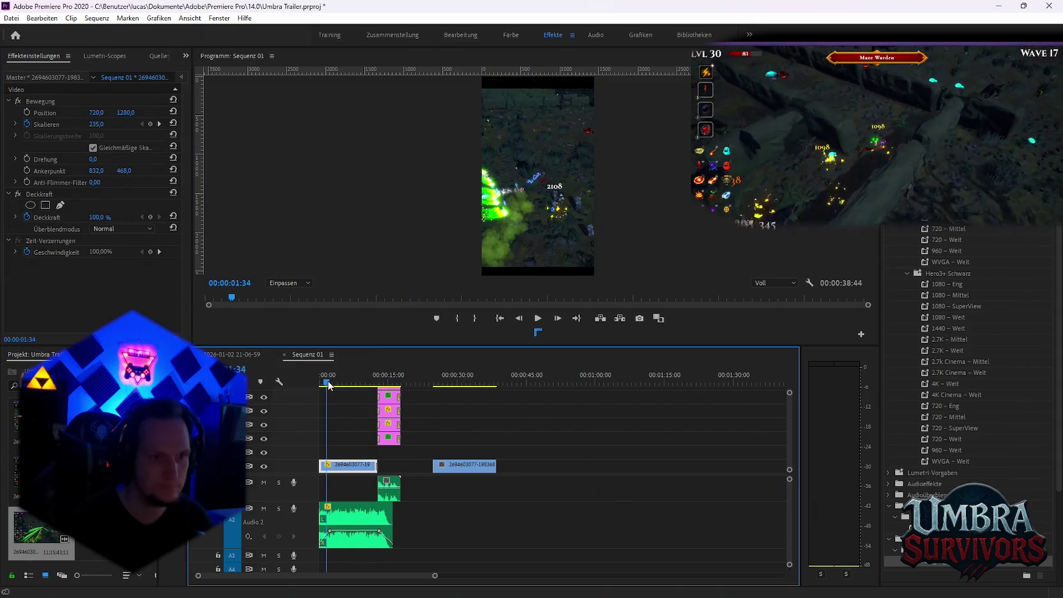
pyautogui.press('space')
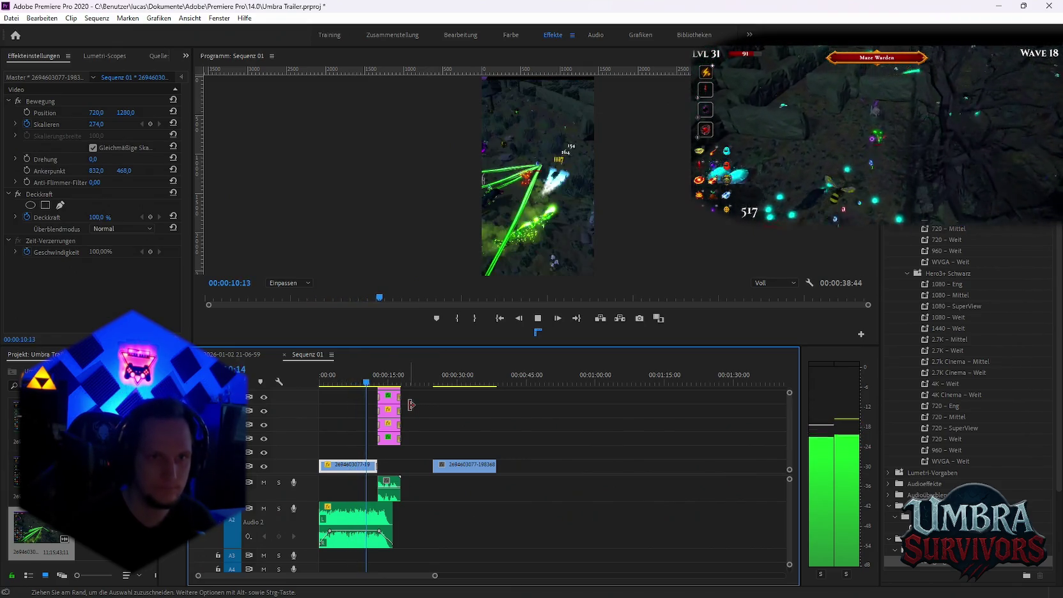
pyautogui.press('space')
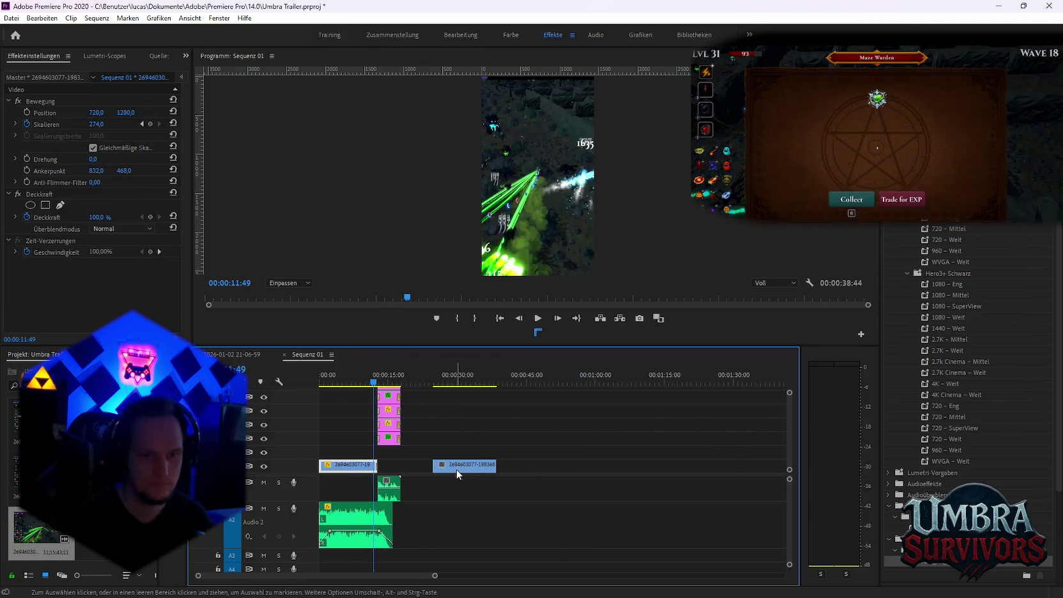
pyautogui.press('Delete')
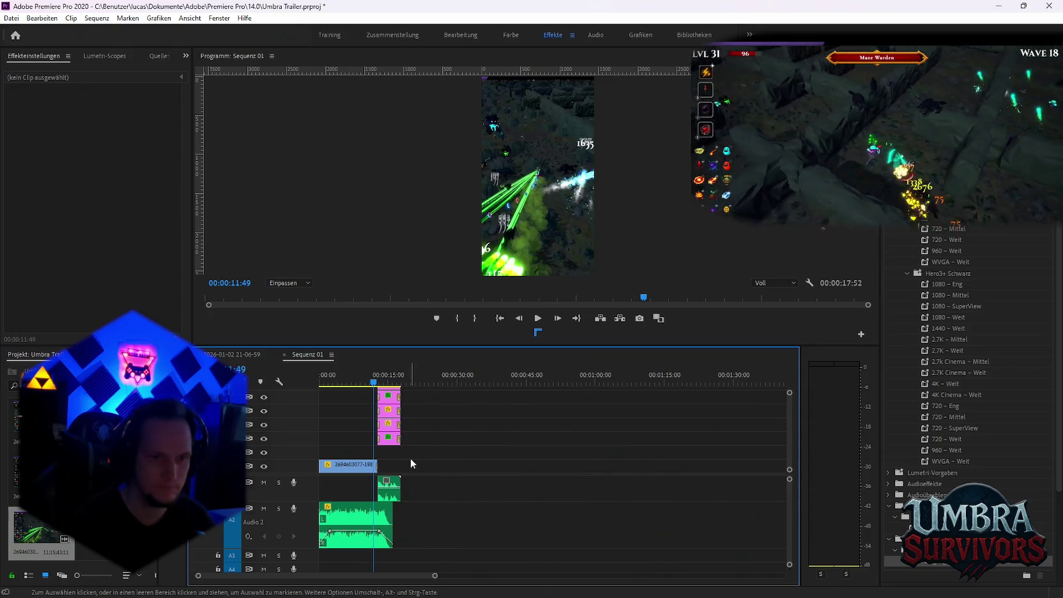
# Export Sequenz 01 as Goblin run 4.mp4, queue it and start encoding in Media Encoder.
pyautogui.click(12, 18)
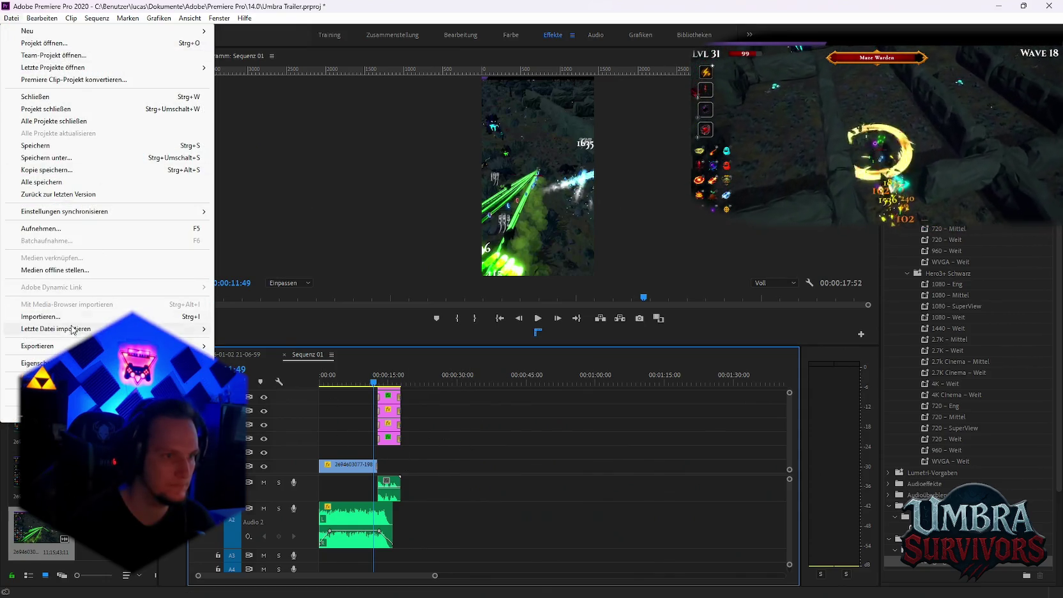
pyautogui.moveTo(37, 345)
pyautogui.click(281, 348)
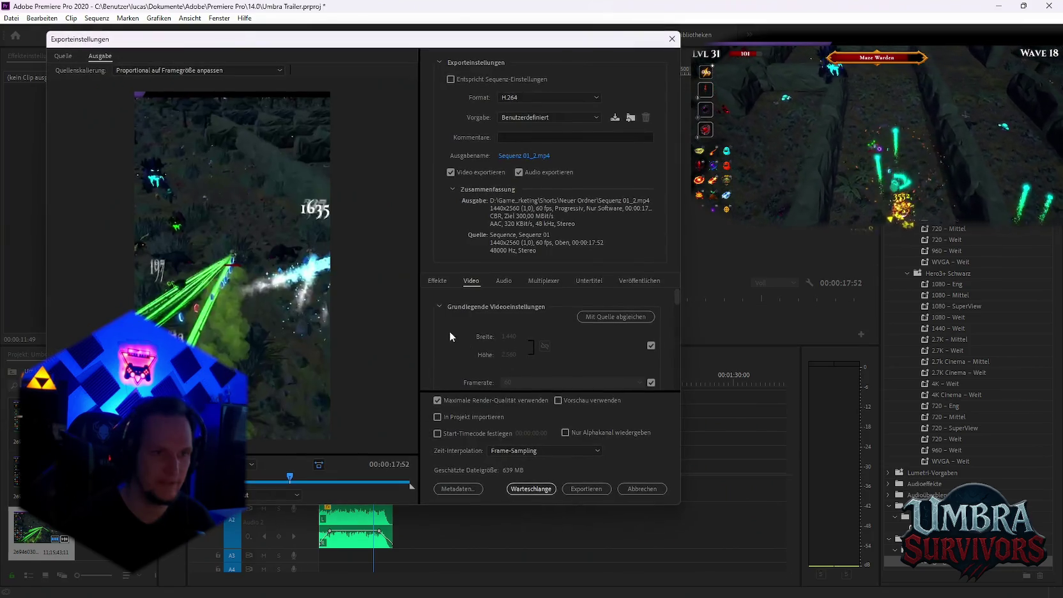
pyautogui.click(524, 155)
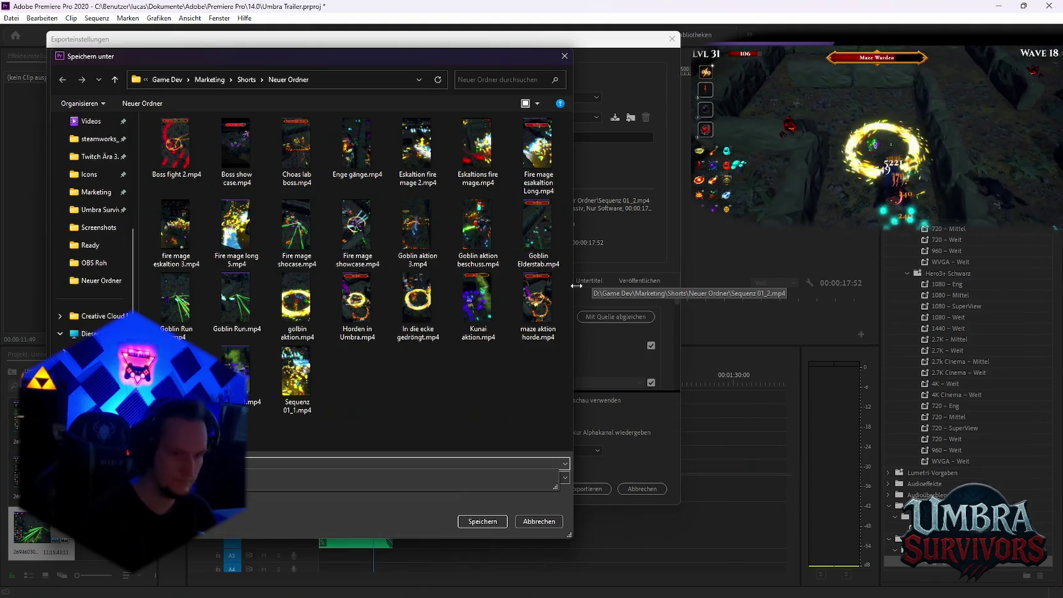
pyautogui.click(475, 521)
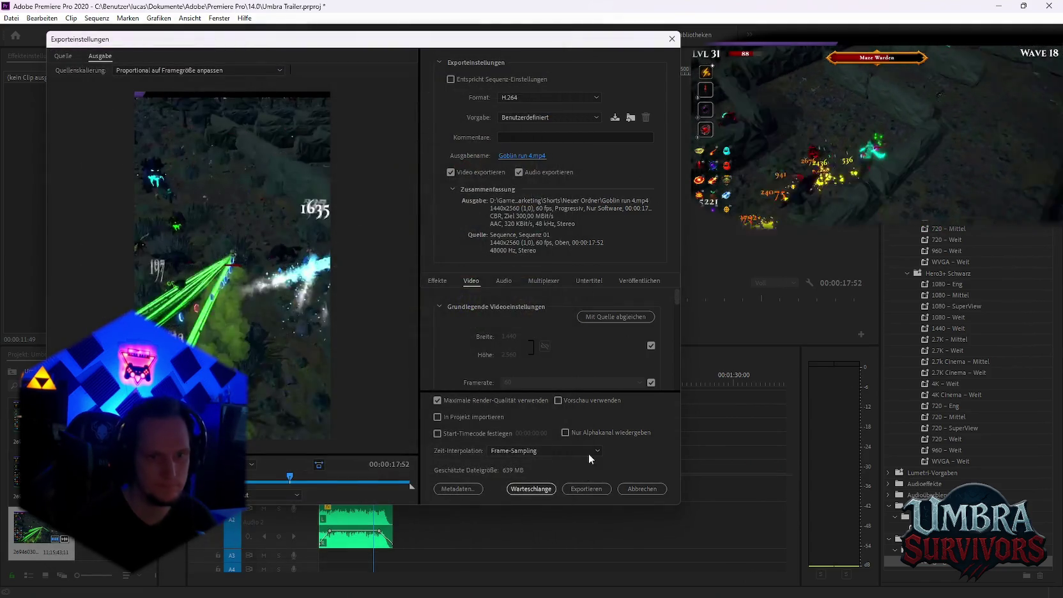
pyautogui.click(524, 488)
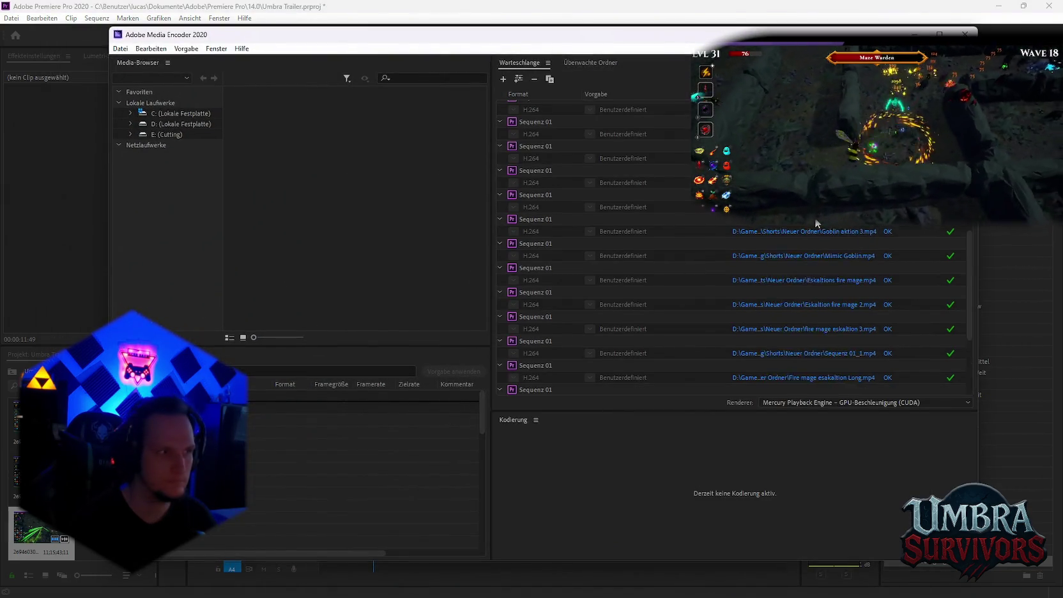
pyautogui.click(963, 78)
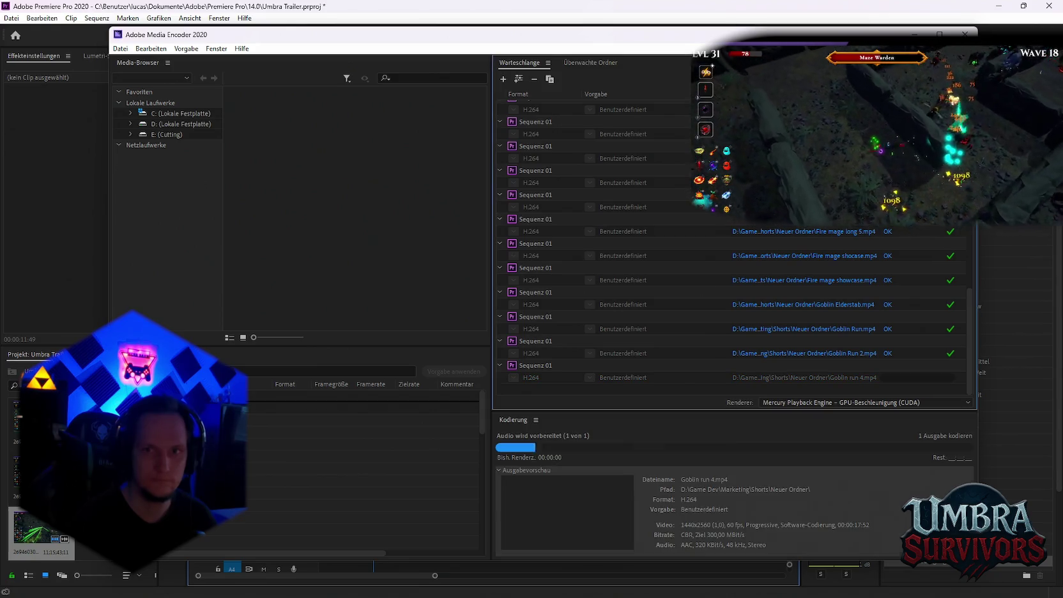
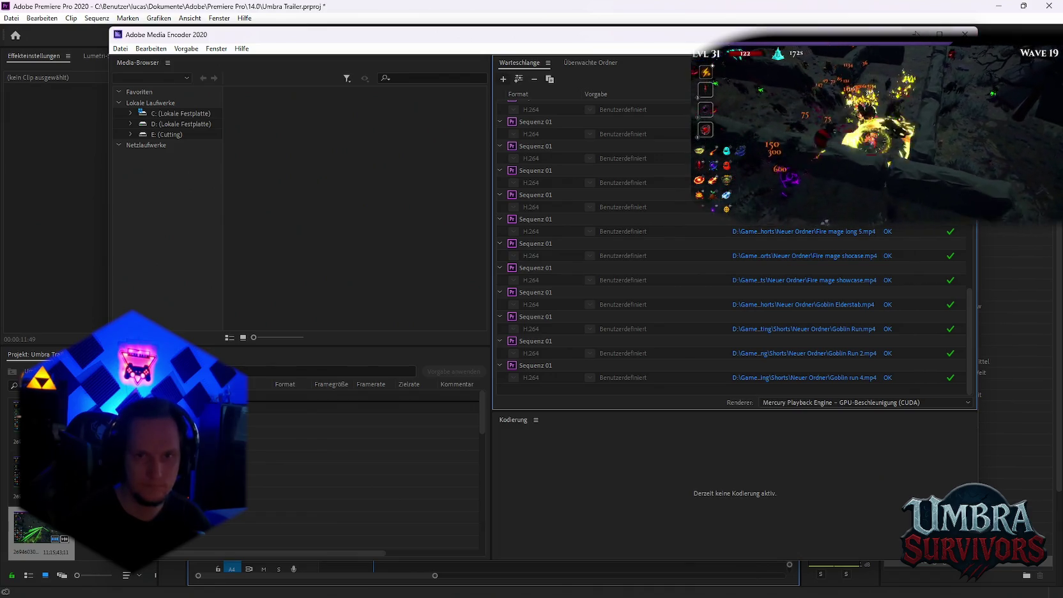
pyautogui.hotkey('alt', 'Tab')
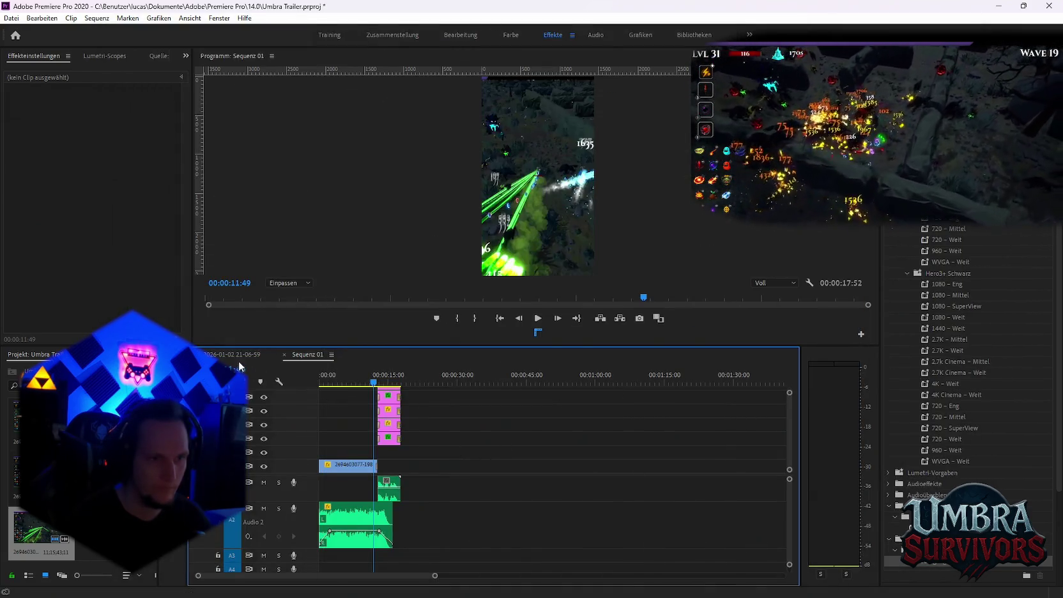
pyautogui.scroll(-2, 490, 440)
pyautogui.moveTo(463, 383); pyautogui.dragTo(624, 385)
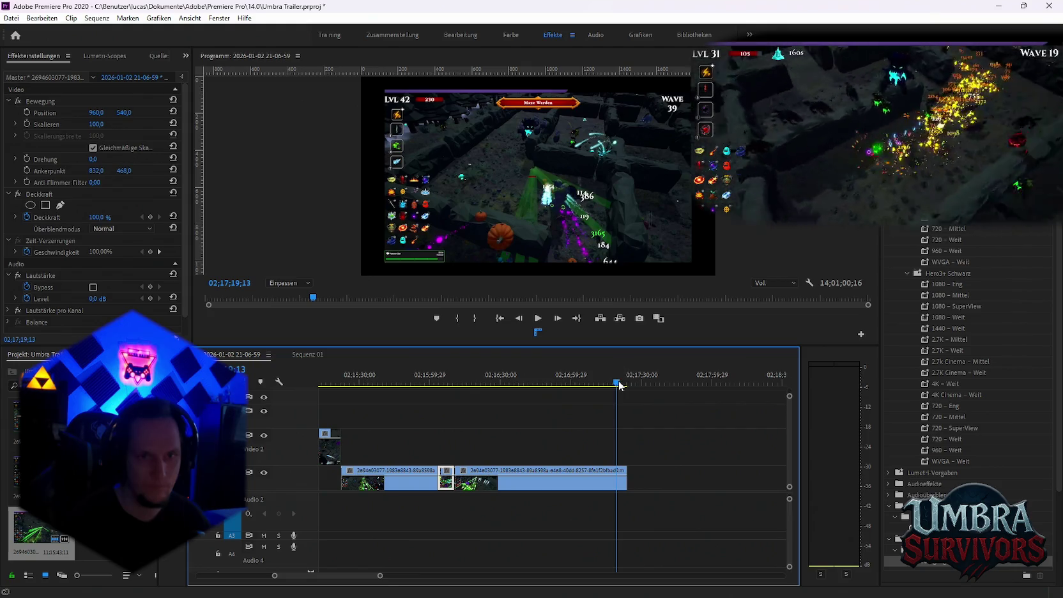
# Lengthen the V1 gameplay clip's end so it includes more footage.
pyautogui.scroll(-3, 665, 479)
pyautogui.scroll(-2, 670, 474)
pyautogui.scroll(-2, 664, 482)
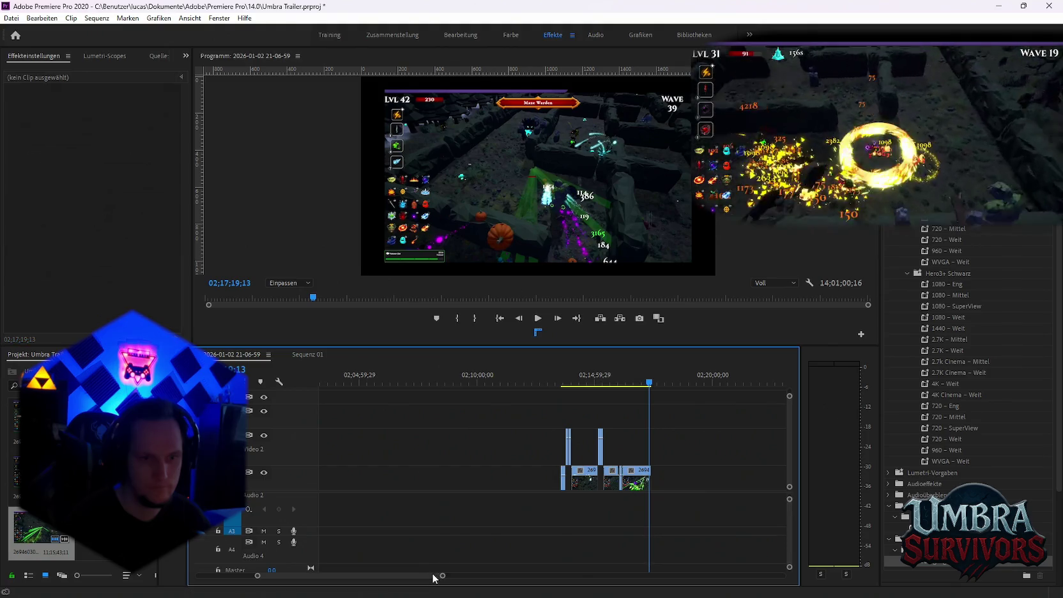
pyautogui.scroll(-3, 436, 574)
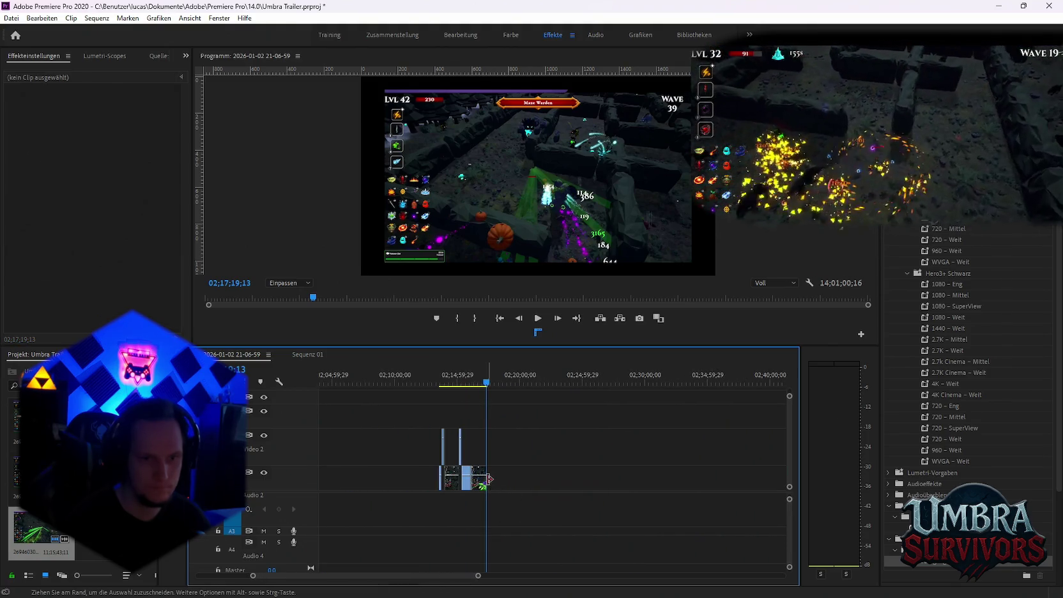
pyautogui.moveTo(584, 486); pyautogui.dragTo(701, 482)
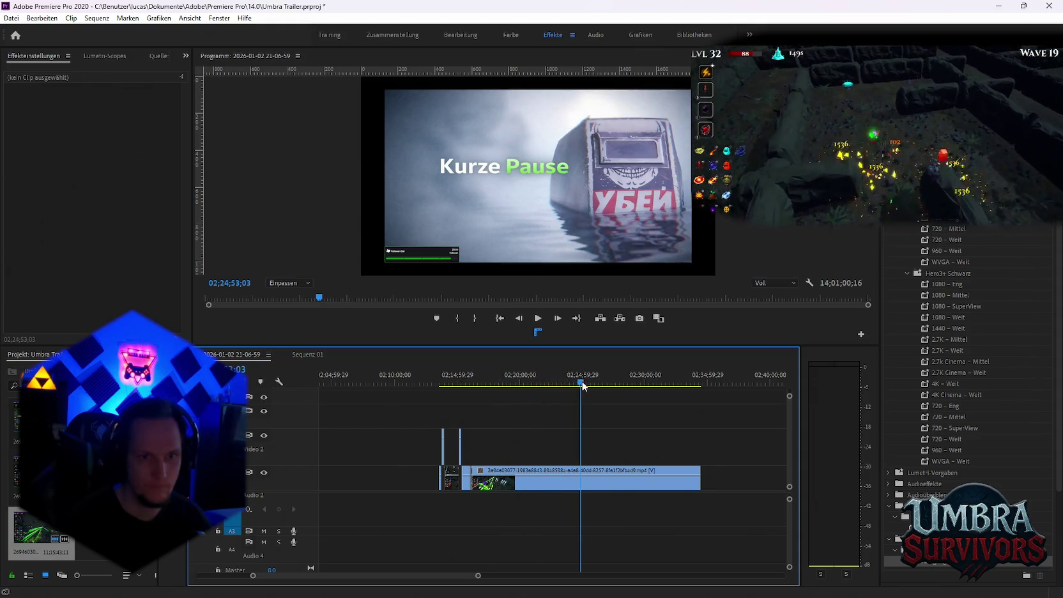
# Preview the extended footage, stopping at the upgrade card screen.
pyautogui.scroll(2, 643, 418)
pyautogui.scroll(-3, 534, 416)
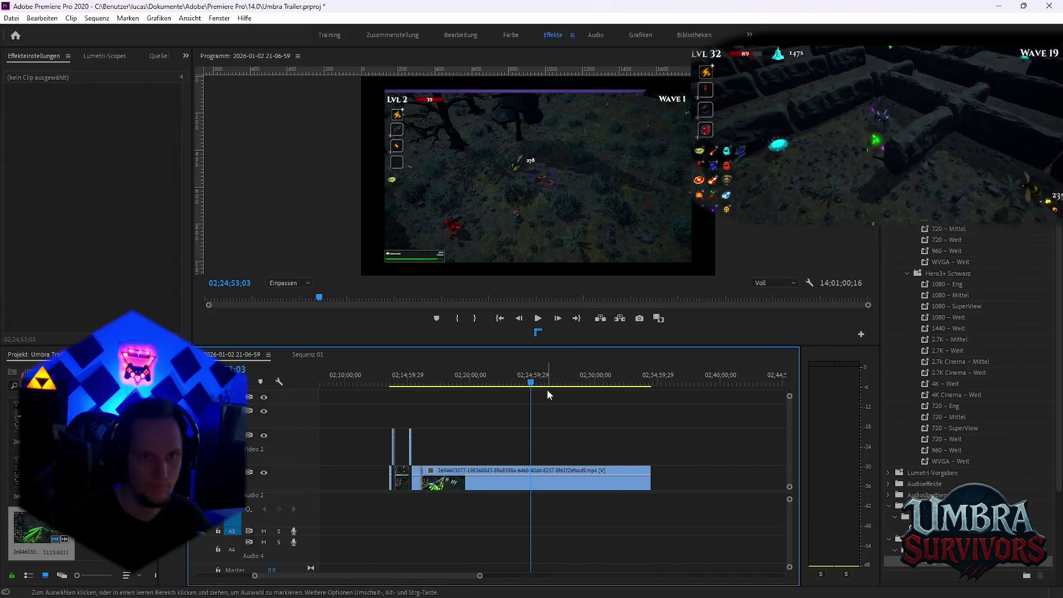
pyautogui.press('space')
pyautogui.keyDown('alt'); pyautogui.scroll(2, 562, 442); pyautogui.keyUp('alt')
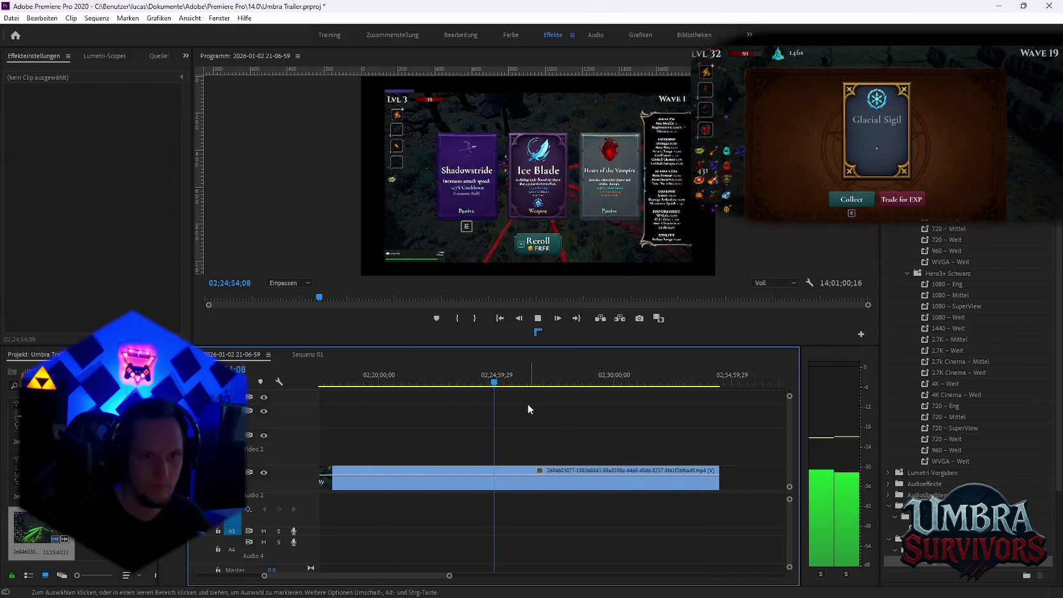
pyautogui.press('space')
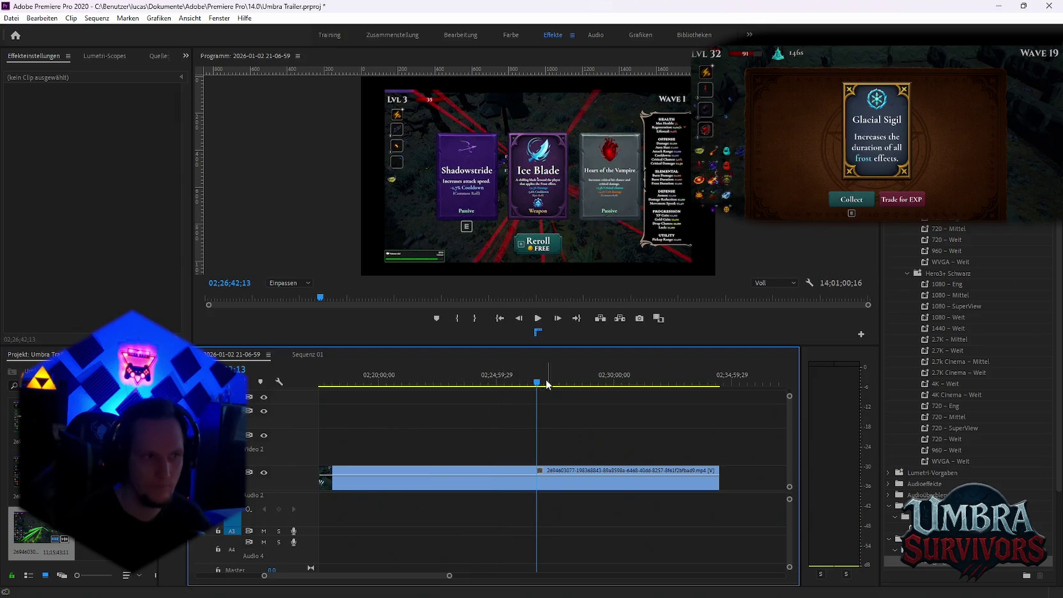
pyautogui.press('space')
pyautogui.scroll(-1, 564, 381)
pyautogui.scroll(-1, 542, 389)
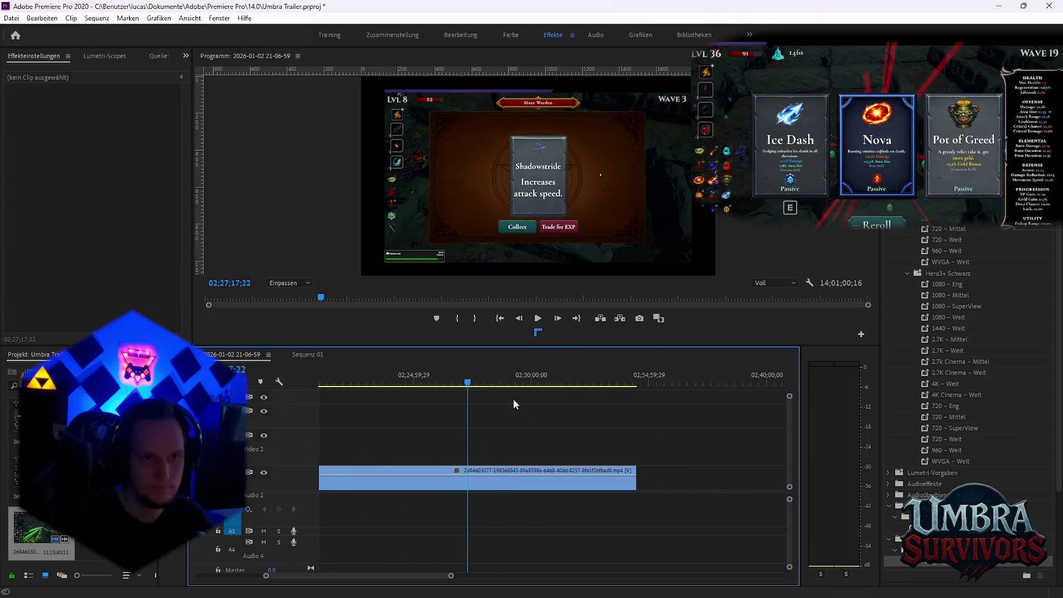
pyautogui.scroll(-1, 545, 383)
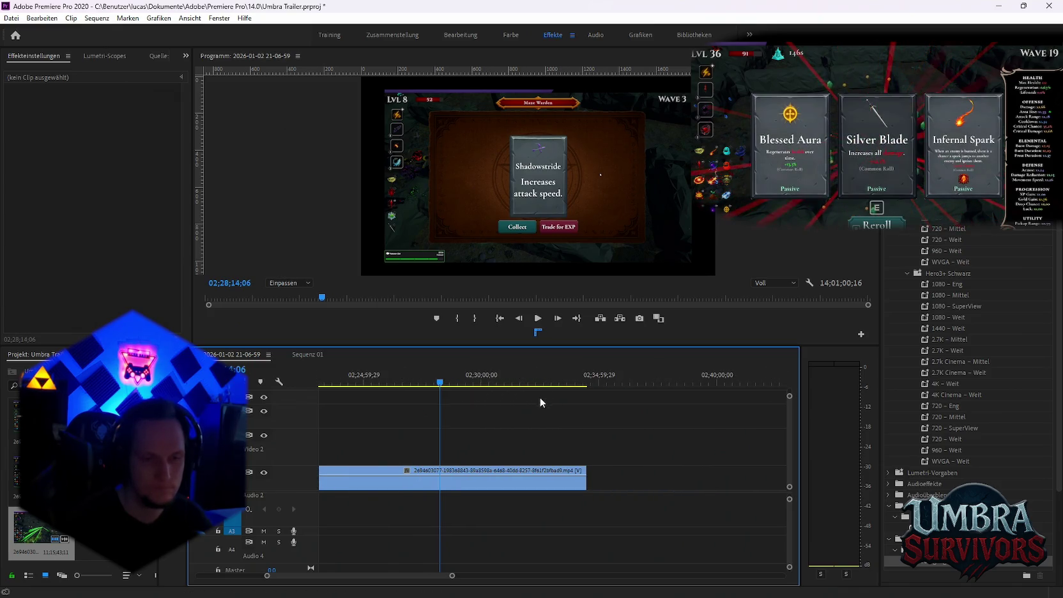
# Zoom the timeline out and preview later footage around 02;34;41.
pyautogui.press('-')
pyautogui.press('-')
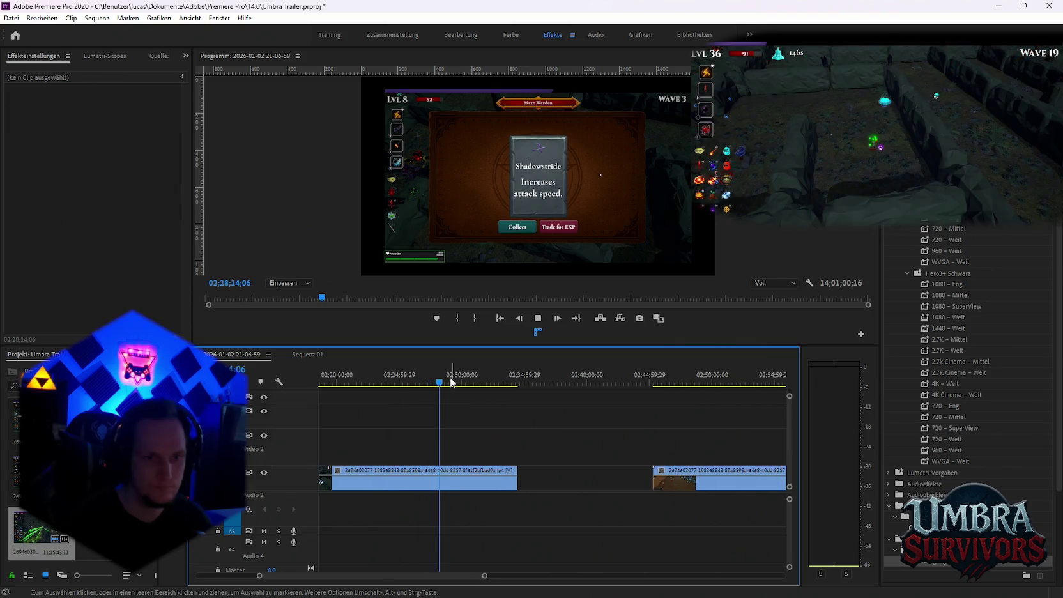
pyautogui.moveTo(464, 383); pyautogui.dragTo(468, 385)
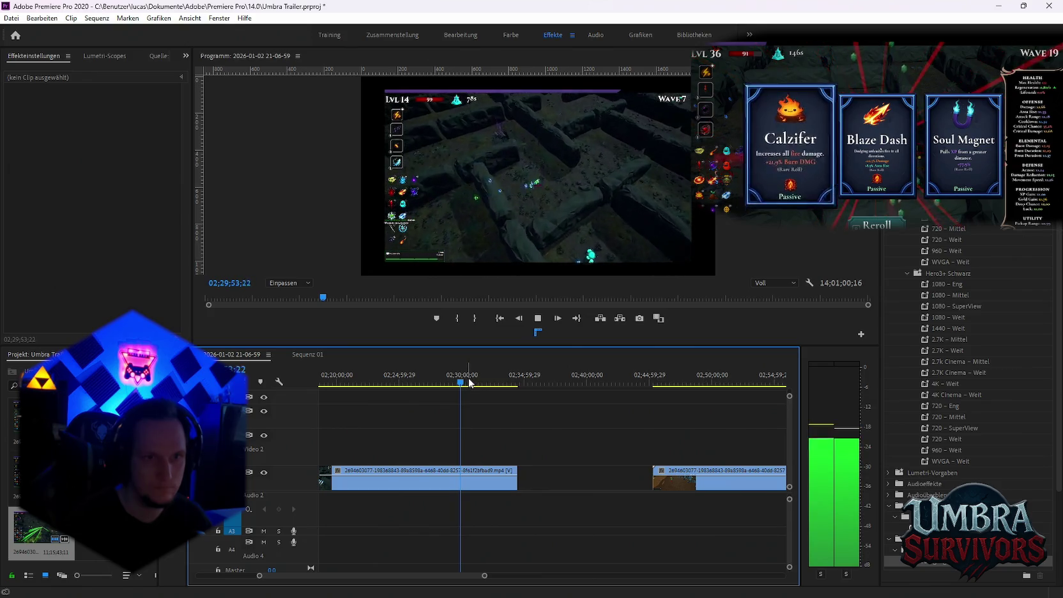
pyautogui.moveTo(468, 384); pyautogui.dragTo(476, 388)
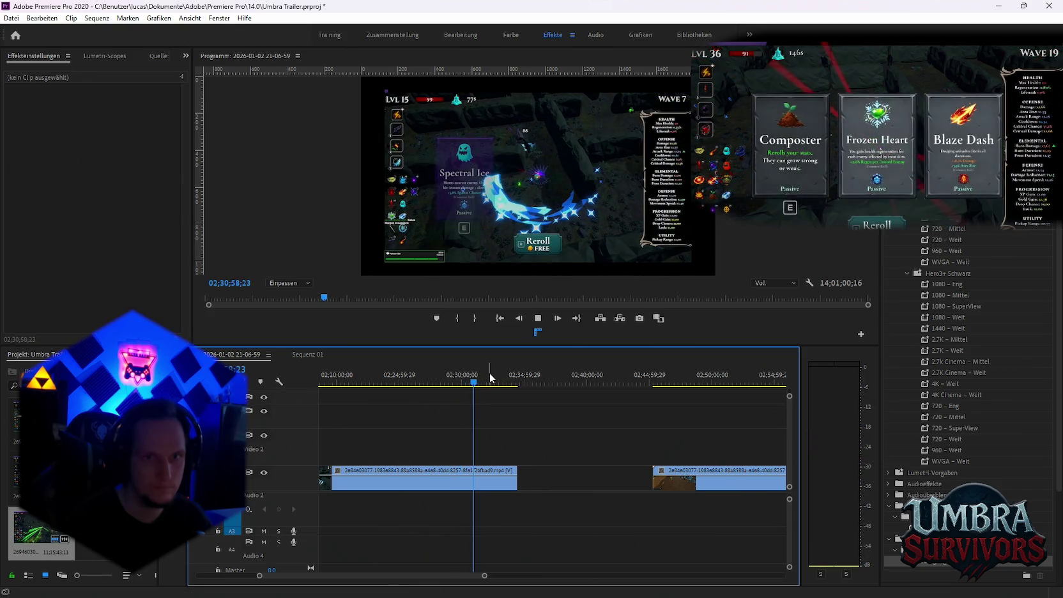
pyautogui.press('space')
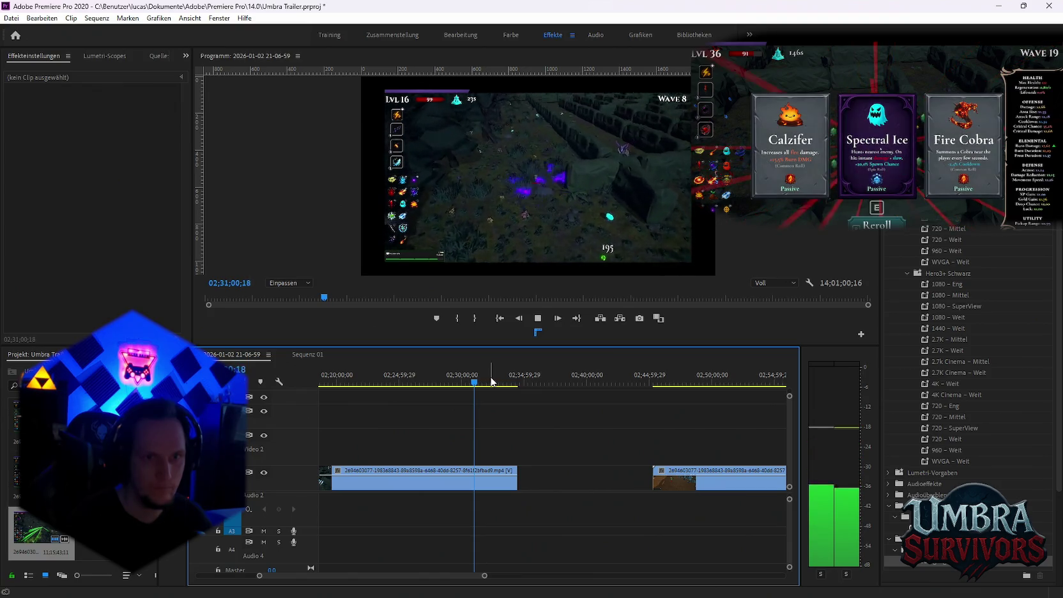
pyautogui.click(490, 382)
pyautogui.press('space')
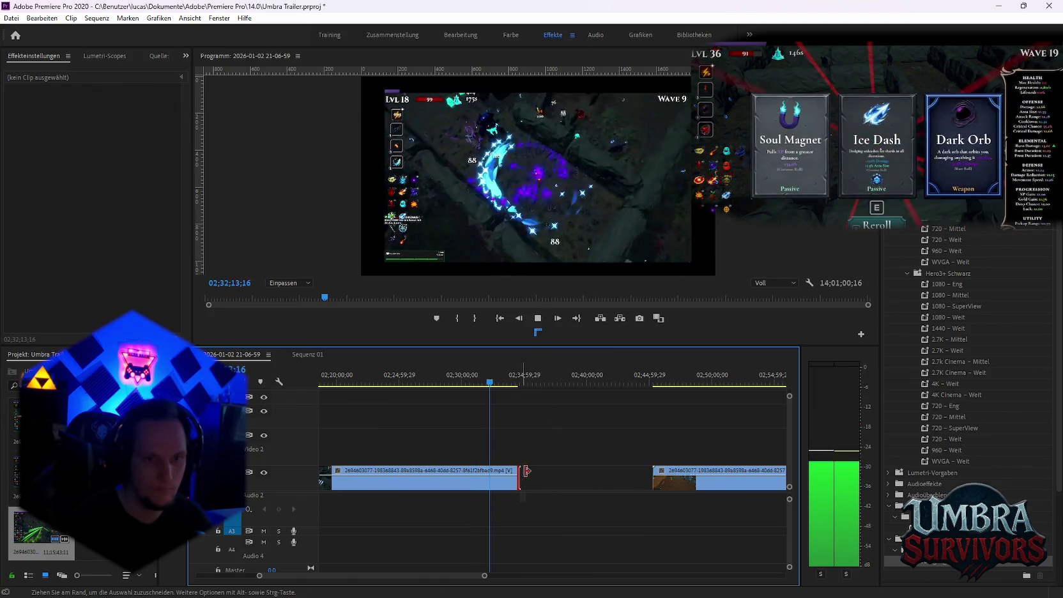
pyautogui.scroll(-2, 543, 434)
pyautogui.click(405, 380)
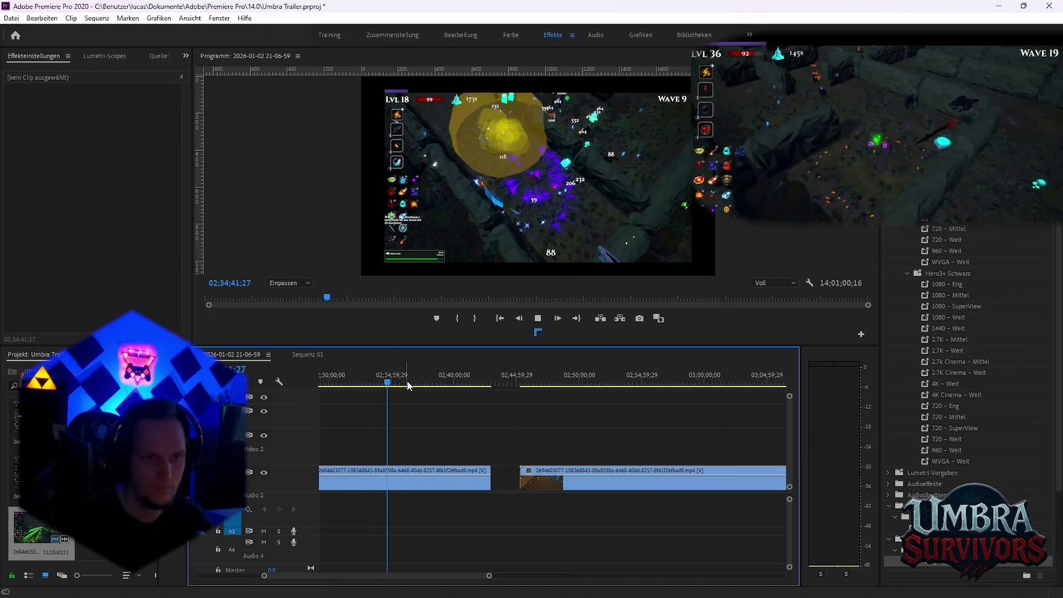
pyautogui.press('space')
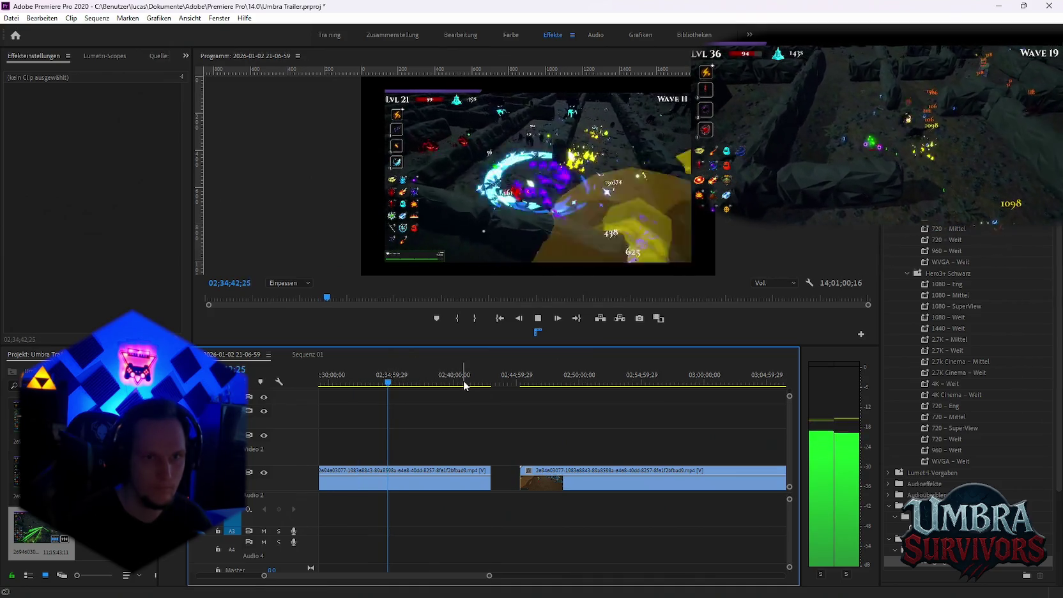
pyautogui.press('space')
pyautogui.scroll(1, 456, 396)
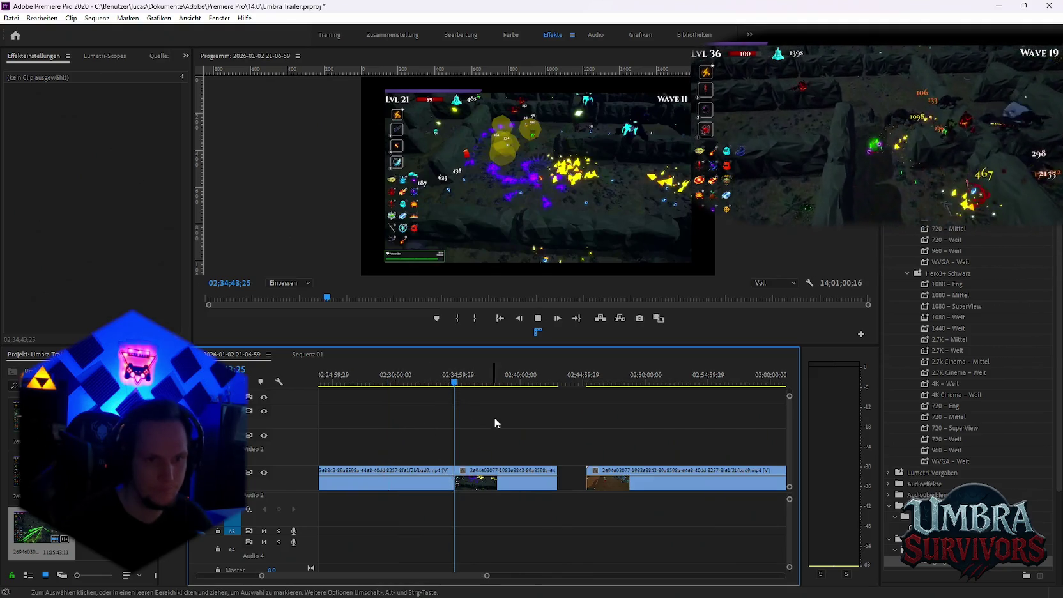
# Preview the recording between 02;29;15 and 02;32;42 to find the right moment.
pyautogui.press('space')
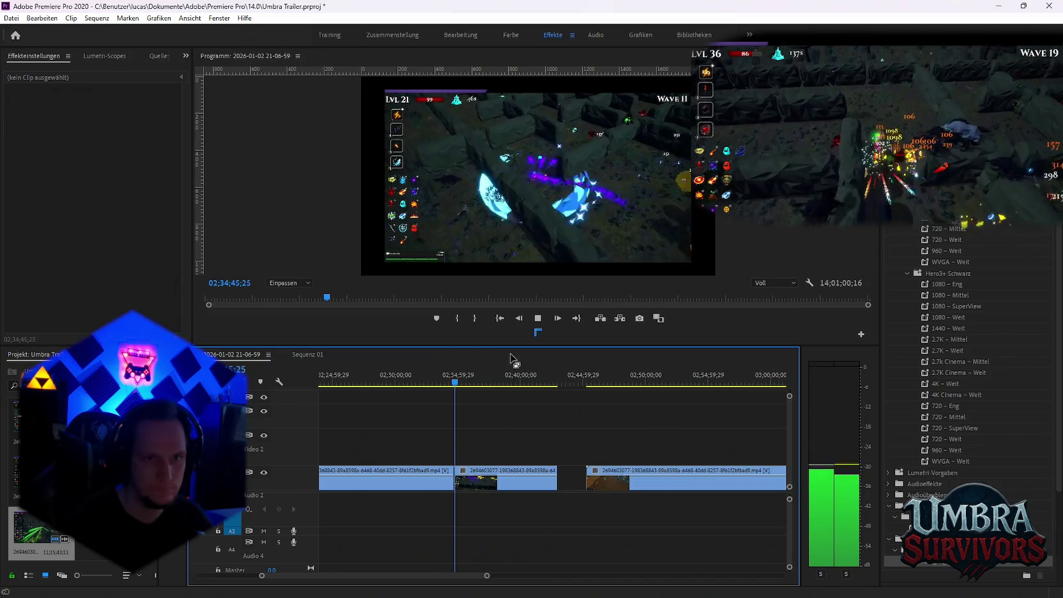
pyautogui.press('space')
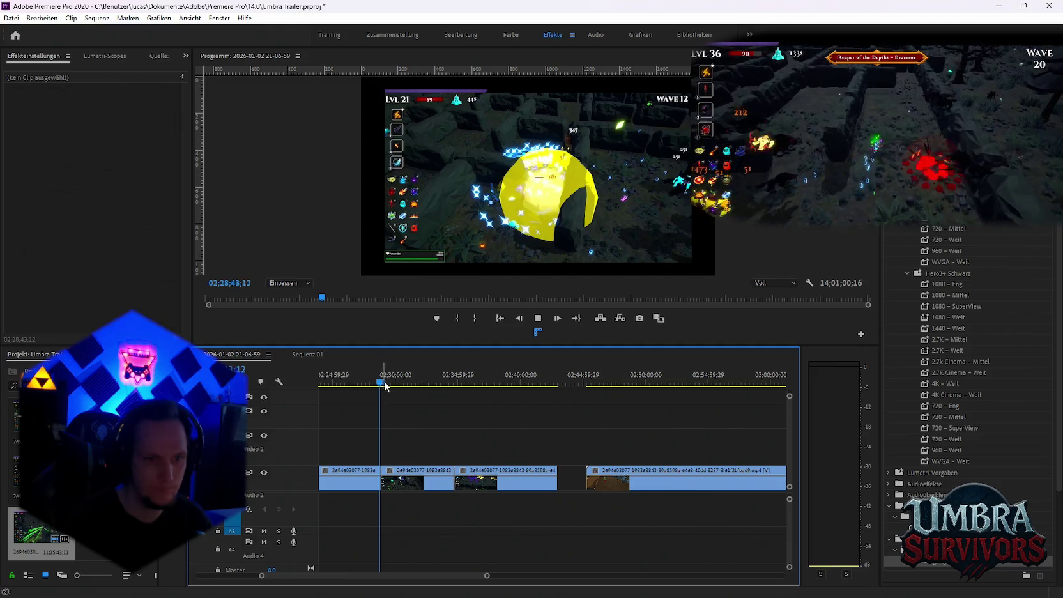
pyautogui.press('space')
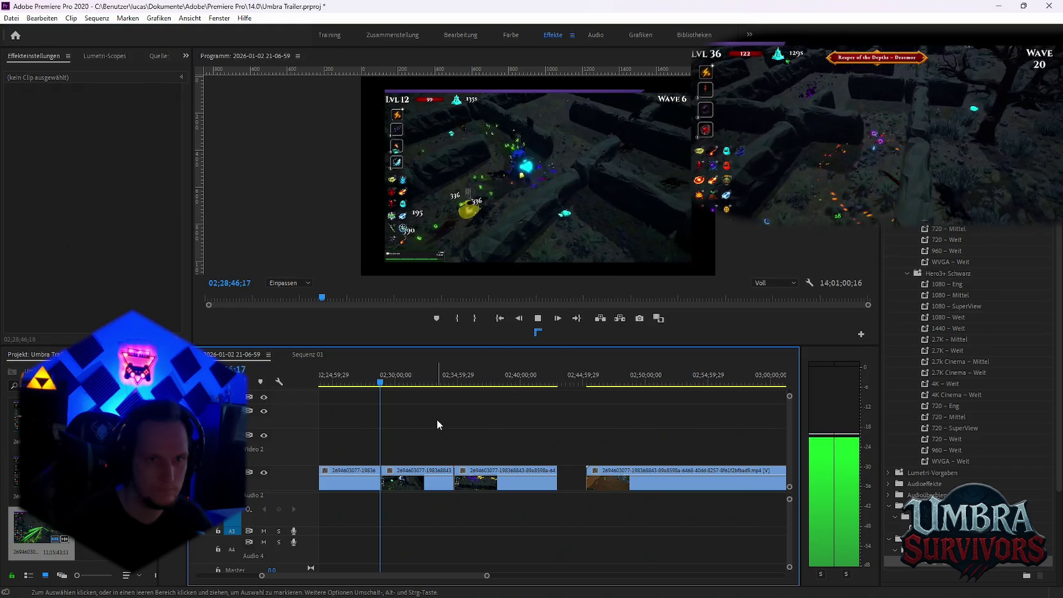
pyautogui.click(386, 383)
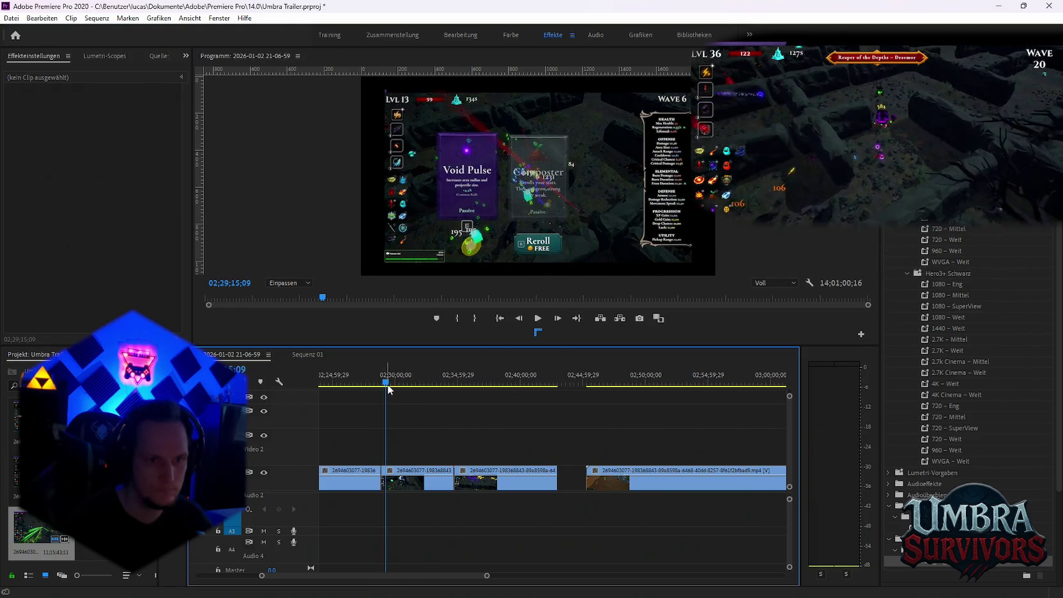
pyautogui.scroll(2, 409, 453)
pyautogui.click(442, 384)
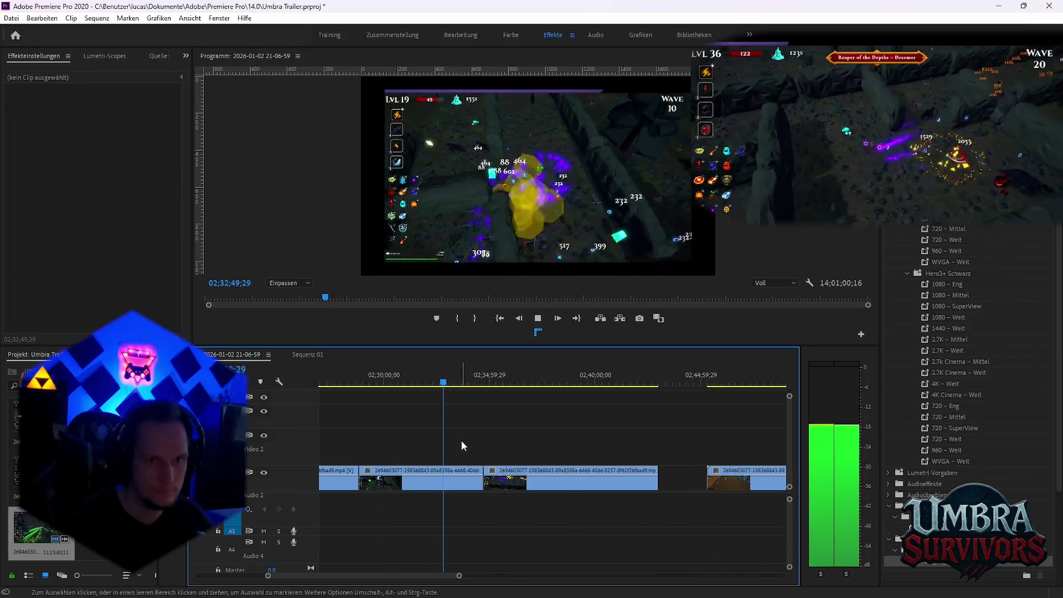
pyautogui.press('space')
pyautogui.press('space')
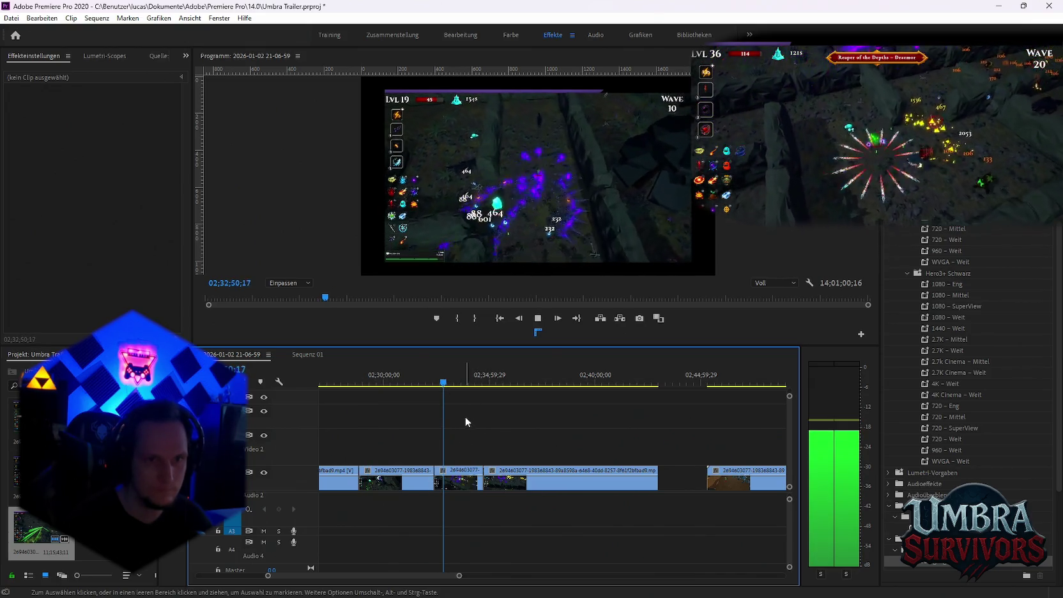
pyautogui.click(435, 383)
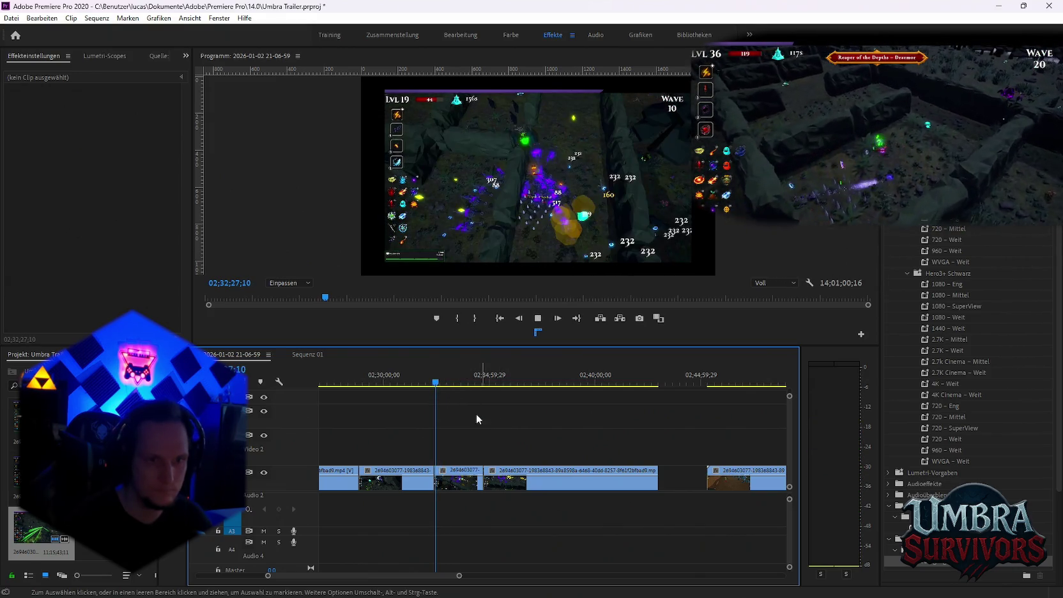
pyautogui.scroll(3, 444, 468)
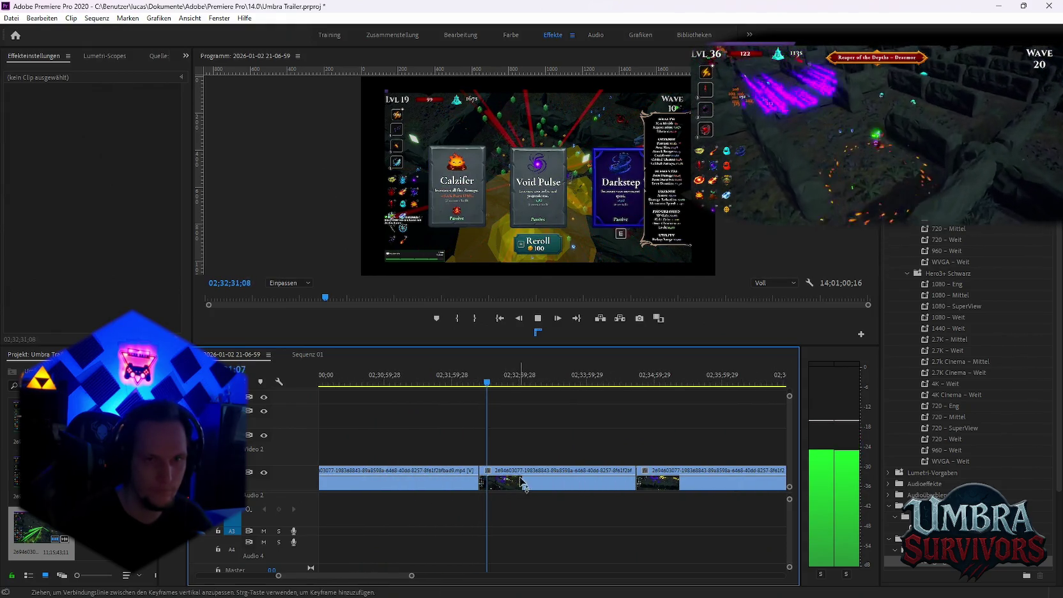
pyautogui.press('space')
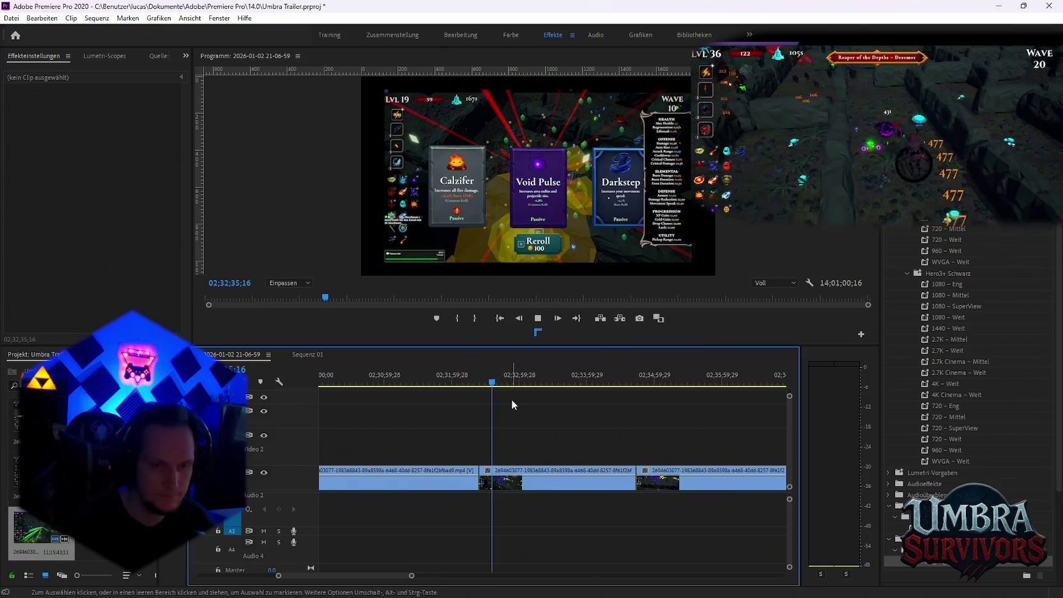
# Cut the gameplay clip with the Razor near 02;32;36 and open the Sequenz 01 short.
pyautogui.press('c')
pyautogui.press('space')
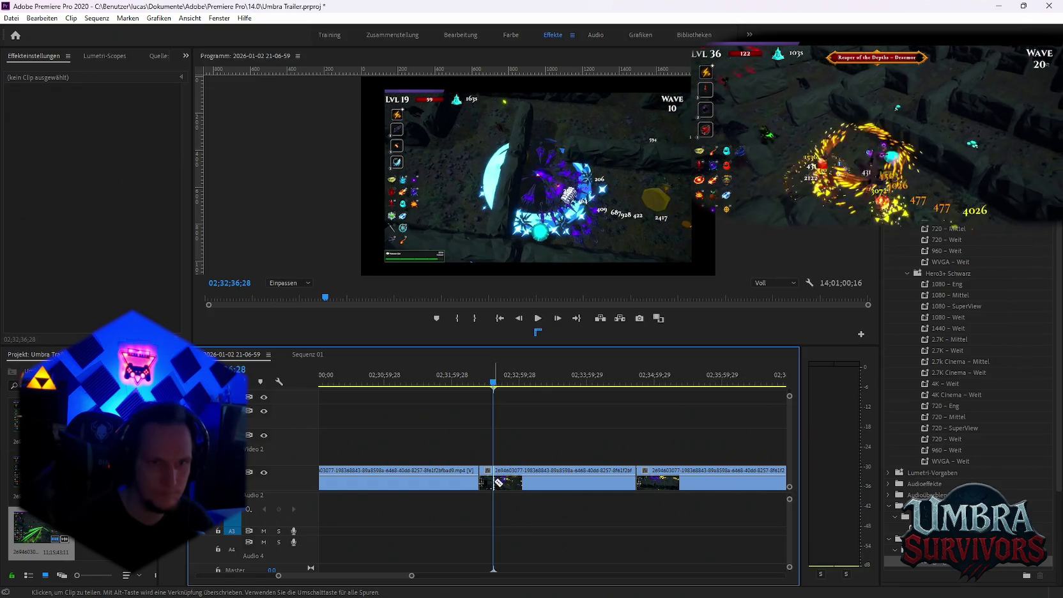
pyautogui.click(513, 485)
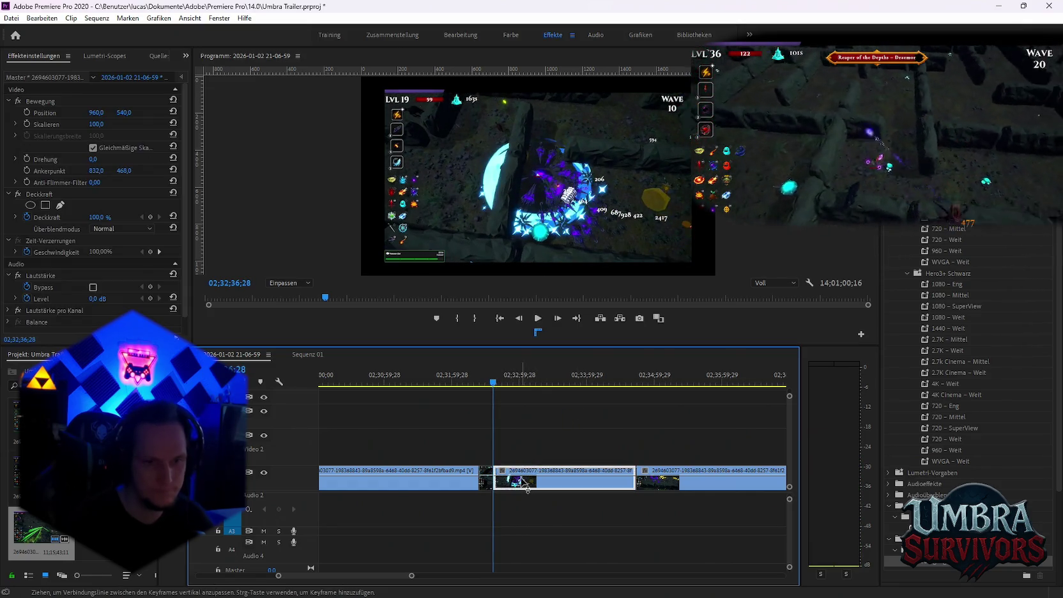
pyautogui.click(307, 354)
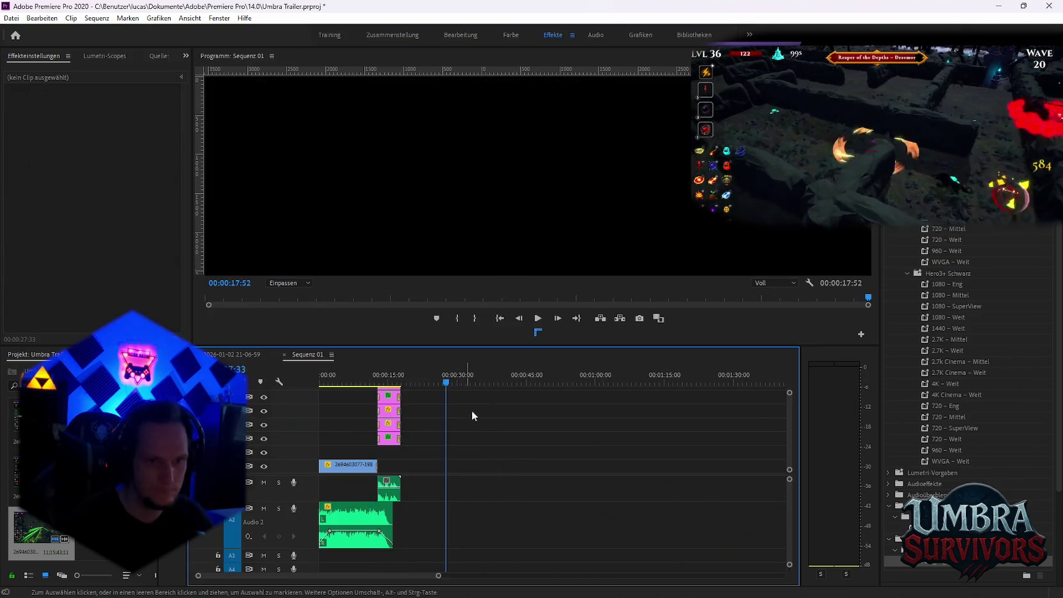
# Split Sequenz 01's clip around 32 seconds and delete the leftover part after the cut.
pyautogui.keyDown('alt'); pyautogui.scroll(-2, 446, 471); pyautogui.keyUp('alt')
pyautogui.keyDown('alt'); pyautogui.scroll(-2, 441, 499); pyautogui.keyUp('alt')
pyautogui.moveTo(374, 384); pyautogui.dragTo(411, 386)
pyautogui.click(396, 479)
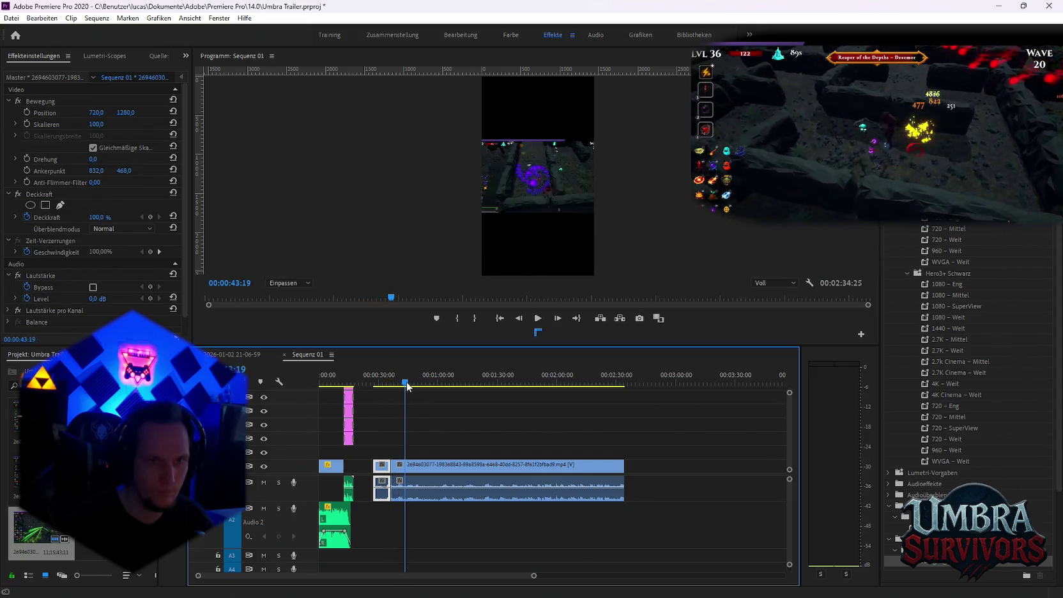
pyautogui.click(412, 482)
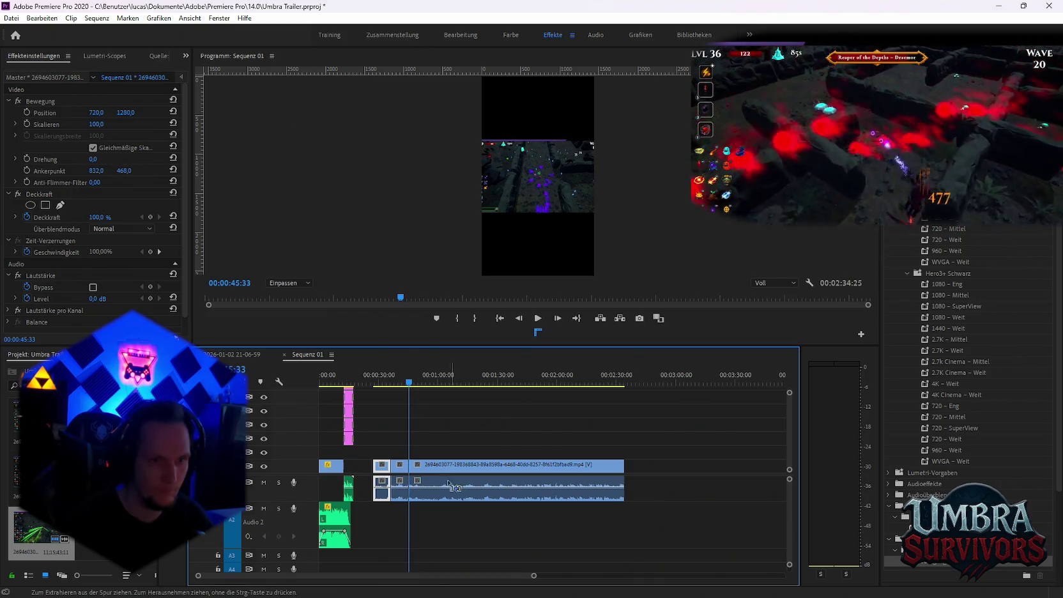
pyautogui.moveTo(409, 386); pyautogui.dragTo(421, 385)
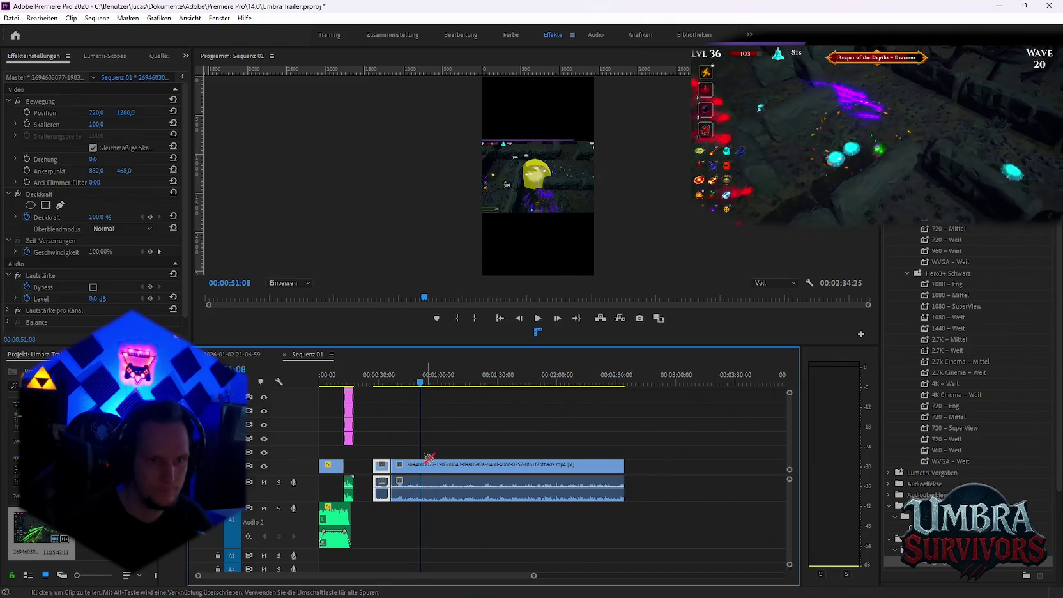
pyautogui.click(424, 470)
pyautogui.press('Delete')
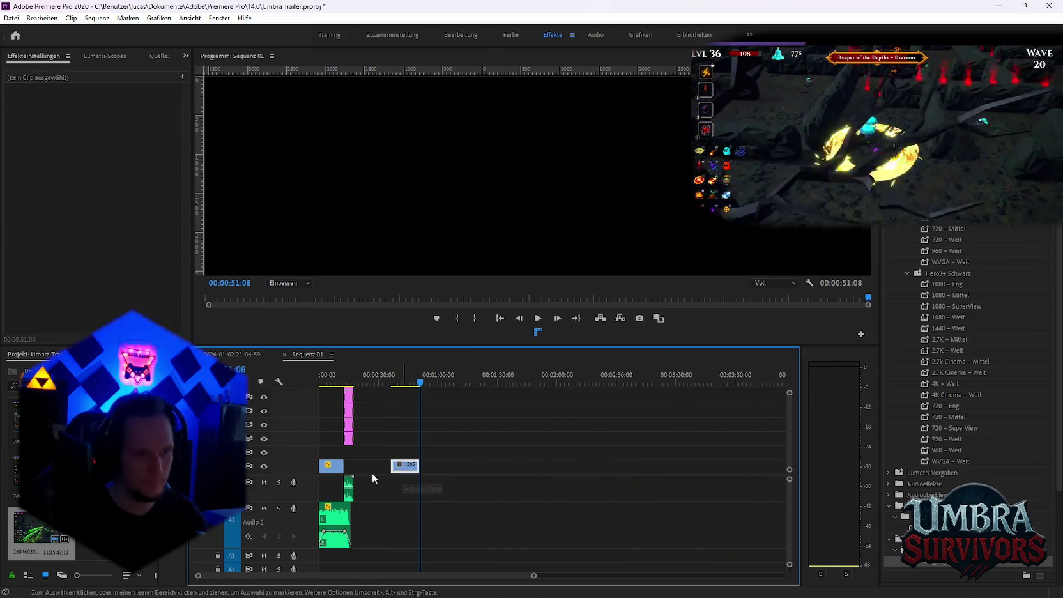
# Replace the opening gameplay clip with the copied clip (Durch Clip ersetzen > Aus Ablage) and delete the extra clip.
pyautogui.click(392, 466)
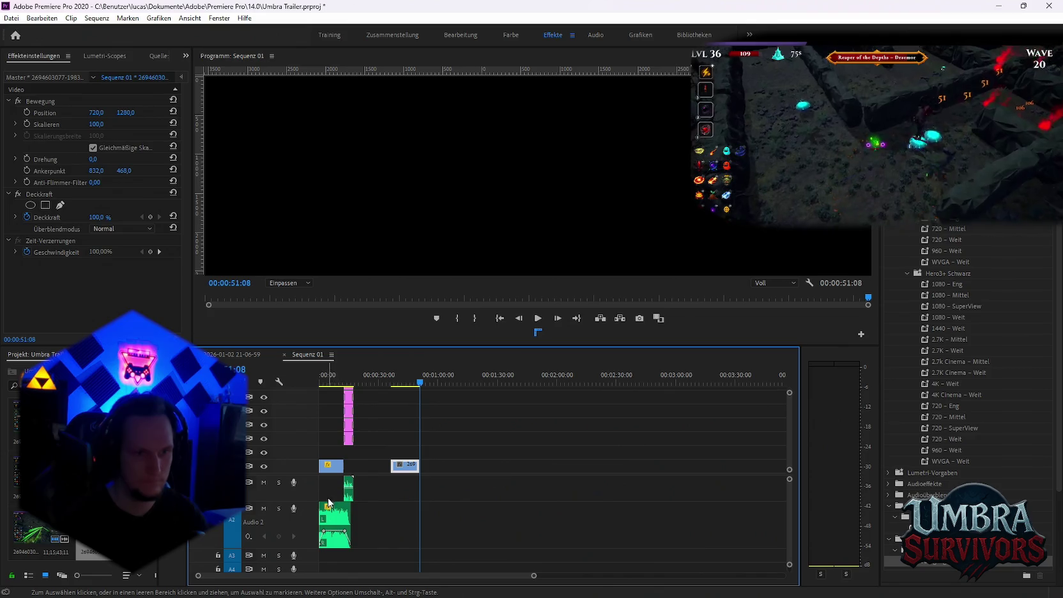
pyautogui.click(331, 467)
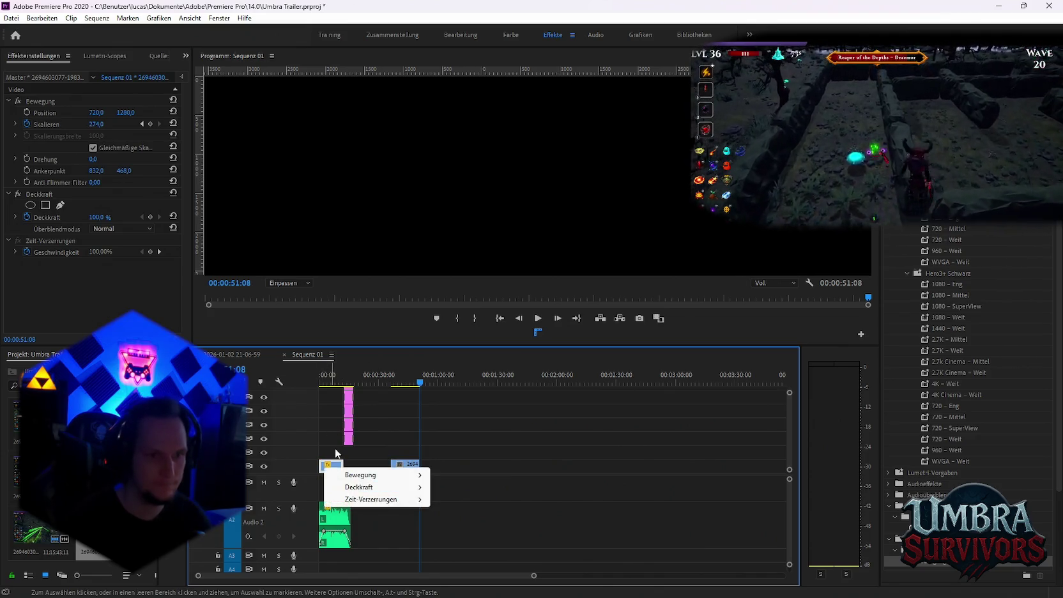
pyautogui.click(379, 455)
pyautogui.press('=')
pyautogui.press('=')
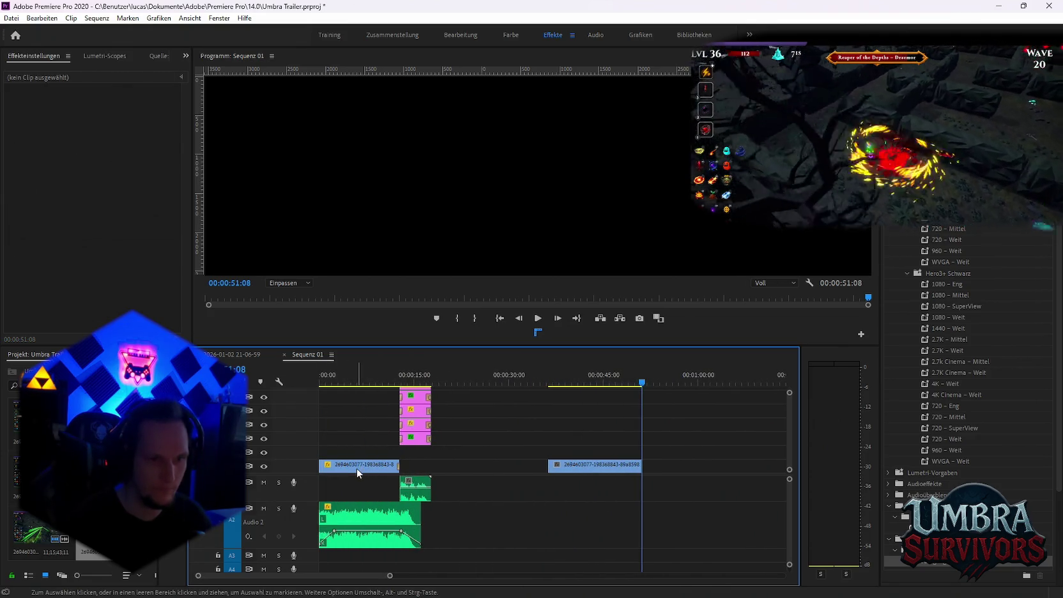
pyautogui.rightClick(358, 472)
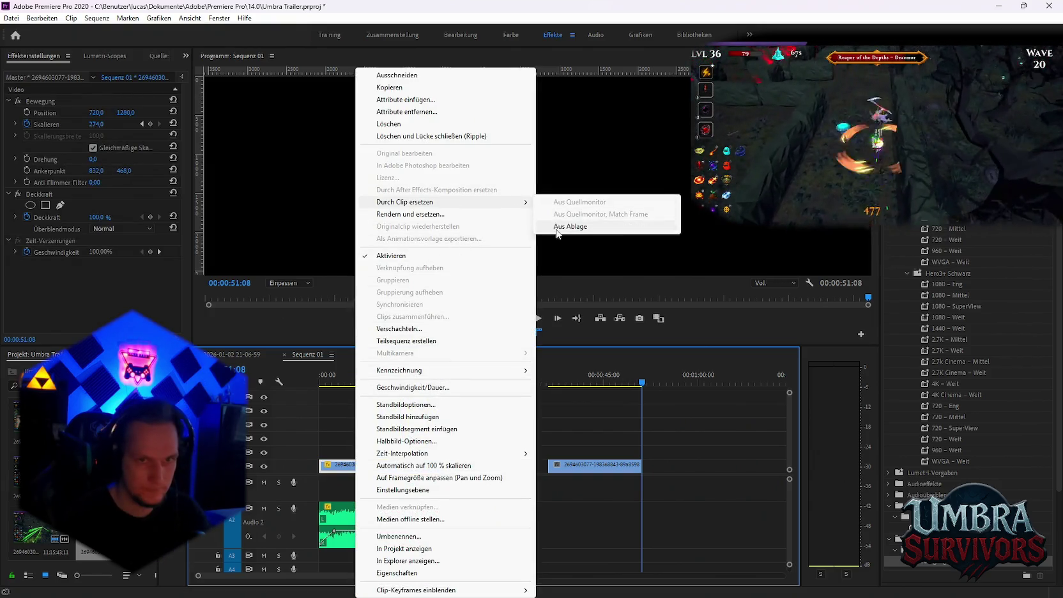
pyautogui.moveTo(404, 202)
pyautogui.click(556, 228)
pyautogui.press('Delete')
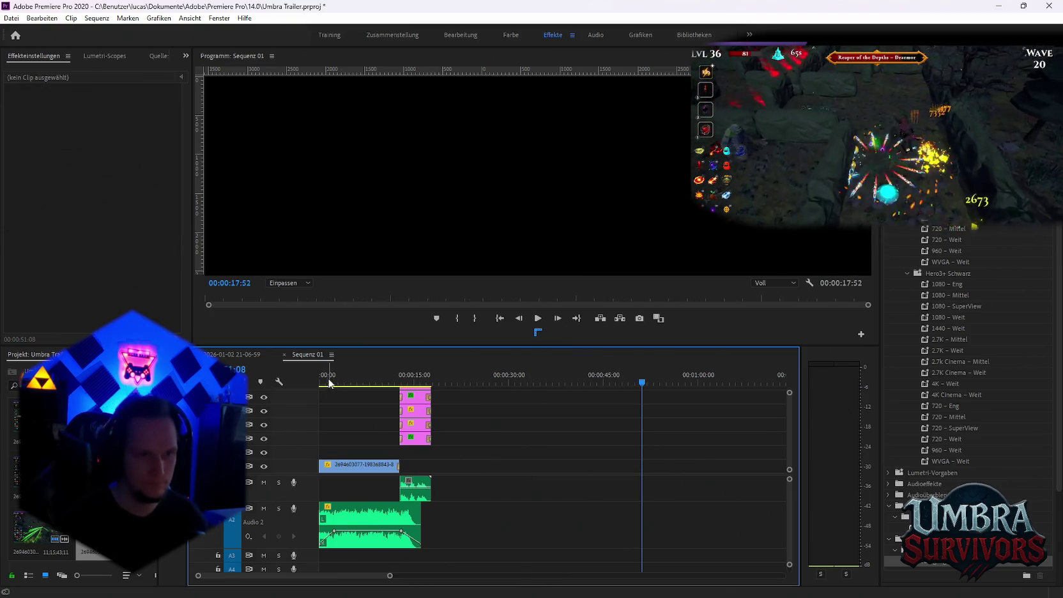
# Play the Sequenz 01 short from the start to check it.
pyautogui.click(328, 382)
pyautogui.press('space')
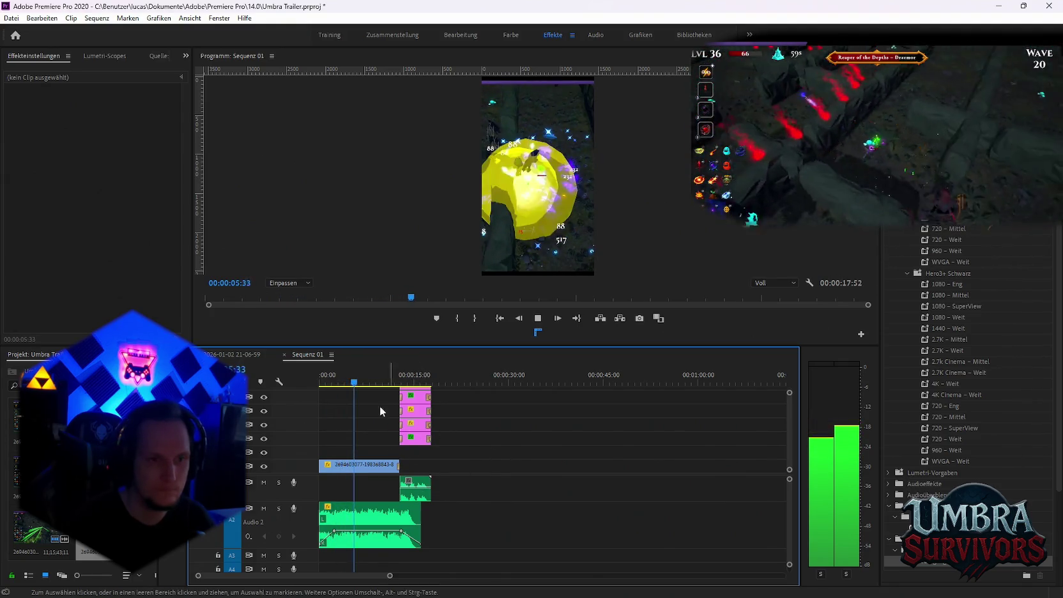
pyautogui.press('space')
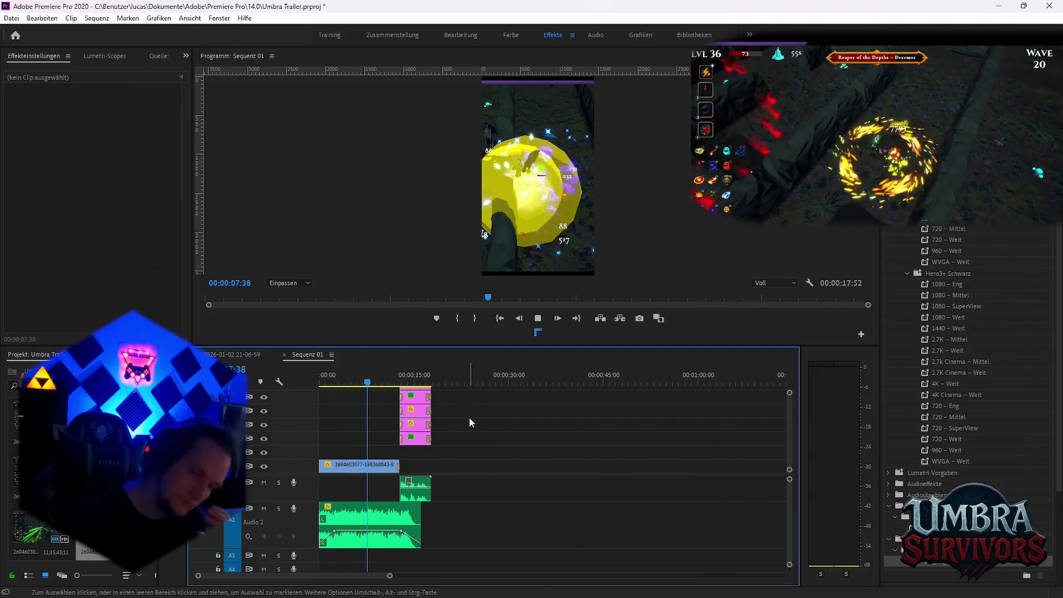
pyautogui.press('space')
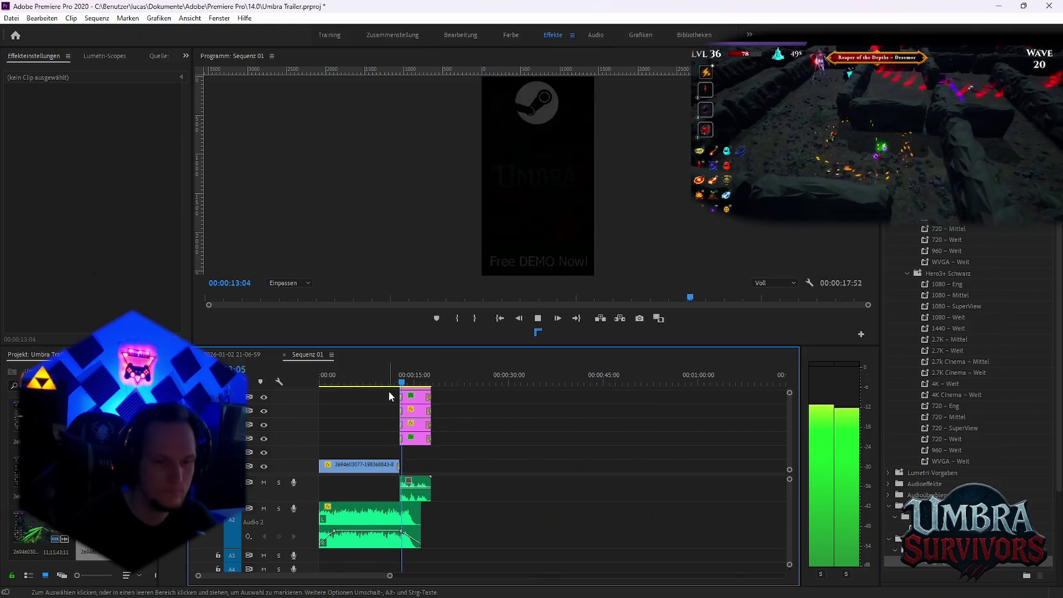
pyautogui.press('space')
# Export the sequence as H.264 named Kunai big Goblin.mp4 and add it to the Media Encoder queue.
pyautogui.click(12, 18)
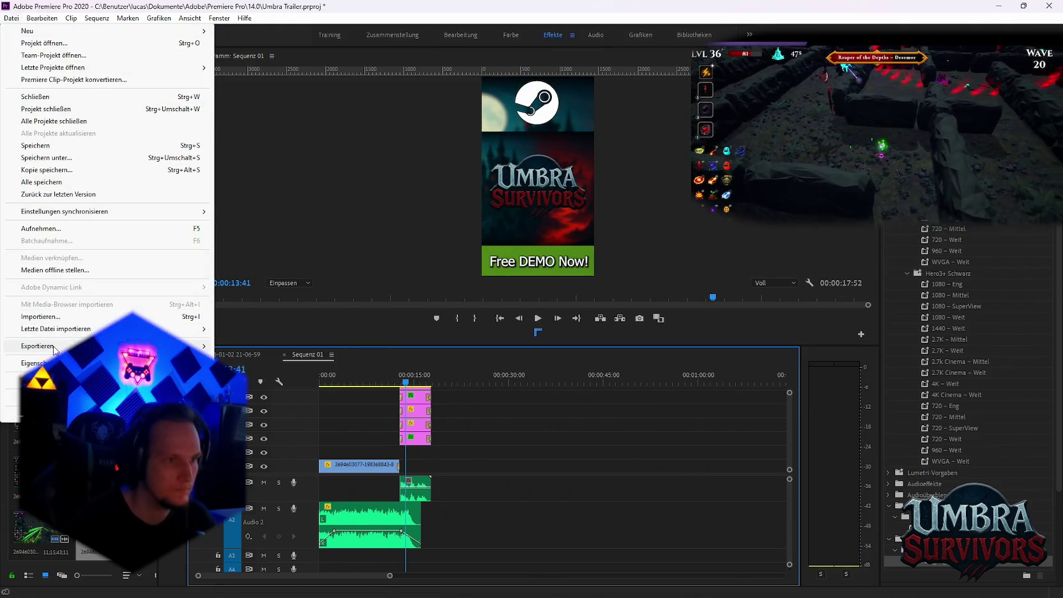
pyautogui.moveTo(37, 345)
pyautogui.click(235, 347)
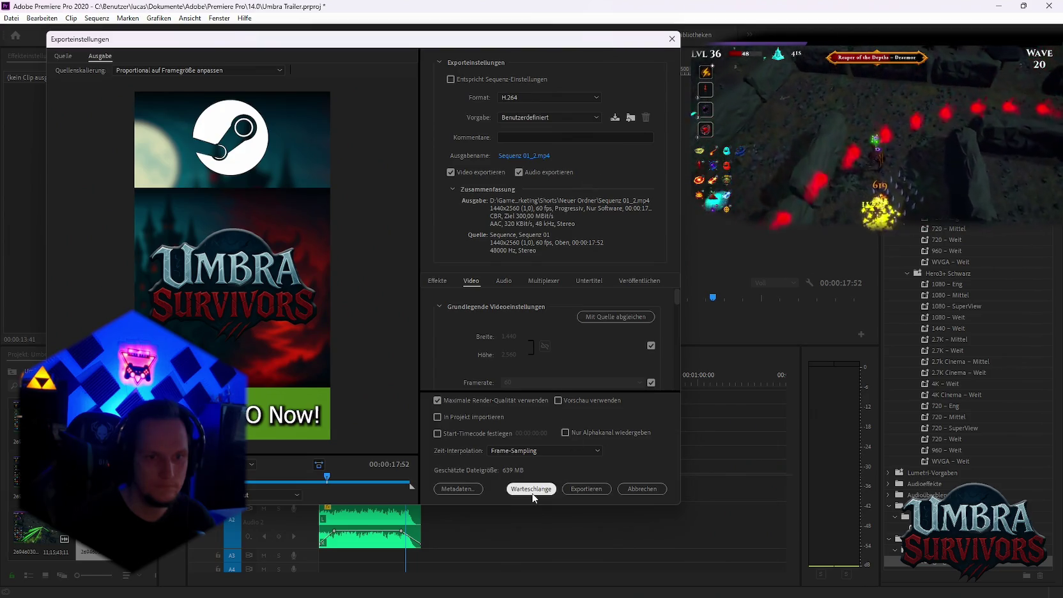
pyautogui.click(525, 155)
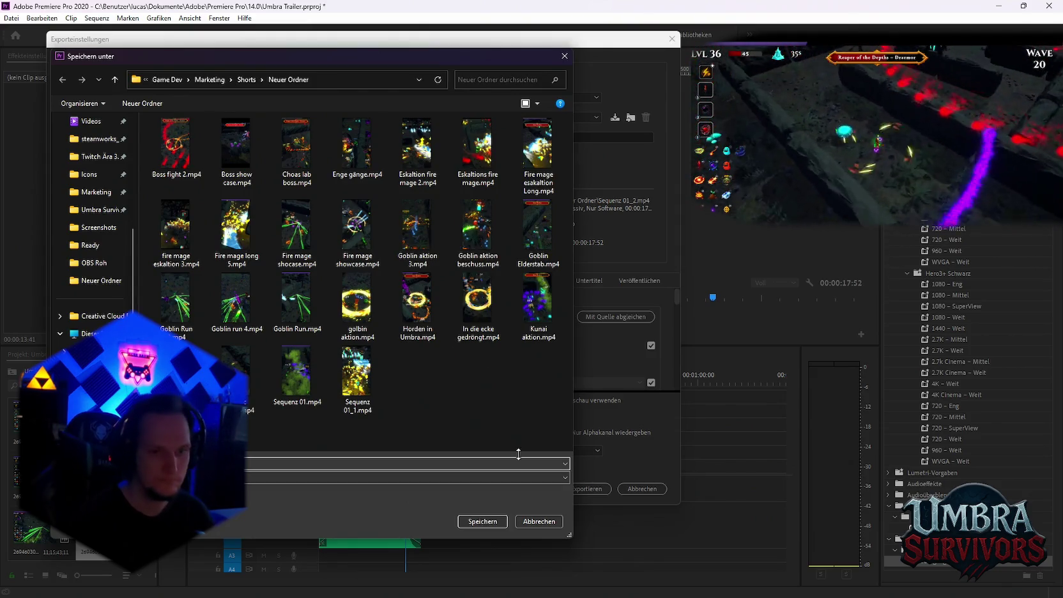
pyautogui.click(487, 520)
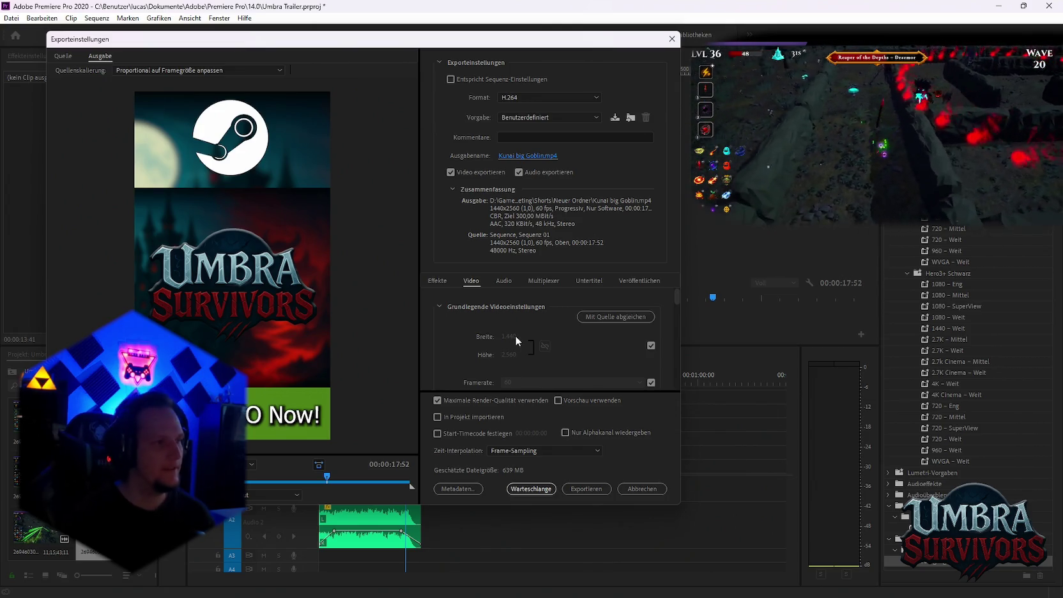
pyautogui.click(531, 489)
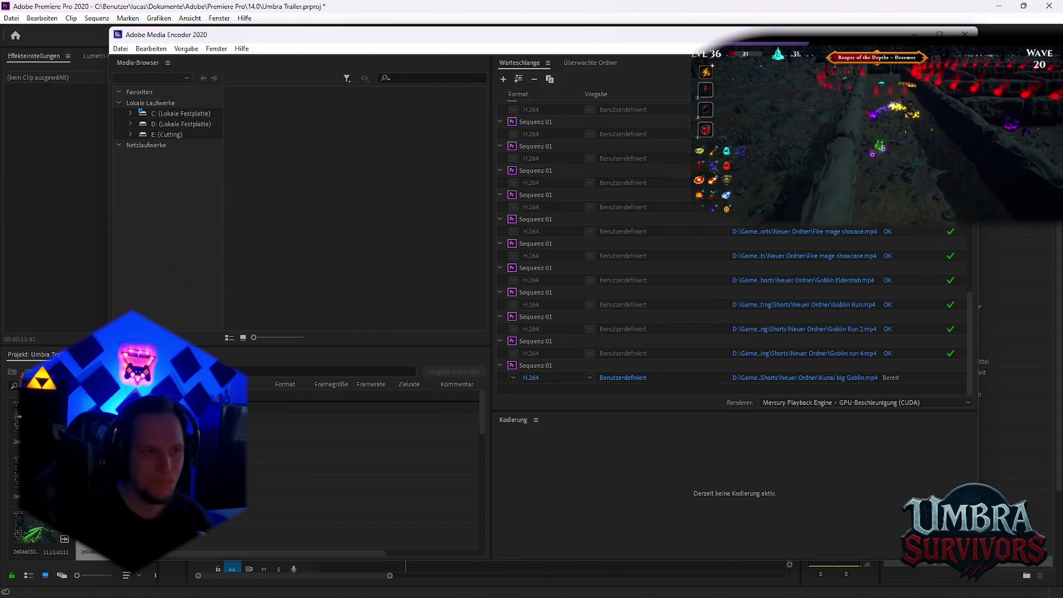
# Start encoding Kunai big Goblin.mp4 in Media Encoder, then return to Premiere's long recording sequence.
pyautogui.press('Return')
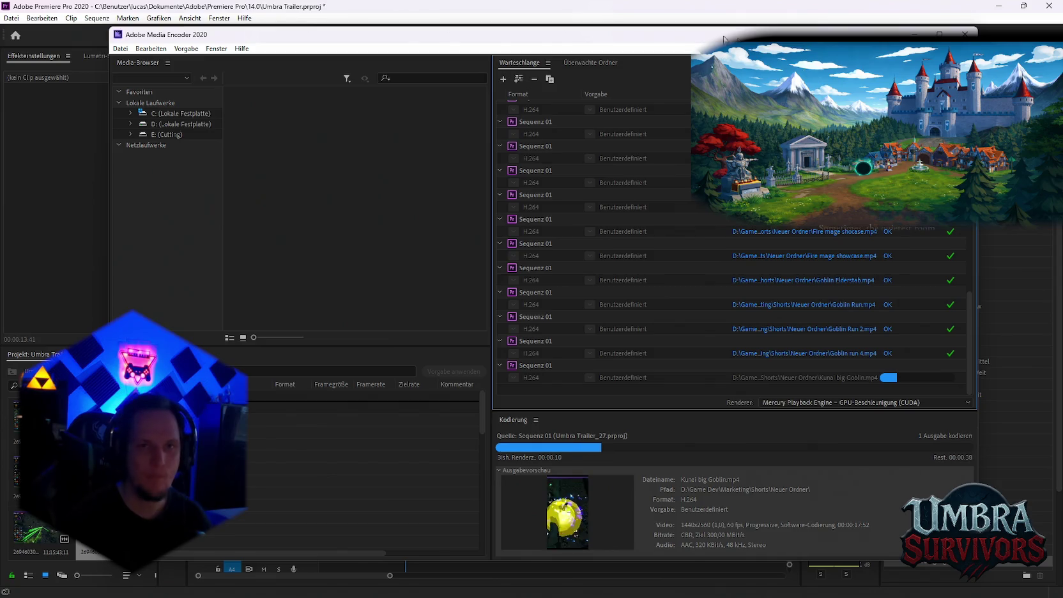
pyautogui.click(634, 23)
pyautogui.click(230, 354)
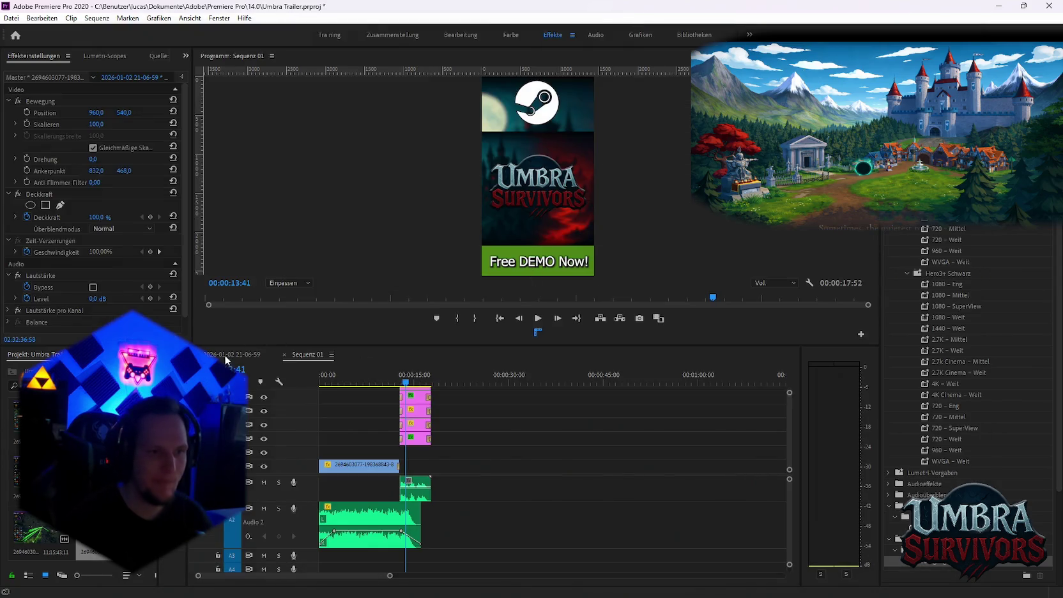
# Zoom out and play through the recording up to around 02;39;53.
pyautogui.scroll(-3, 457, 391)
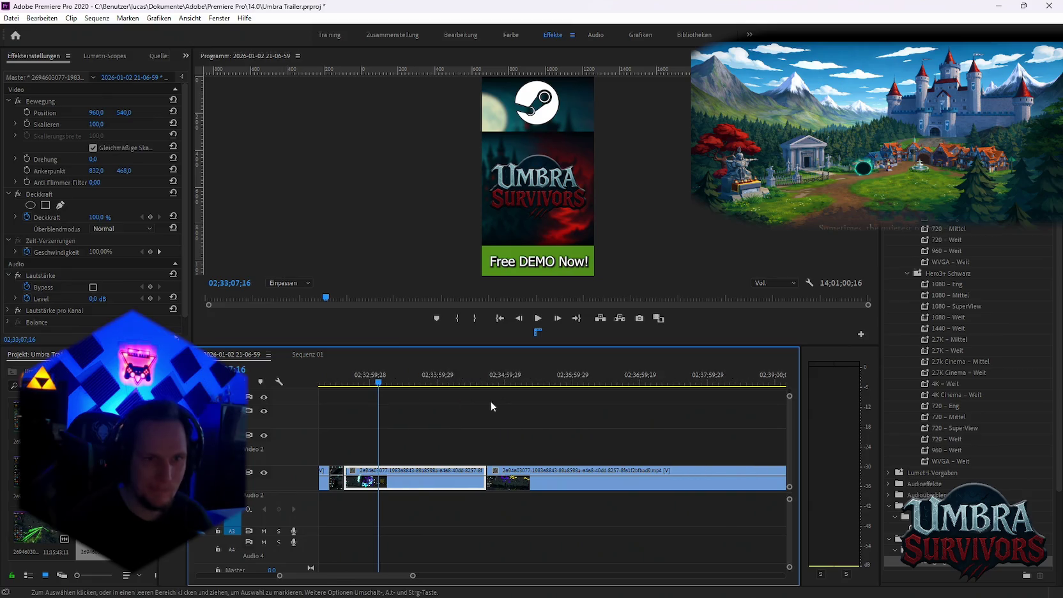
pyautogui.click(401, 383)
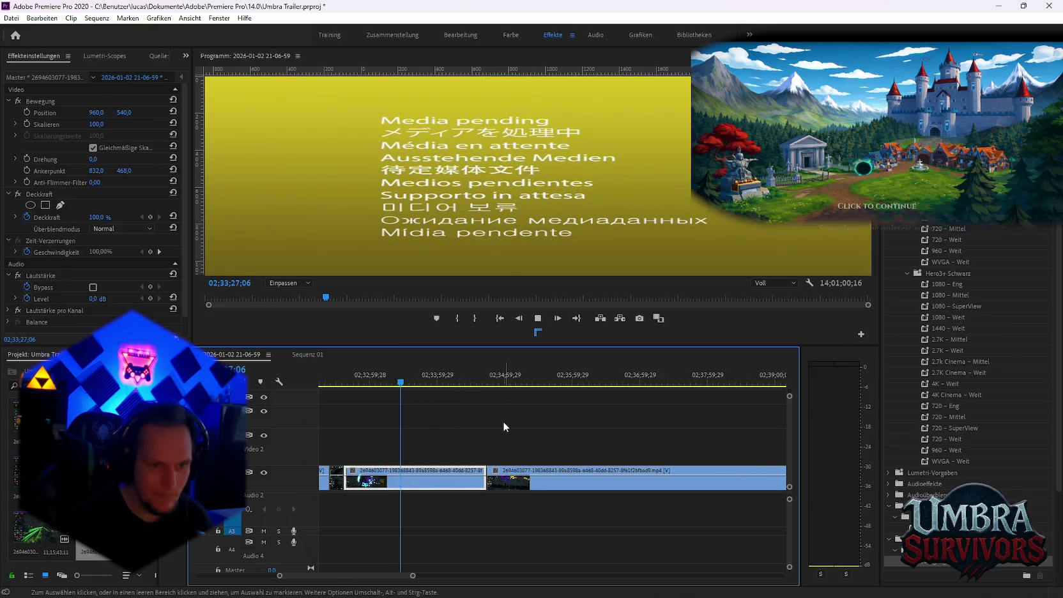
pyautogui.scroll(2, 490, 423)
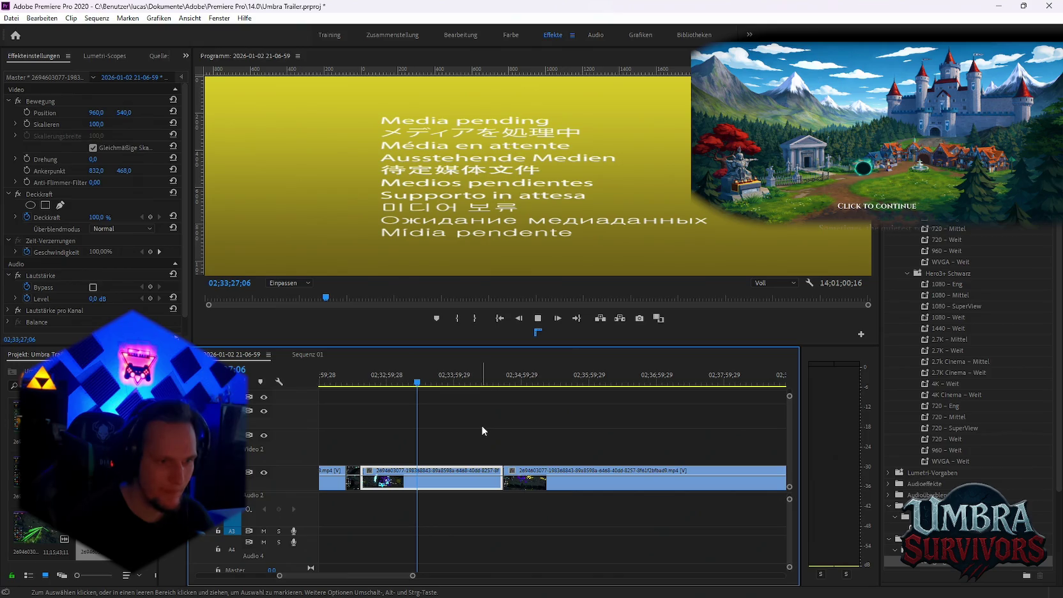
pyautogui.press('space')
pyautogui.scroll(-4, 490, 422)
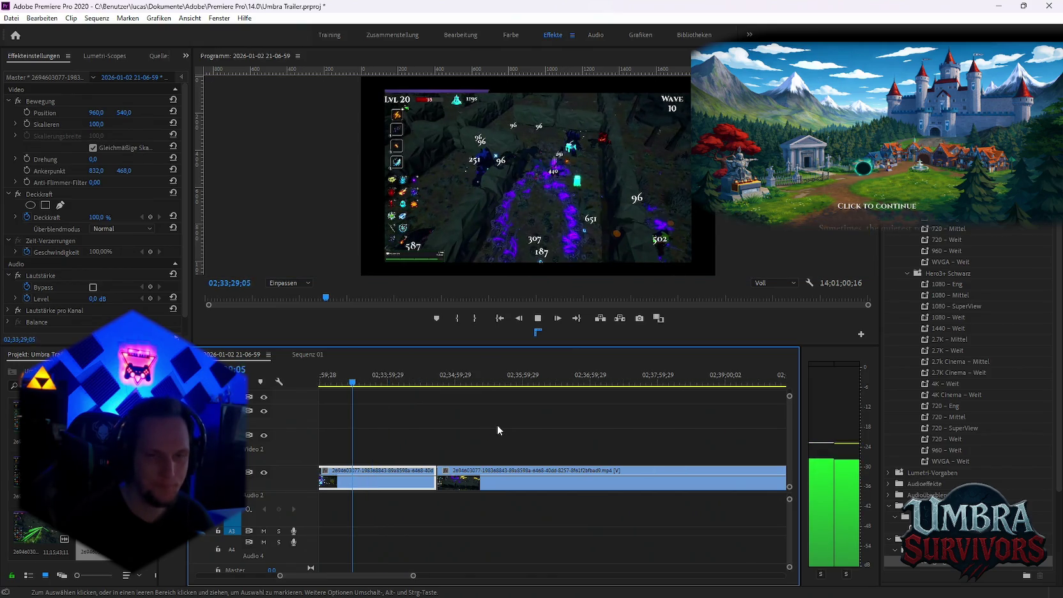
pyautogui.press('-')
pyautogui.press('space')
pyautogui.press('-')
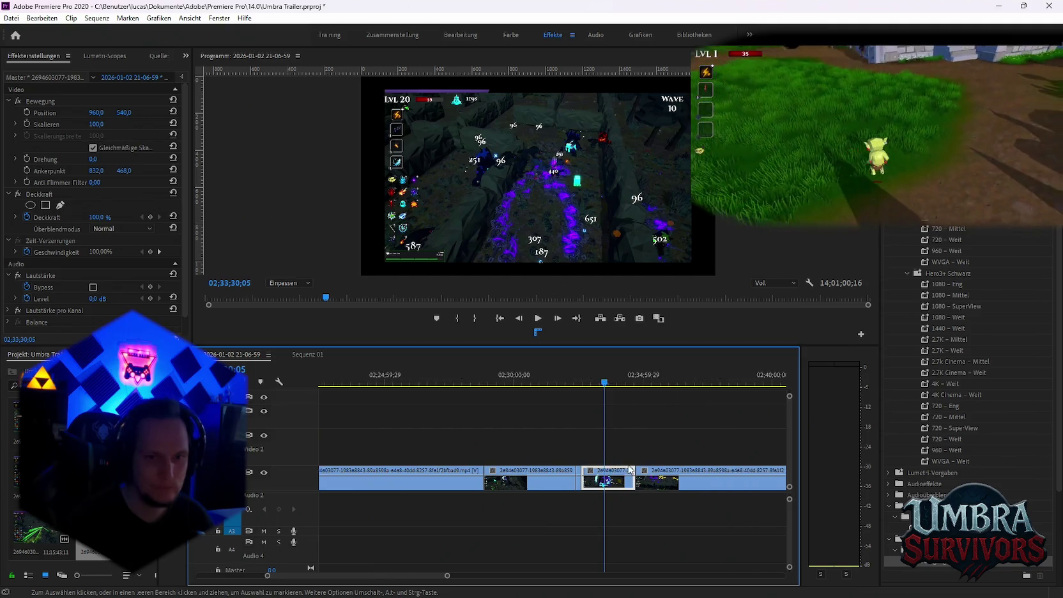
pyautogui.press('space')
pyautogui.scroll(-3, 562, 446)
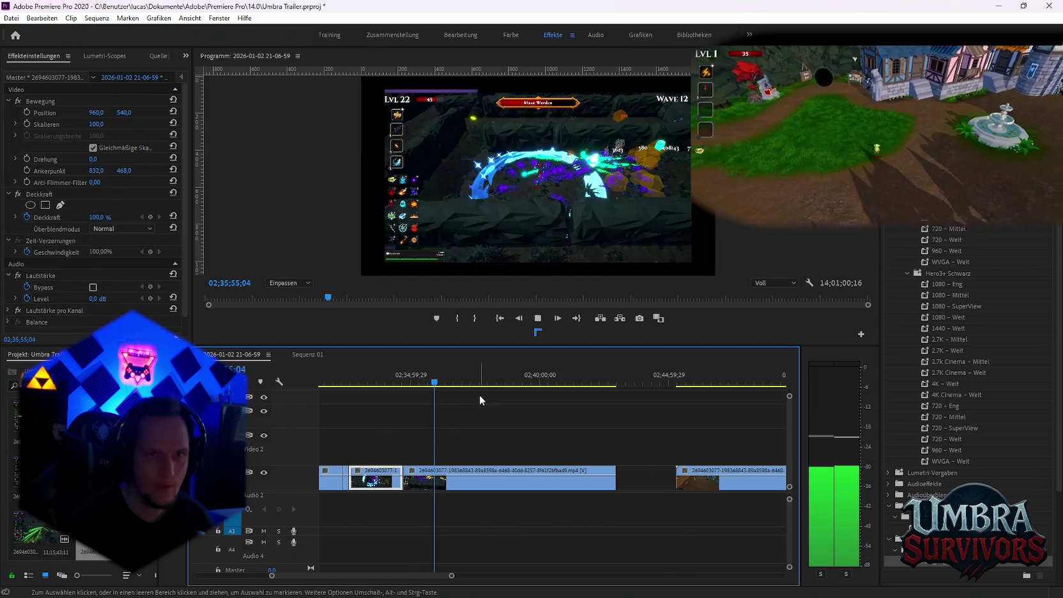
pyautogui.click(484, 377)
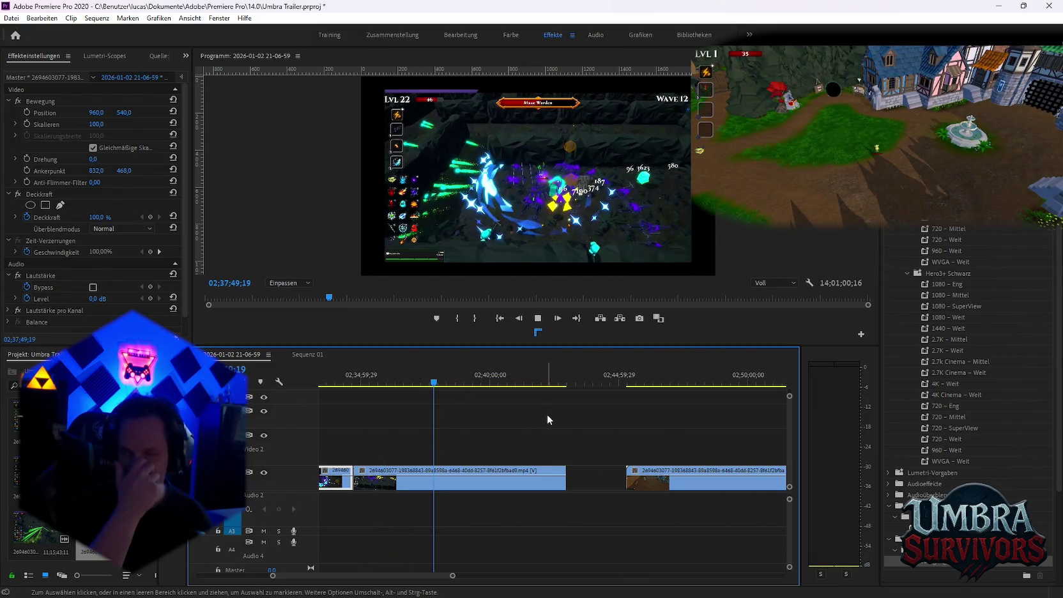
pyautogui.press('space')
pyautogui.click(487, 382)
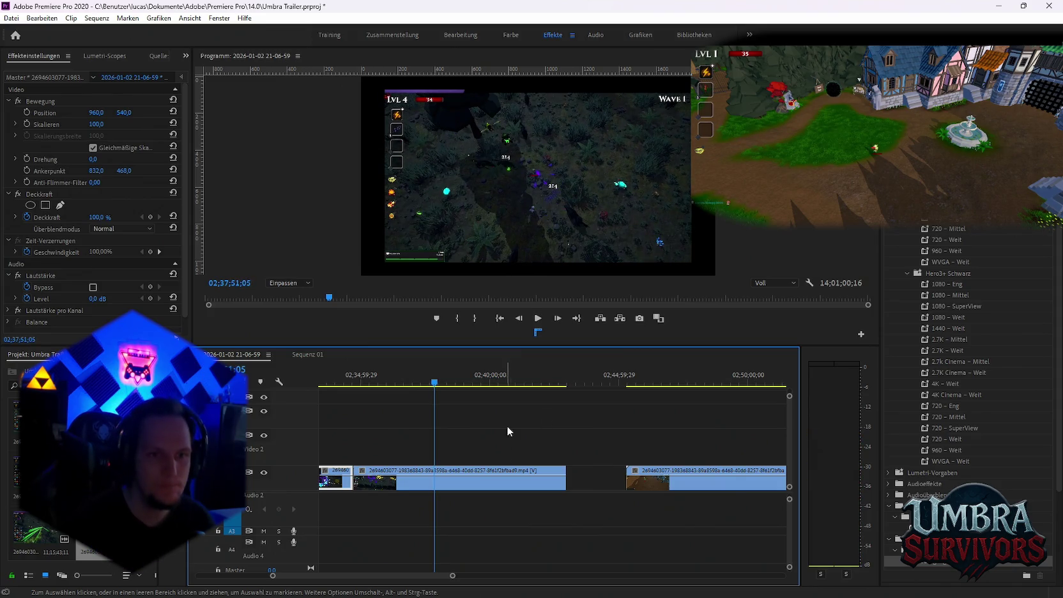
pyautogui.scroll(-3, 520, 460)
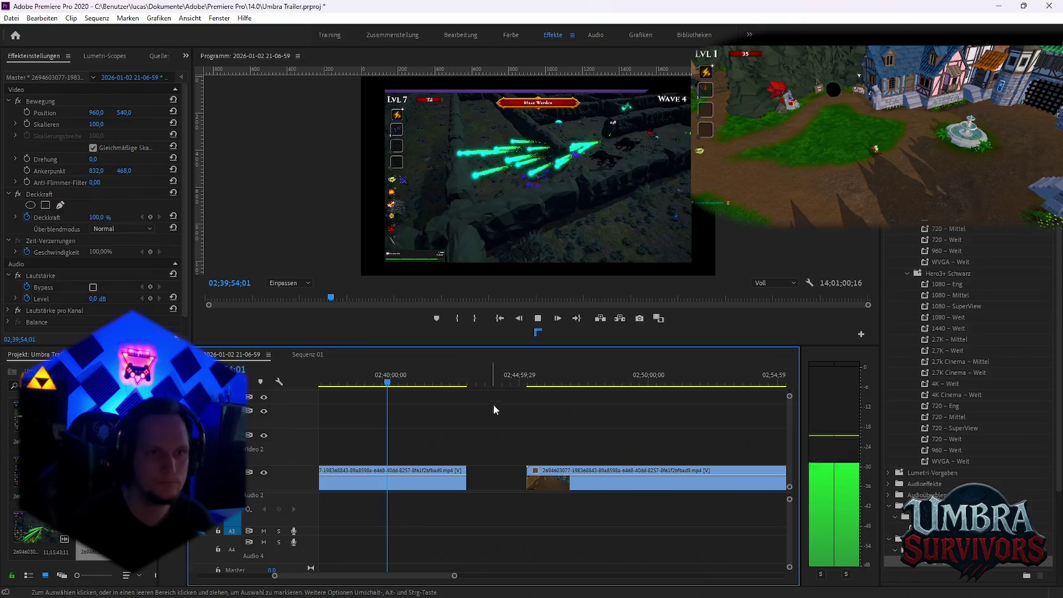
pyautogui.scroll(-1, 502, 412)
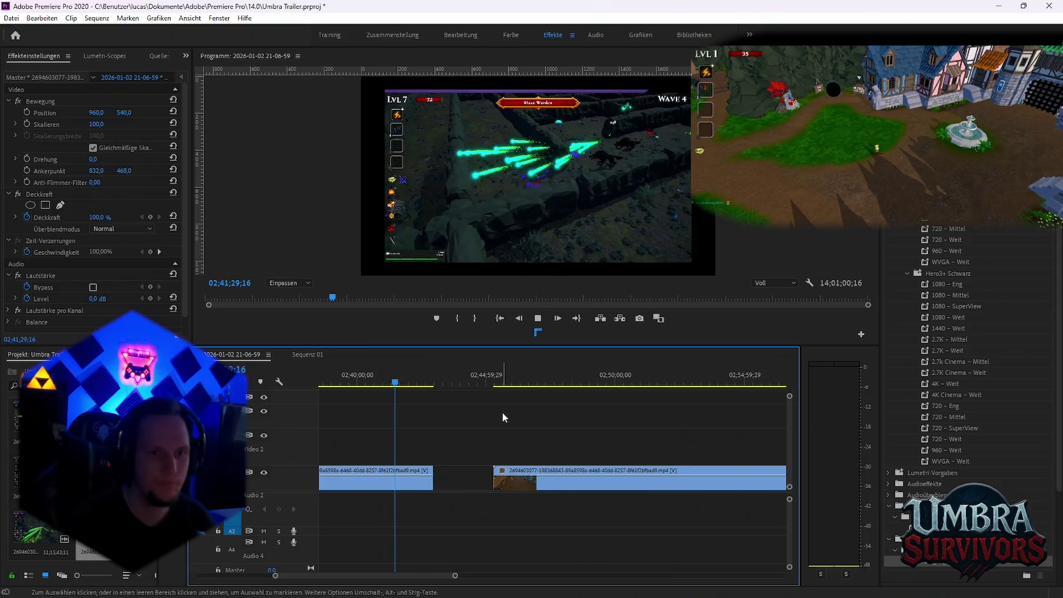
pyautogui.press('space')
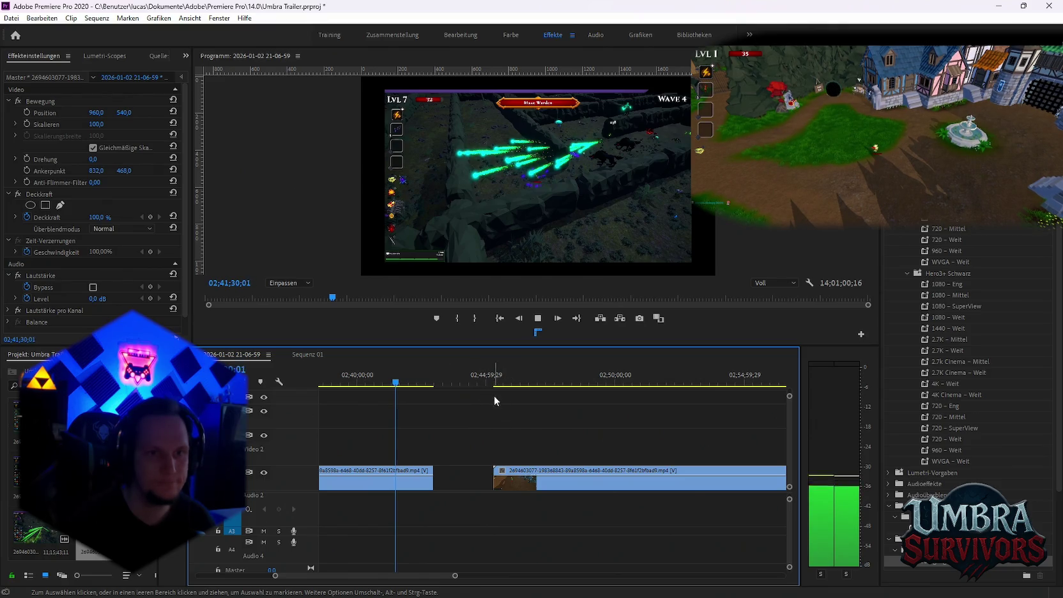
pyautogui.press('space')
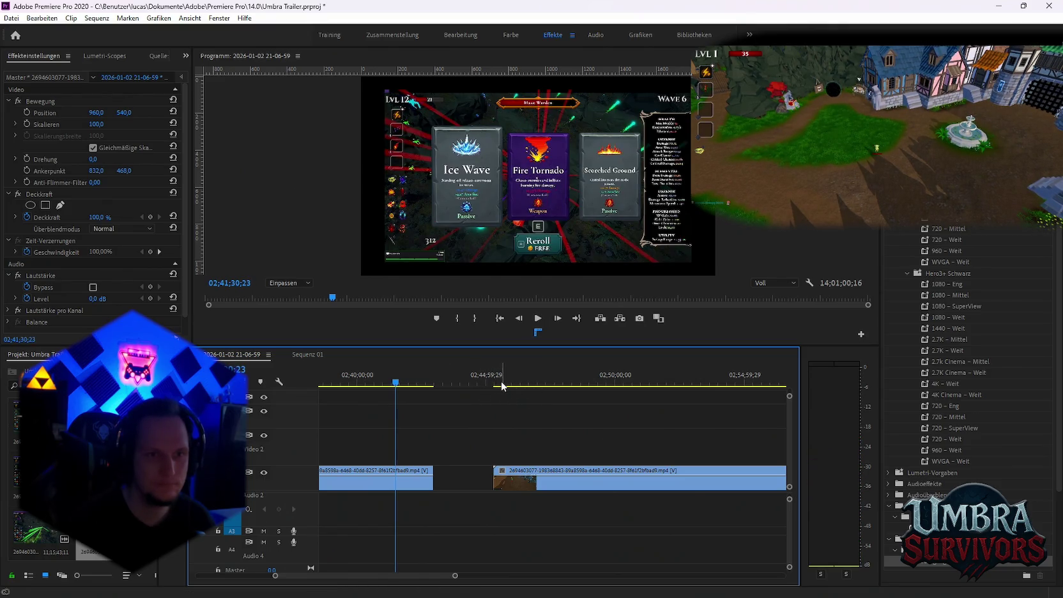
# Preview the footage from 02;41;43 to 02;45;28, then step back to 02;45;25.
pyautogui.moveTo(409, 390); pyautogui.dragTo(419, 389)
pyautogui.scroll(2, 465, 423)
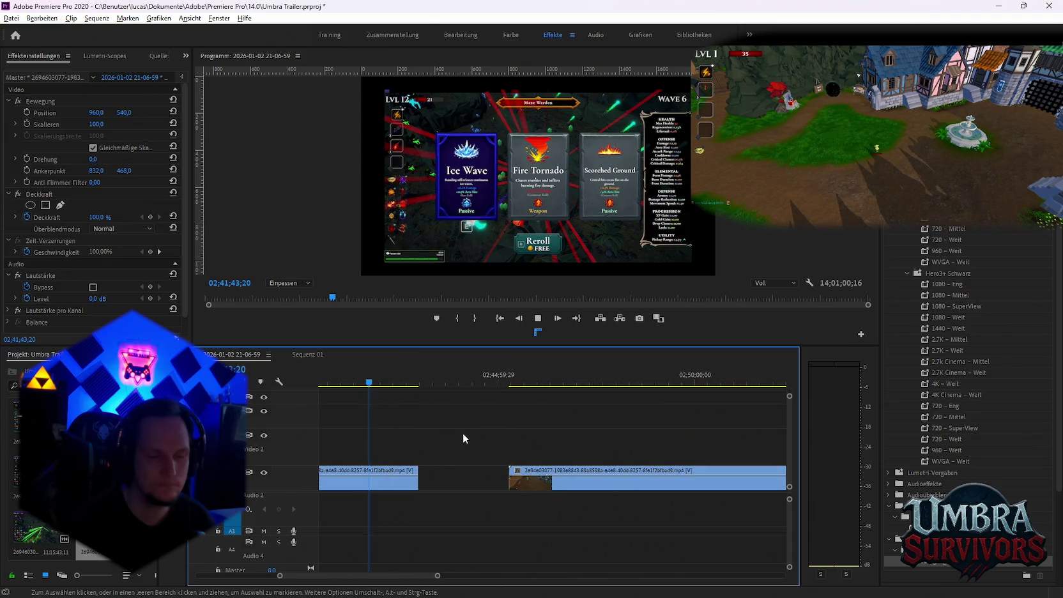
pyautogui.press('space')
pyautogui.scroll(5, 495, 412)
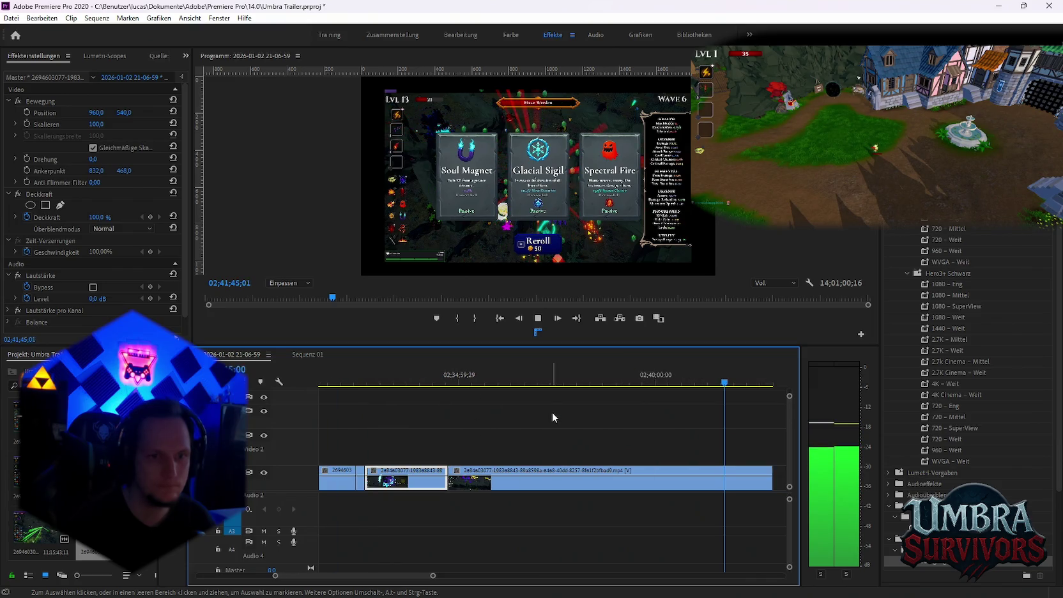
pyautogui.scroll(-2, 549, 418)
pyautogui.press('space')
pyautogui.scroll(-5, 575, 434)
pyautogui.click(539, 384)
pyautogui.scroll(-2, 573, 433)
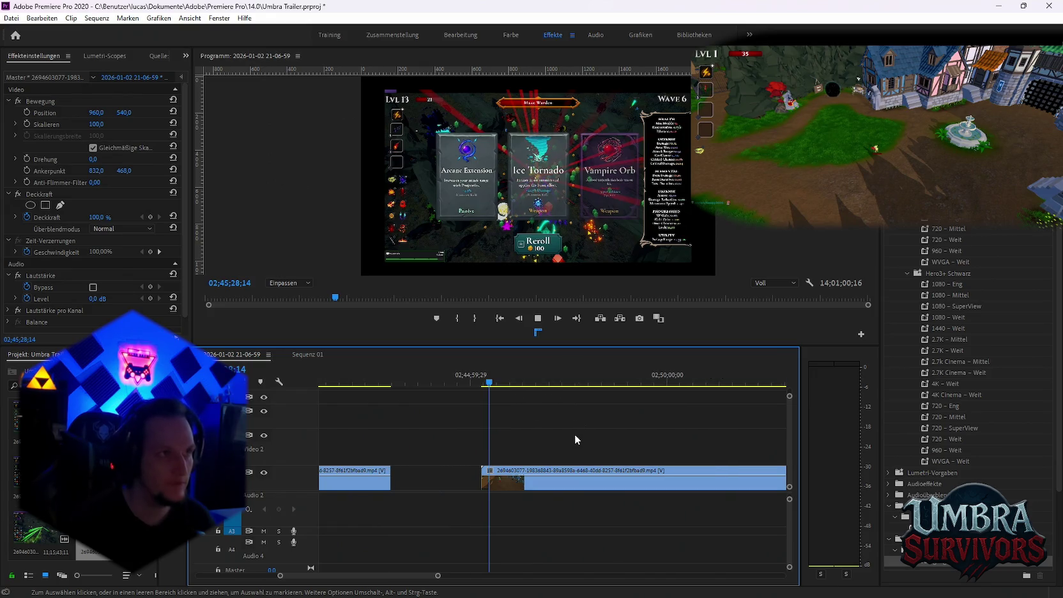
pyautogui.press('space')
pyautogui.scroll(-2, 562, 433)
pyautogui.scroll(-2, 543, 437)
pyautogui.press('space')
pyautogui.scroll(5, 484, 492)
pyautogui.scroll(3, 467, 498)
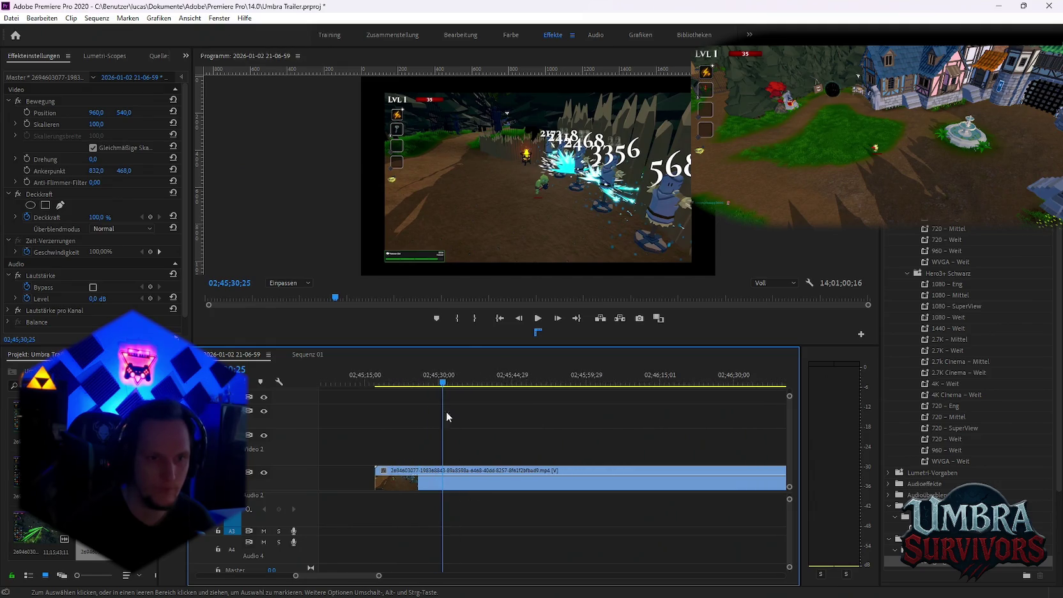
pyautogui.moveTo(443, 384); pyautogui.dragTo(386, 390)
pyautogui.scroll(3, 402, 452)
pyautogui.moveTo(509, 477)
pyautogui.mouseDown()
pyautogui.moveTo(389, 476)
pyautogui.moveTo(475, 472)
pyautogui.mouseUp()
pyautogui.scroll(-3, 525, 458)
# Scrub forward from 02;45;43 past the pause menu to fresh gameplay around 03;08;09.
pyautogui.moveTo(424, 385); pyautogui.dragTo(542, 386)
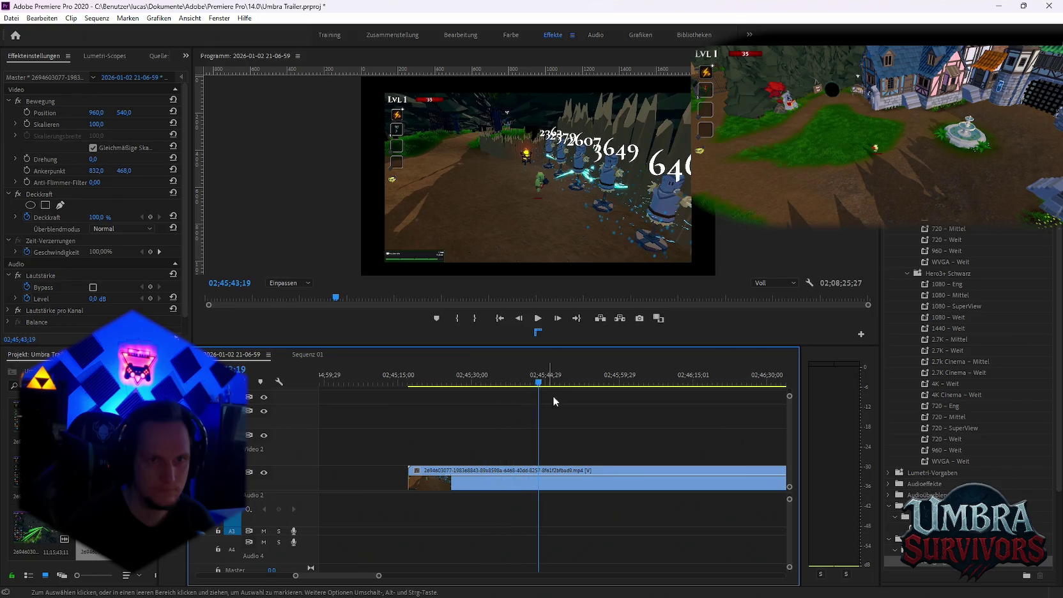
pyautogui.press('-')
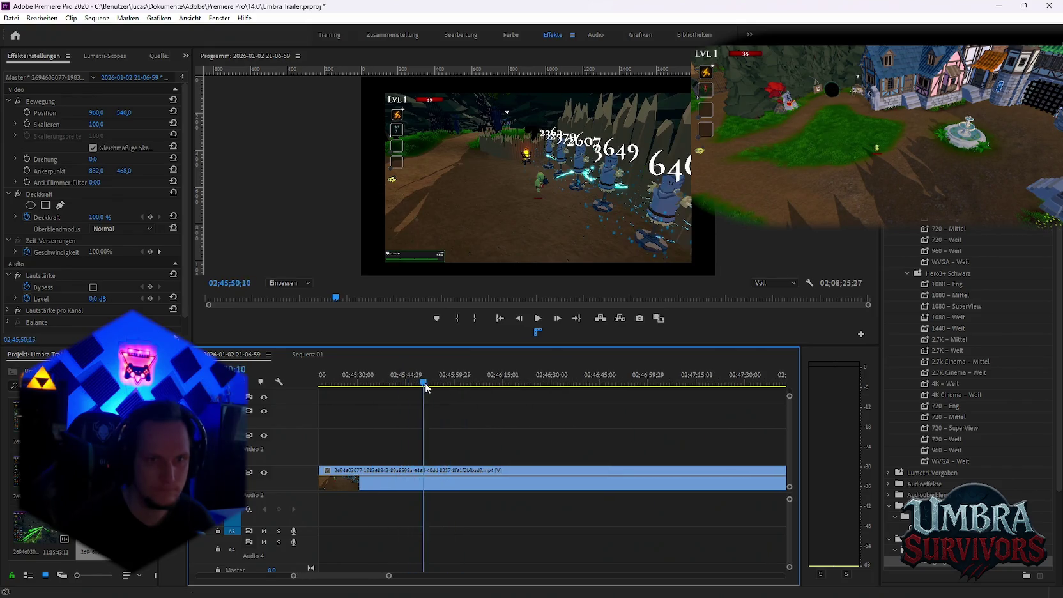
pyautogui.moveTo(425, 387); pyautogui.dragTo(458, 389)
pyautogui.moveTo(541, 385); pyautogui.dragTo(583, 389)
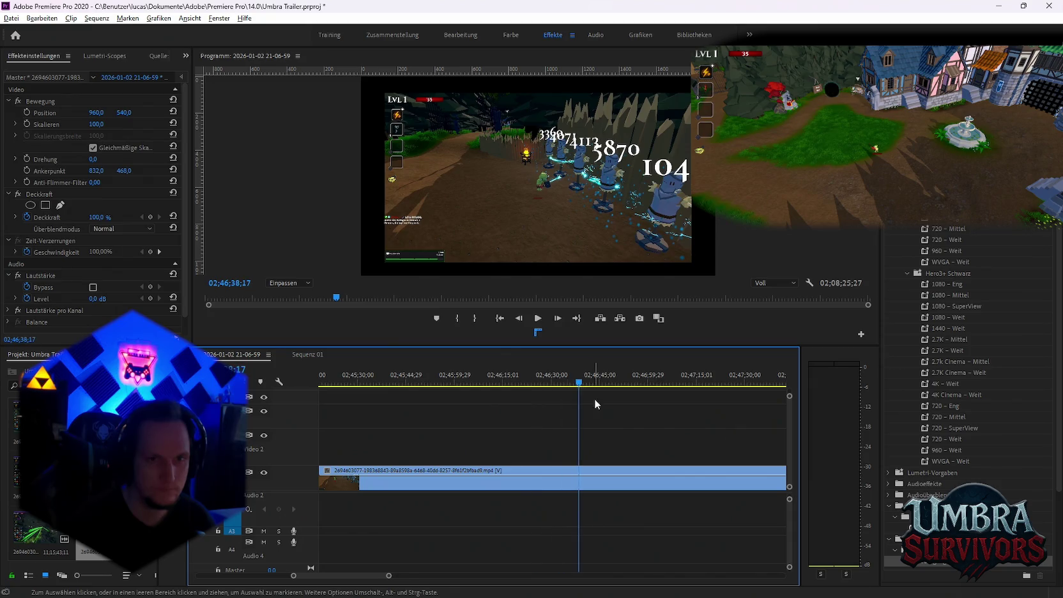
pyautogui.press('-')
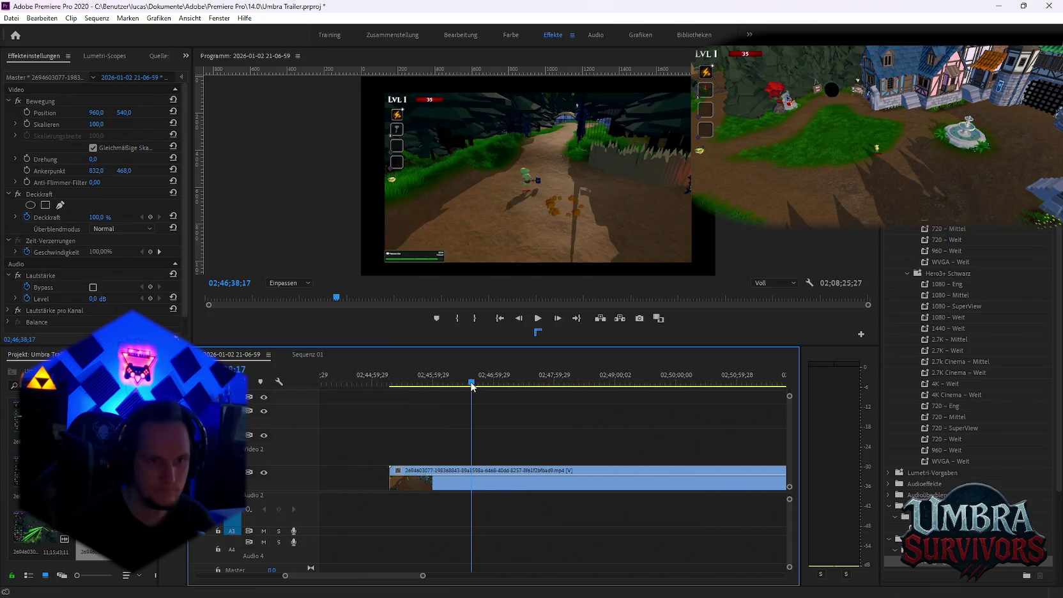
pyautogui.click(479, 383)
pyautogui.moveTo(493, 382); pyautogui.dragTo(653, 387)
pyautogui.press('-')
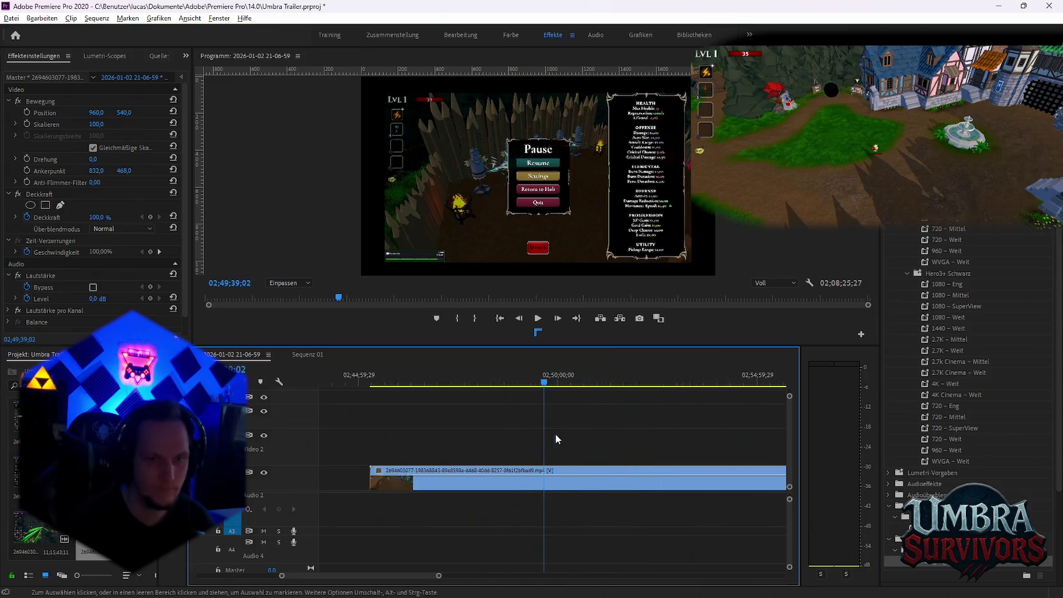
pyautogui.press('-')
pyautogui.moveTo(550, 385); pyautogui.dragTo(610, 383)
pyautogui.press('-')
pyautogui.press('-')
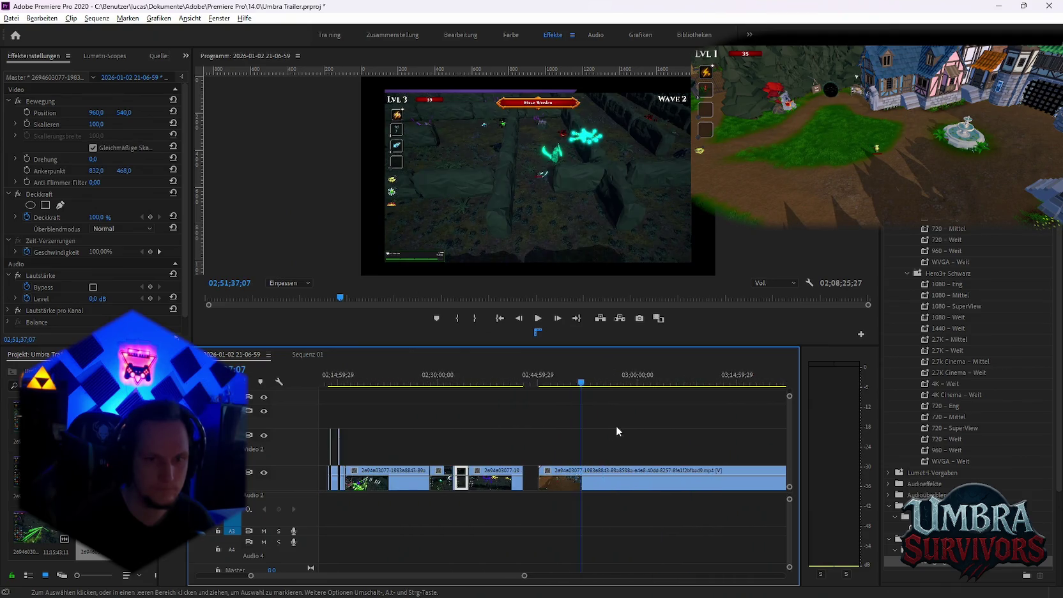
pyautogui.press('-')
pyautogui.moveTo(452, 385)
pyautogui.mouseDown()
pyautogui.moveTo(480, 385)
pyautogui.moveTo(543, 432)
pyautogui.mouseUp()
pyautogui.click(507, 482)
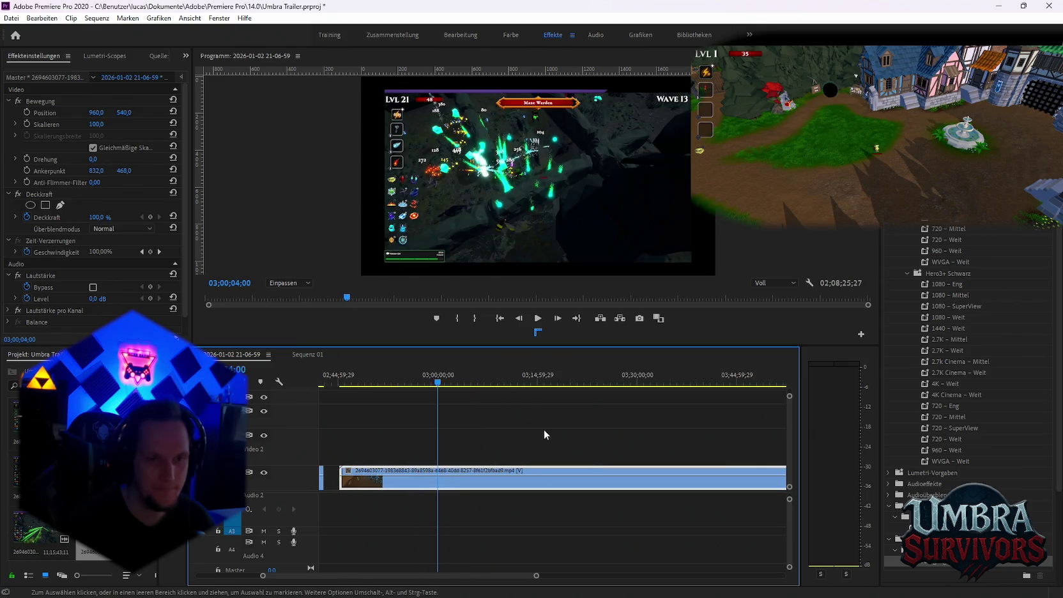
pyautogui.press('-')
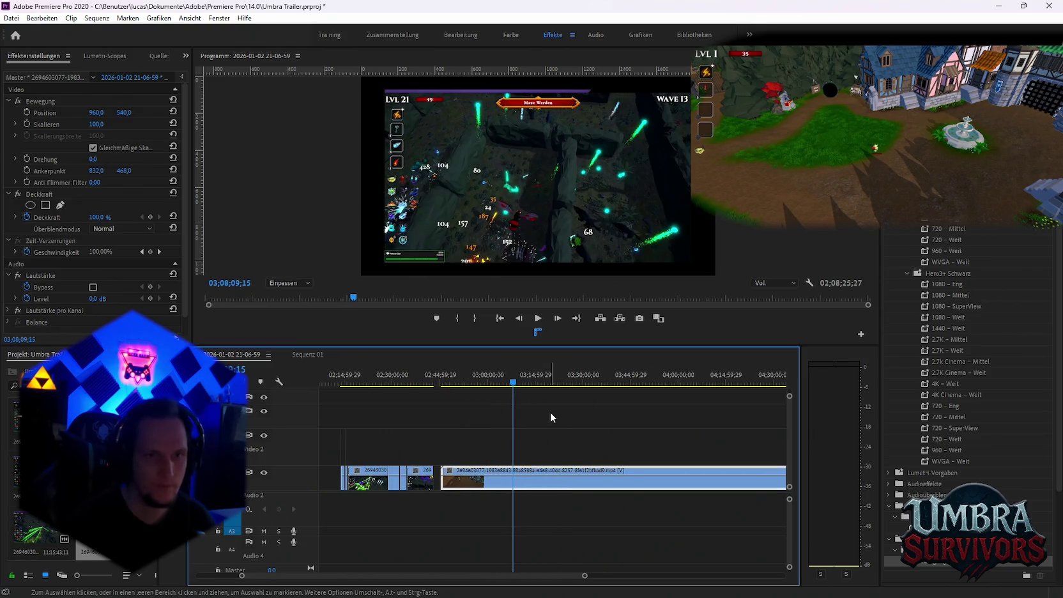
pyautogui.scroll(-2, 523, 410)
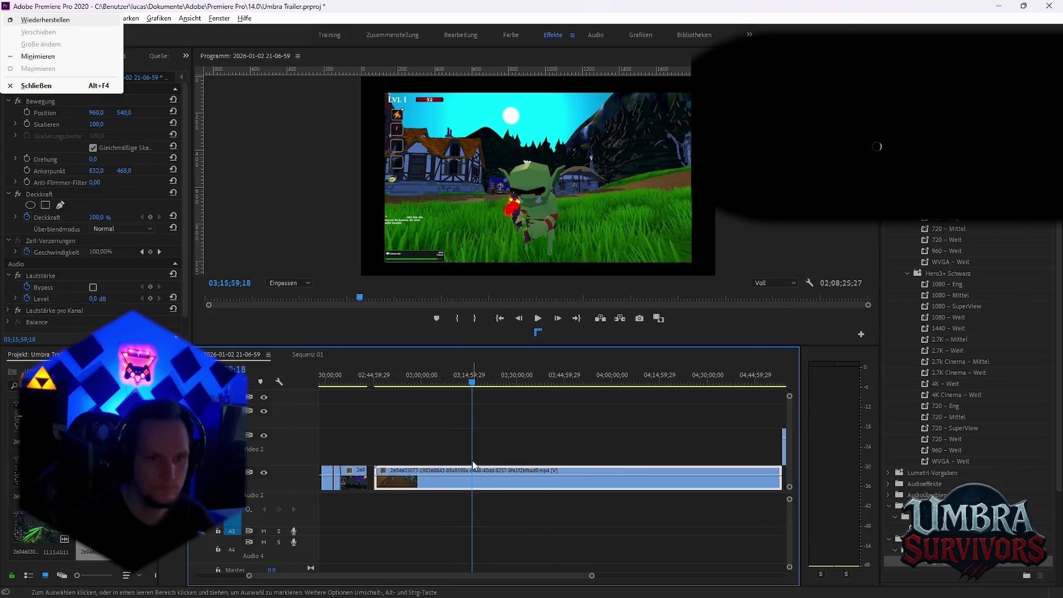
# Razor the gameplay recording at 03;15;16;25.
pyautogui.press('=')
pyautogui.press('space')
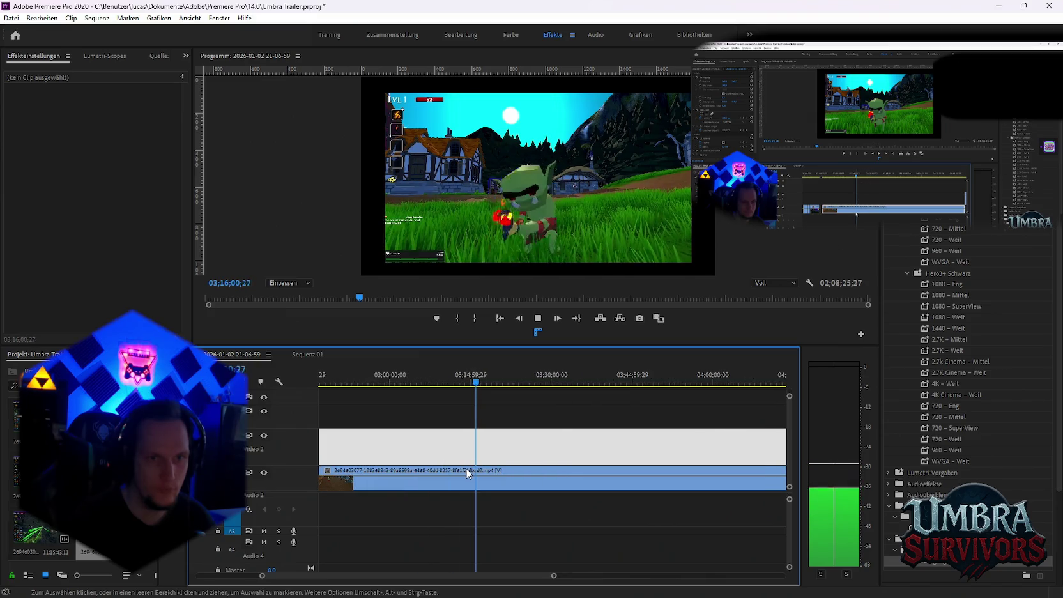
pyautogui.press('space')
pyautogui.scroll(2, 534, 489)
pyautogui.press('c')
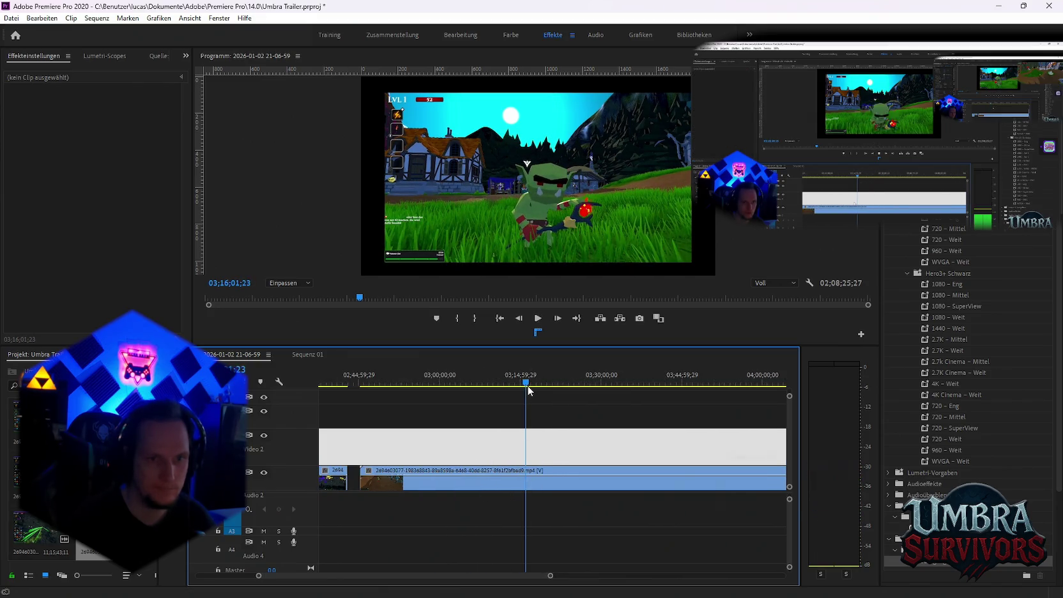
pyautogui.click(524, 484)
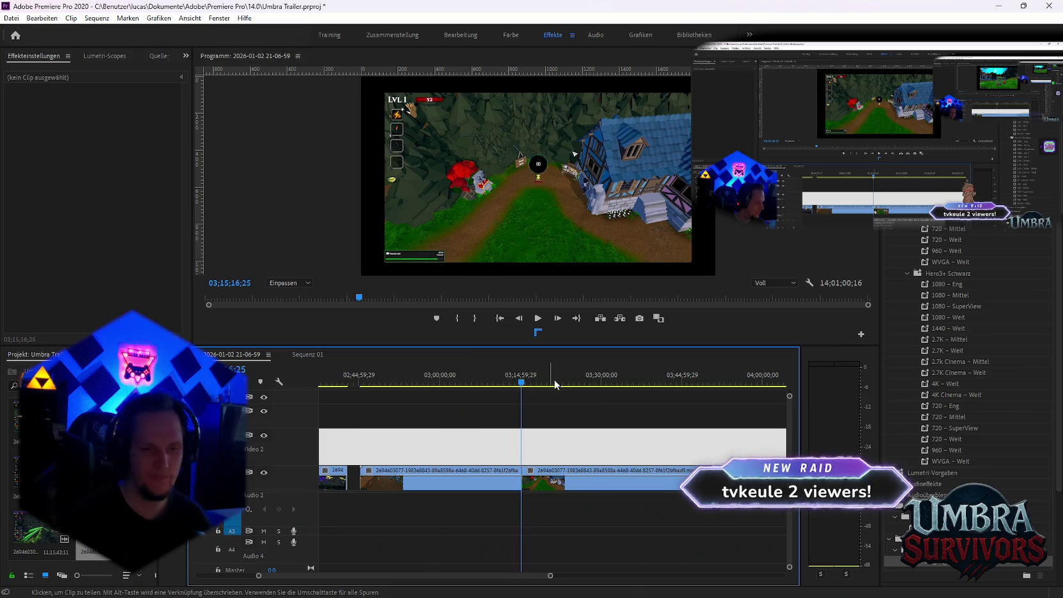
# Preview the footage after the cut to find where the excerpt ends.
pyautogui.press('=')
pyautogui.press('space')
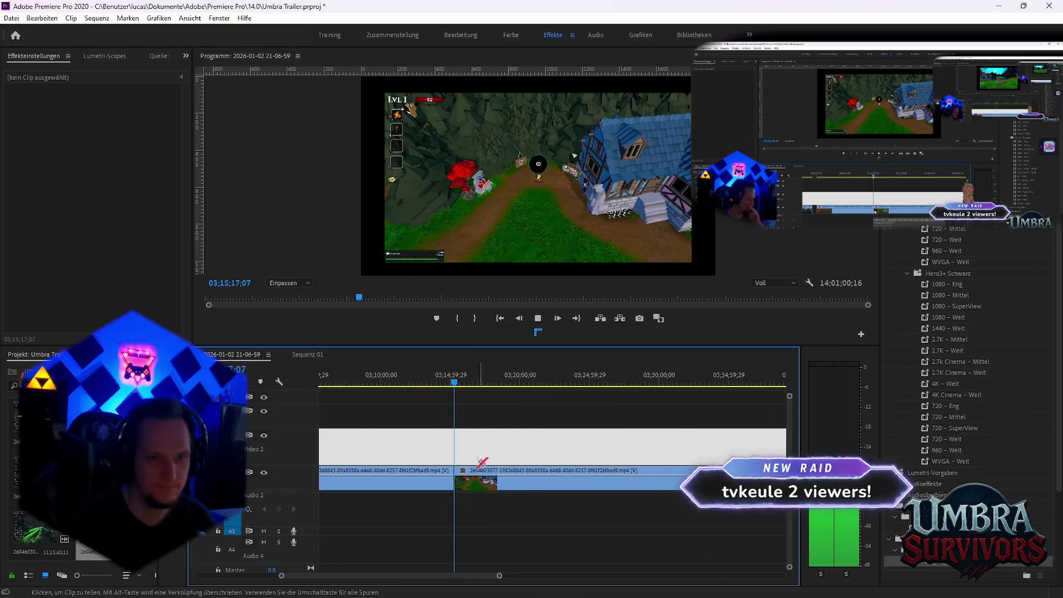
pyautogui.click(434, 383)
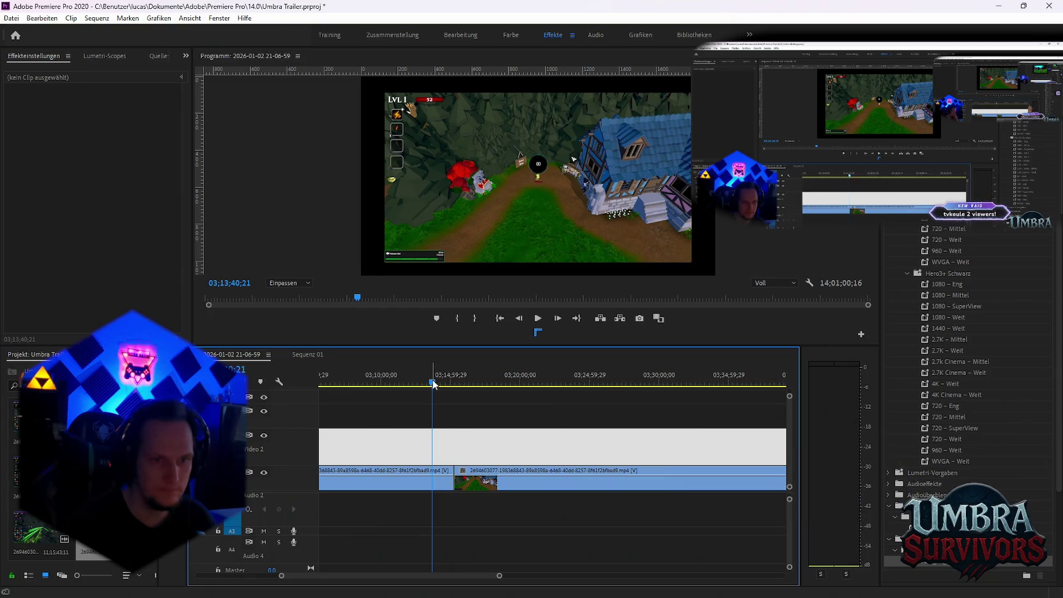
pyautogui.moveTo(440, 385); pyautogui.dragTo(460, 385)
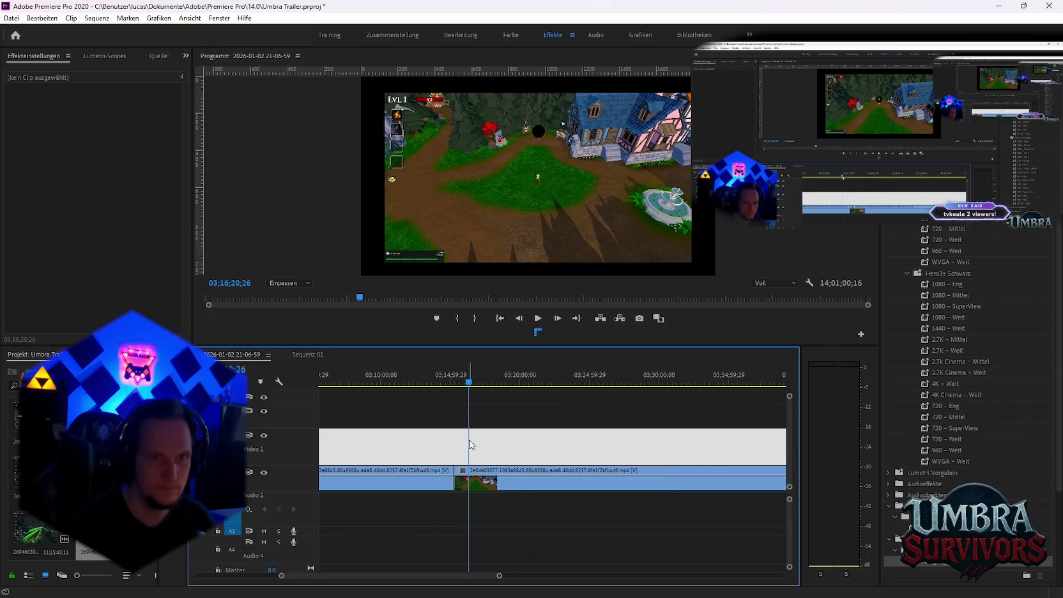
pyautogui.scroll(-3, 469, 444)
pyautogui.scroll(-2, 618, 450)
pyautogui.press('space')
pyautogui.scroll(2, 531, 434)
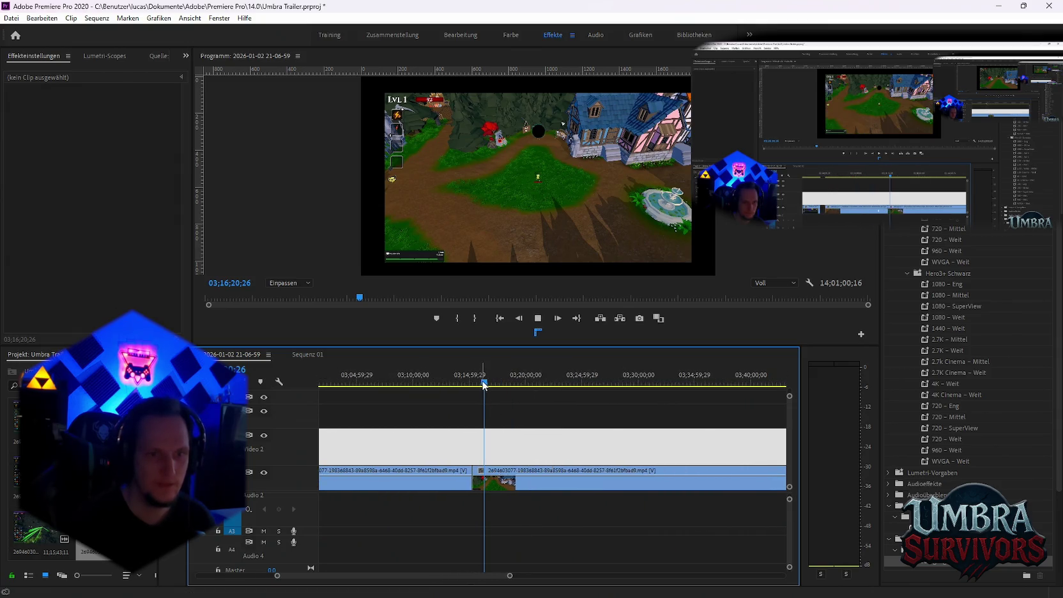
pyautogui.moveTo(490, 385); pyautogui.dragTo(491, 385)
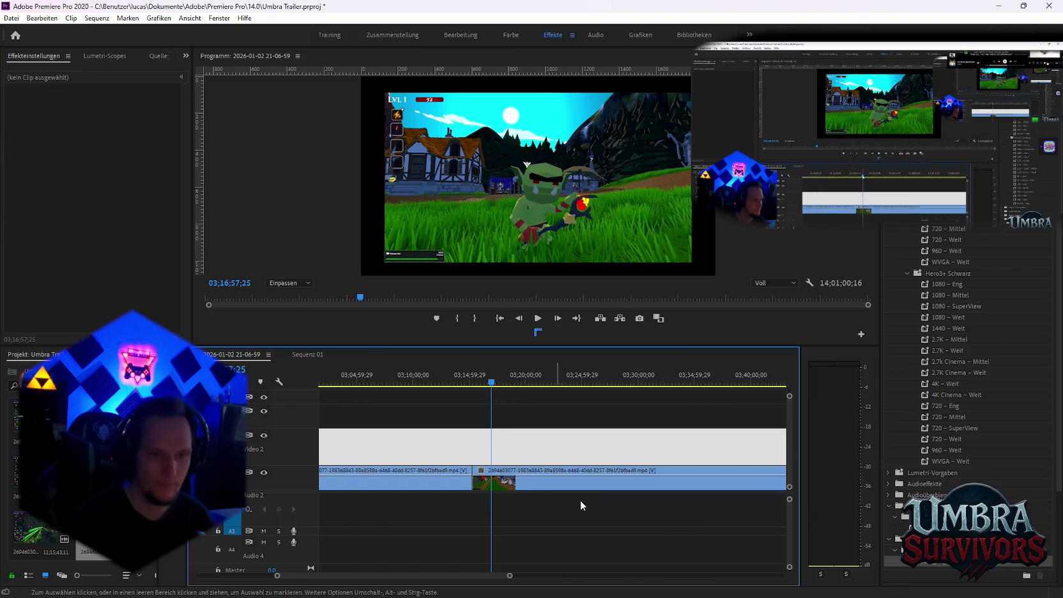
# Cut the recording again at 03;17;14;28 and select the short excerpt between the cuts.
pyautogui.hotkey('ctrl', 'k')
pyautogui.press('=')
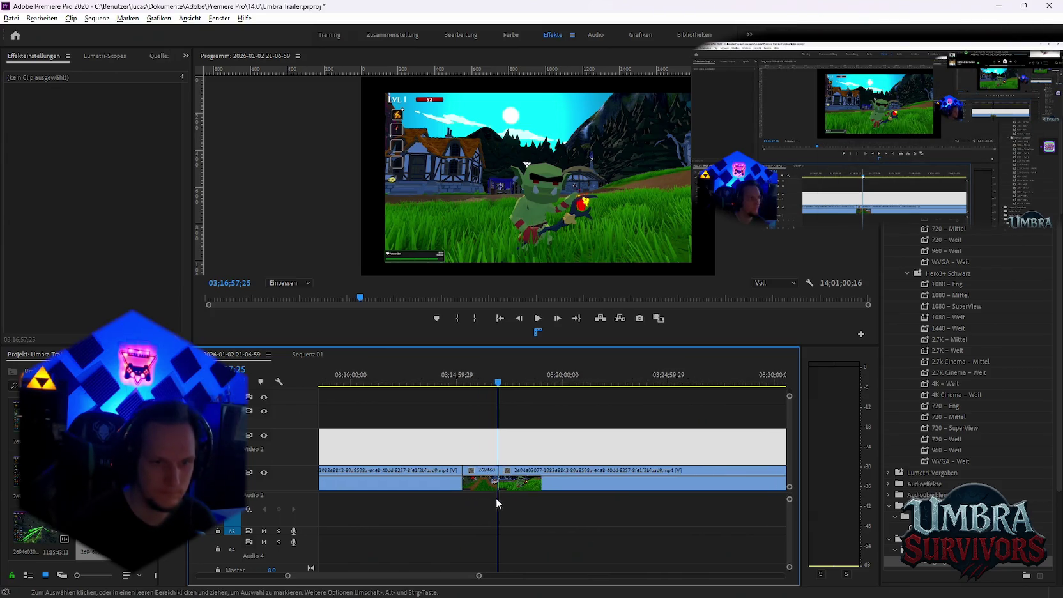
pyautogui.click(508, 383)
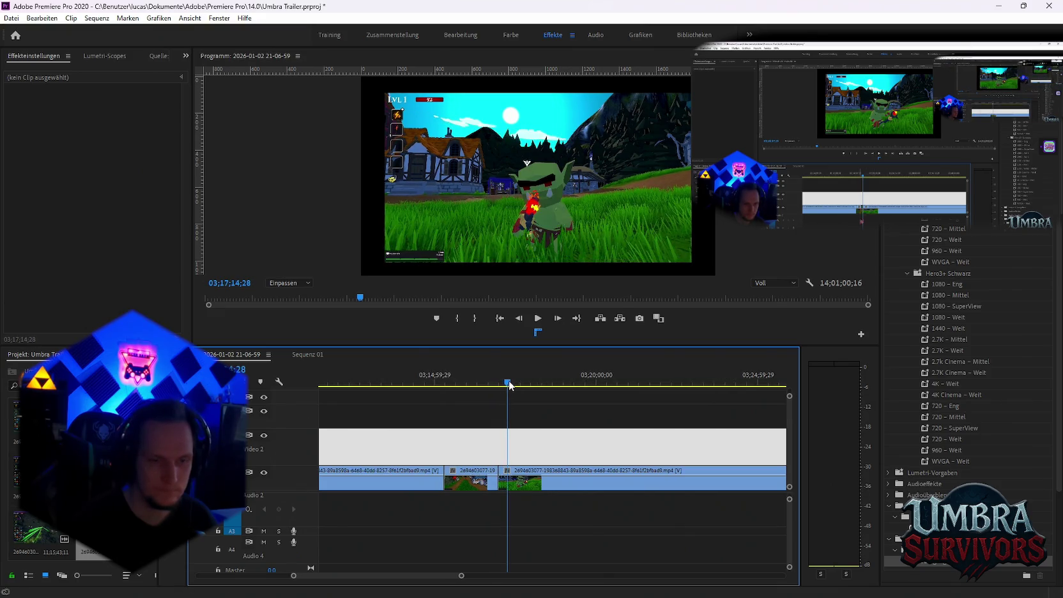
pyautogui.hotkey('ctrl', 'k')
pyautogui.click(502, 479)
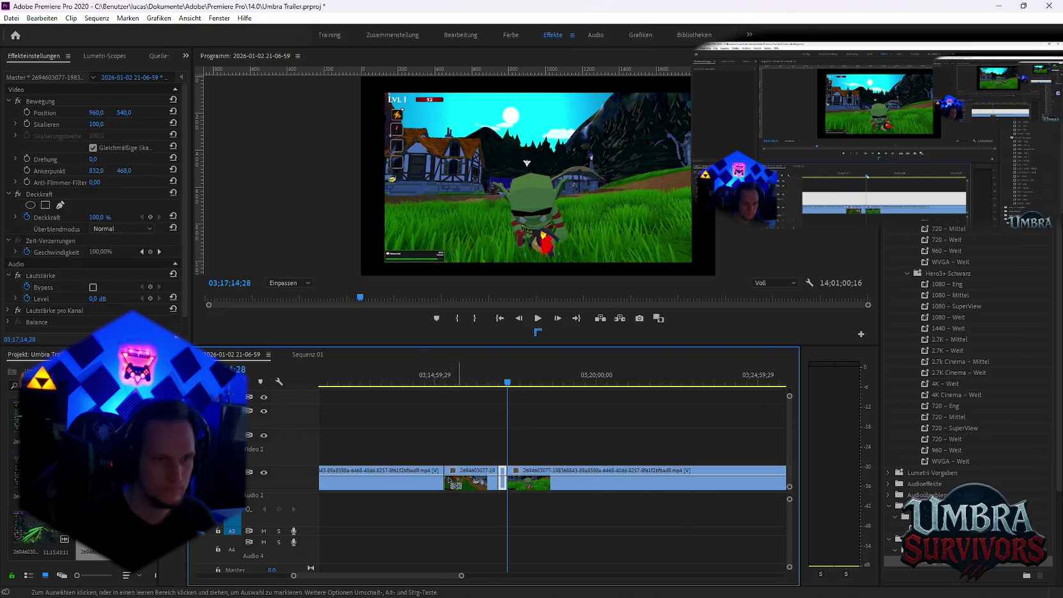
# Paste the excerpt into Sequenz 01 after the existing content and trim both clips' starts.
pyautogui.click(307, 354)
pyautogui.click(462, 377)
pyautogui.hotkey('ctrl', 'v')
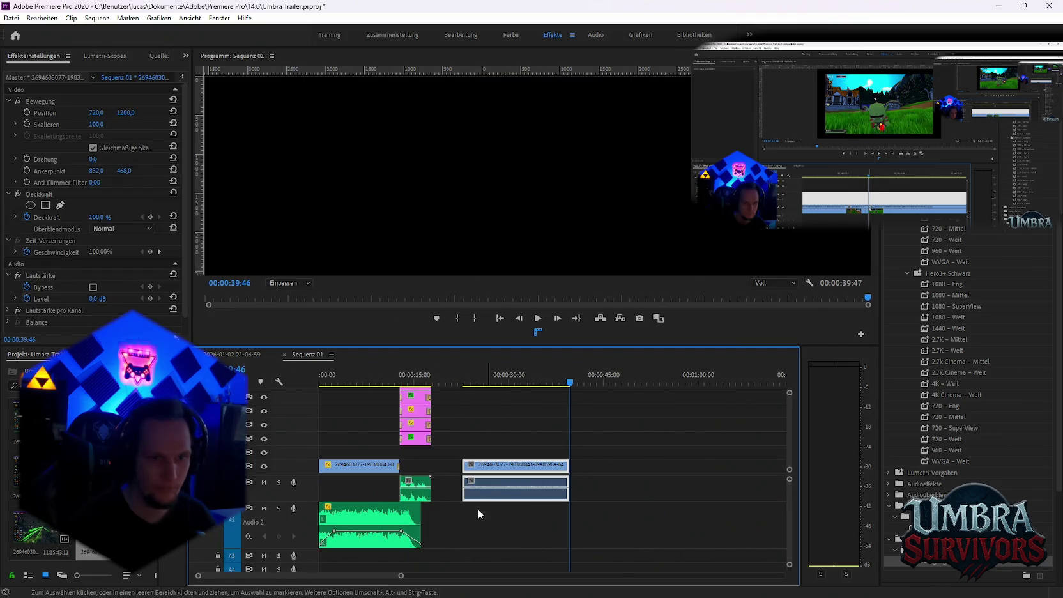
pyautogui.moveTo(463, 465); pyautogui.dragTo(524, 465)
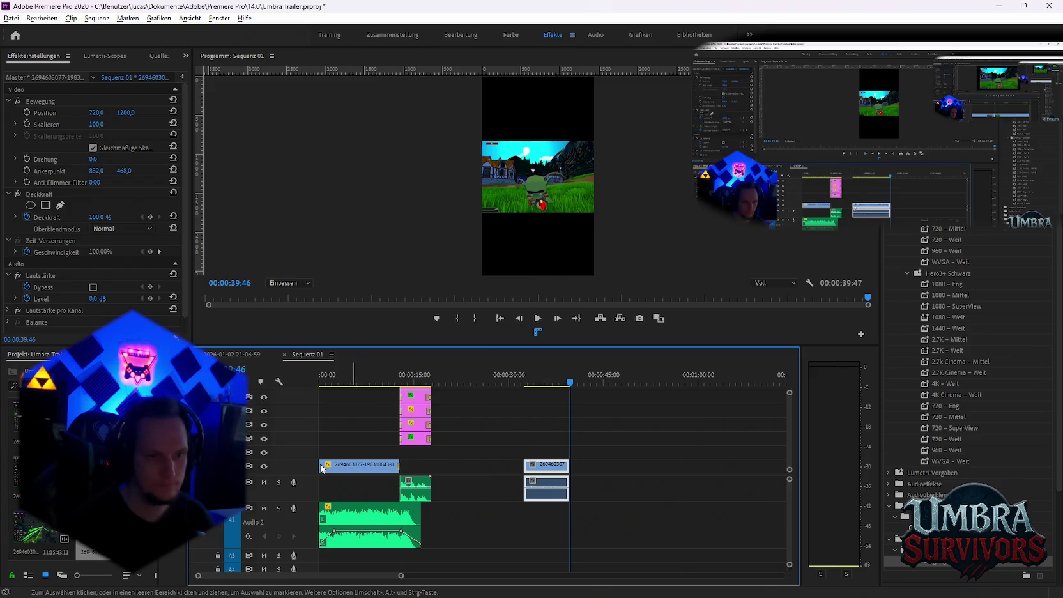
pyautogui.moveTo(320, 466); pyautogui.dragTo(346, 466)
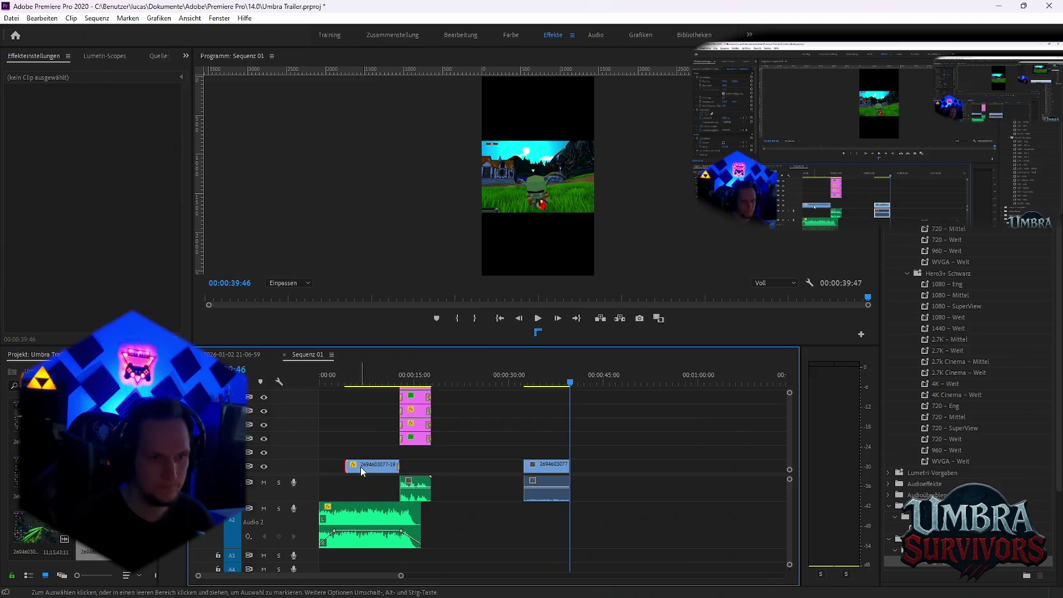
# Scale the end gameplay clip to 280% and move it to the sequence start.
pyautogui.click(536, 381)
pyautogui.click(542, 468)
pyautogui.moveTo(99, 130); pyautogui.dragTo(465, 355)
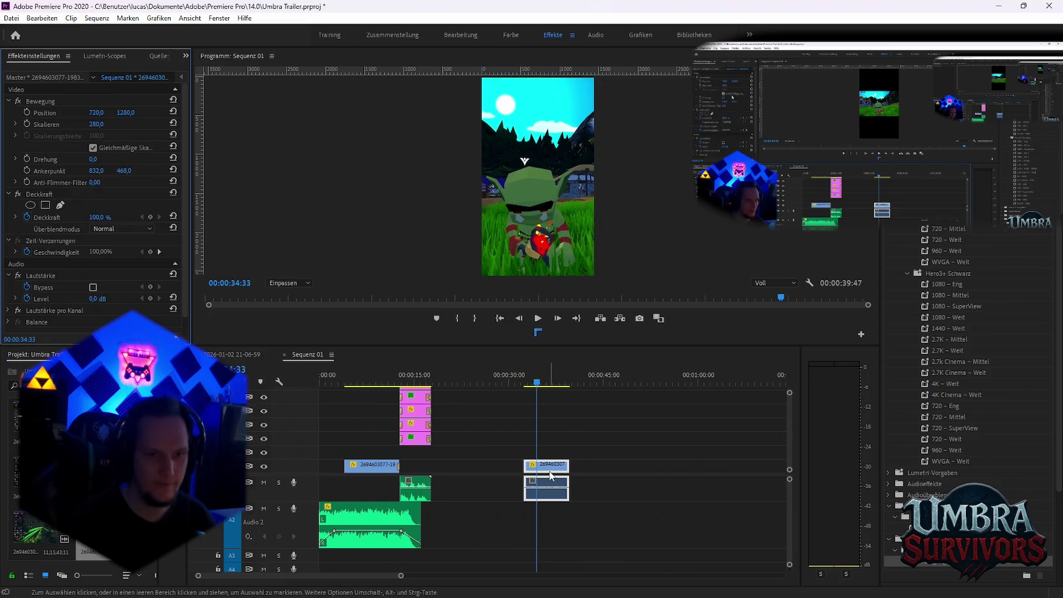
pyautogui.moveTo(530, 464); pyautogui.dragTo(327, 470)
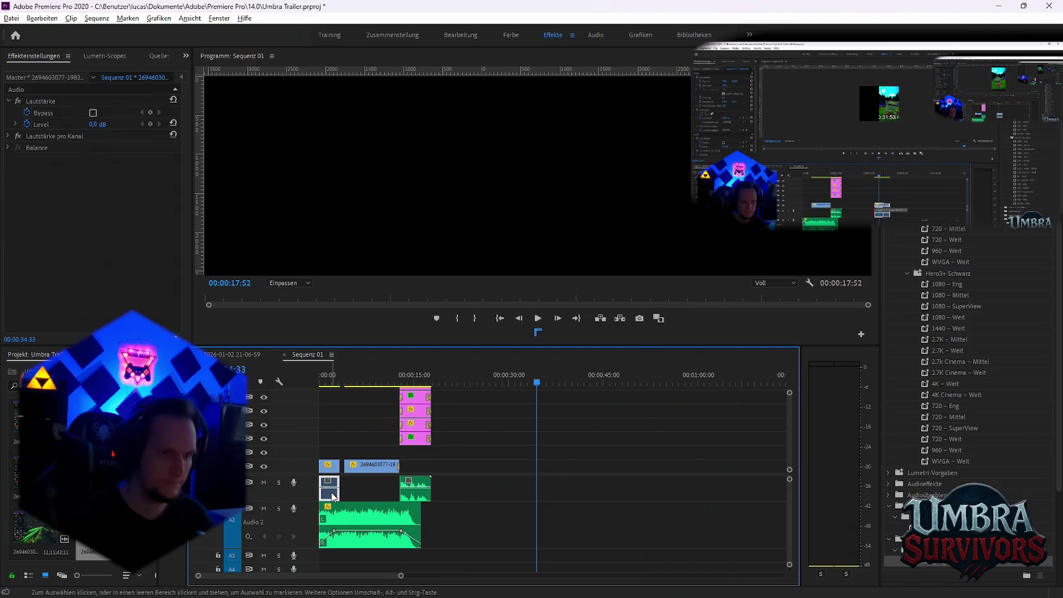
pyautogui.click(395, 487)
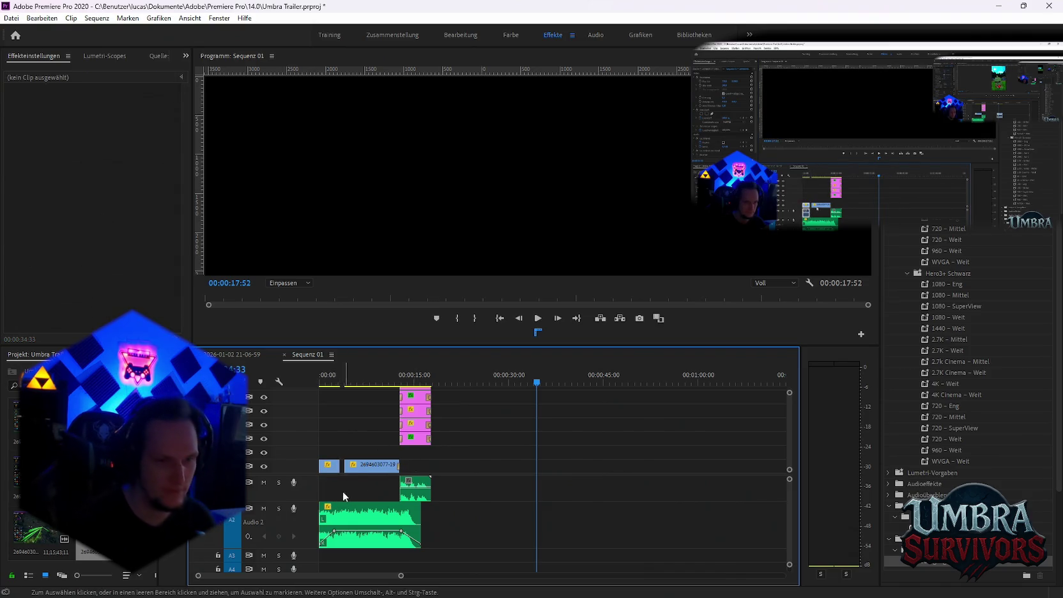
pyautogui.press('=')
pyautogui.press('=')
pyautogui.press('=')
pyautogui.scroll(1, 432, 489)
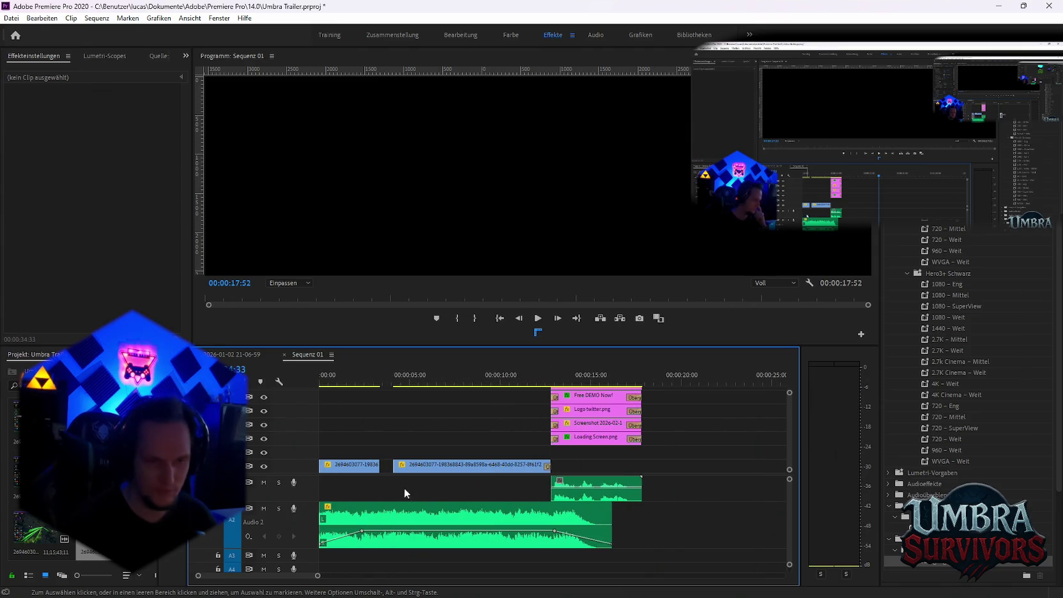
# Close the gap between the two clips and shorten the first clip's end, previewing the edit.
pyautogui.moveTo(391, 469); pyautogui.dragTo(381, 470)
pyautogui.press('space')
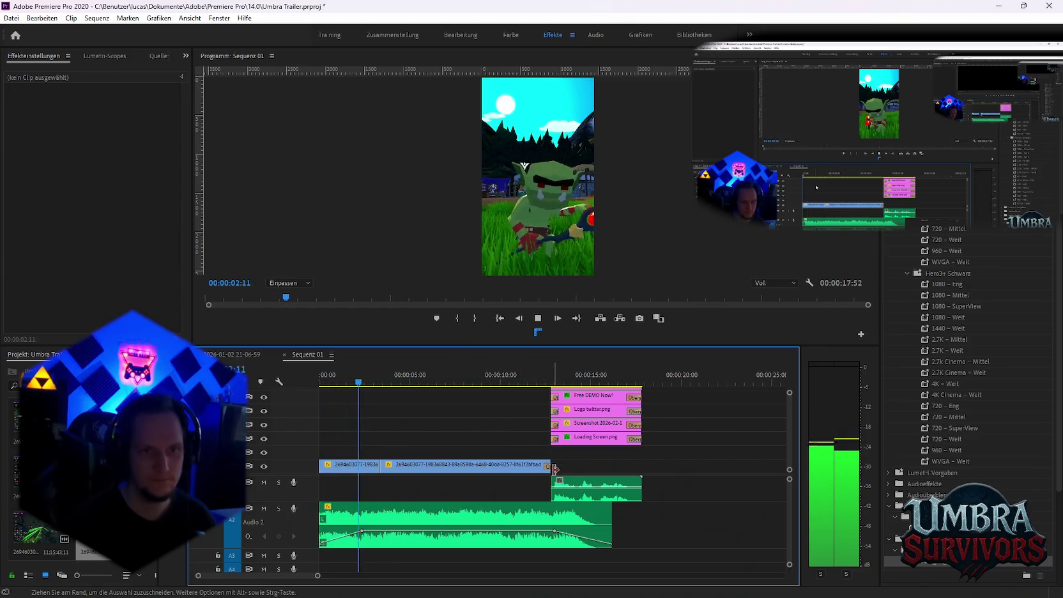
pyautogui.press('space')
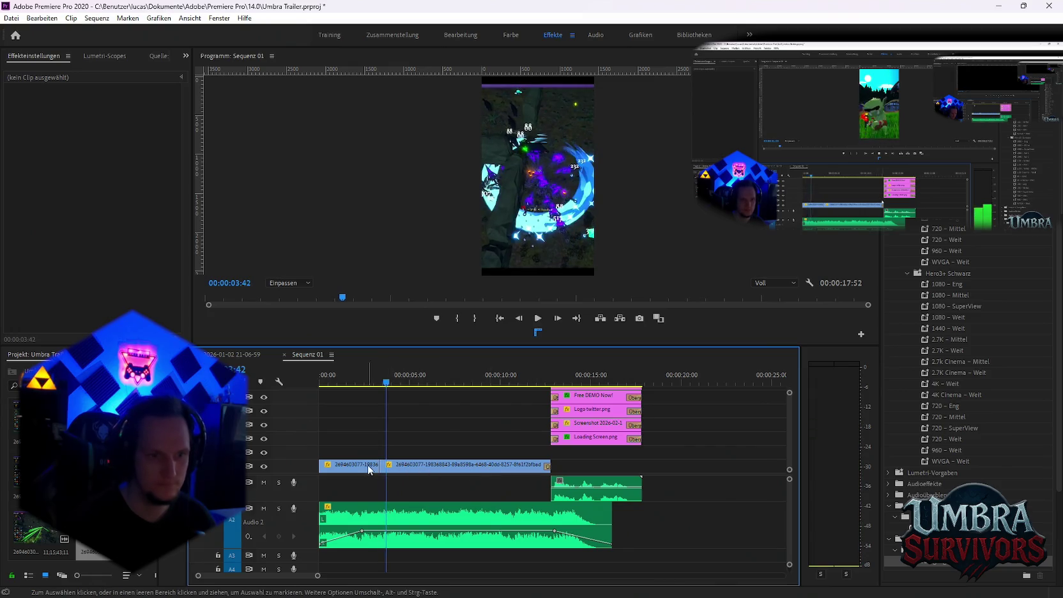
pyautogui.click(369, 471)
pyautogui.moveTo(377, 465); pyautogui.dragTo(366, 465)
pyautogui.press('Home')
pyautogui.press('space')
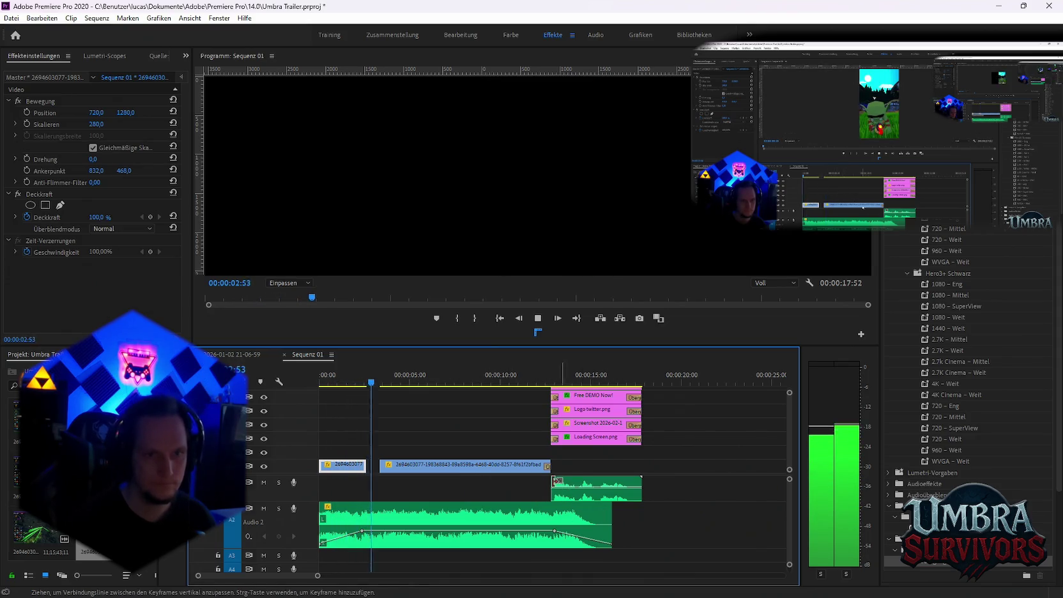
pyautogui.press('space')
pyautogui.moveTo(377, 464); pyautogui.dragTo(370, 464)
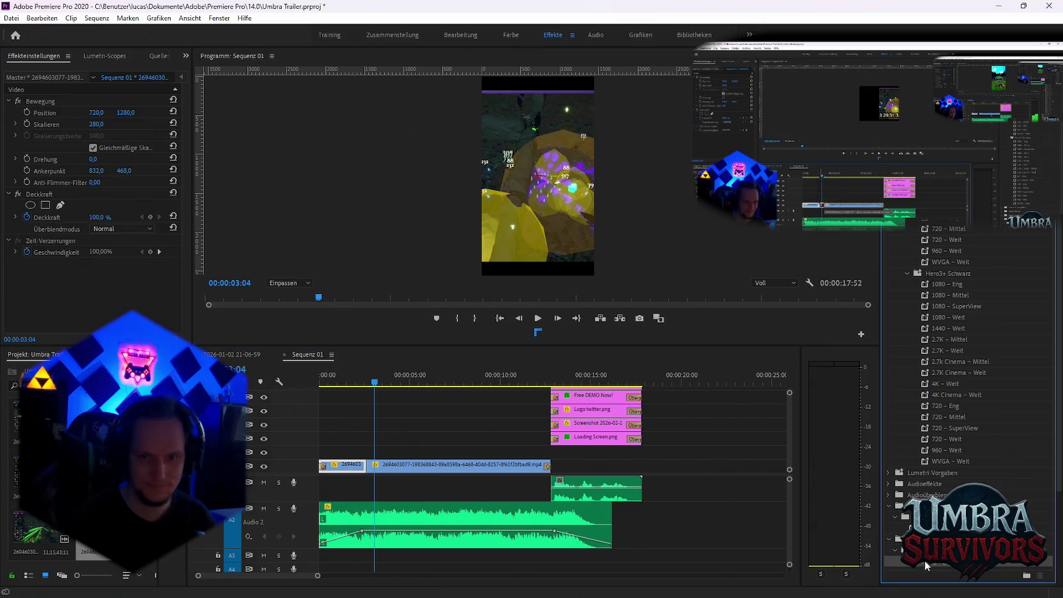
pyautogui.click(329, 419)
pyautogui.press('Home')
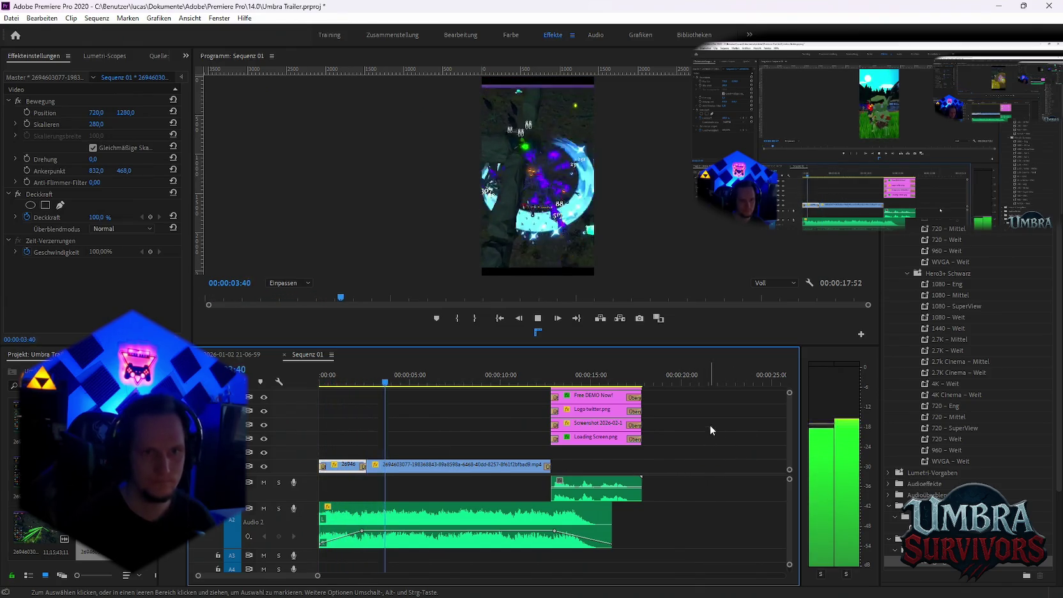
pyautogui.press('space')
pyautogui.click(233, 354)
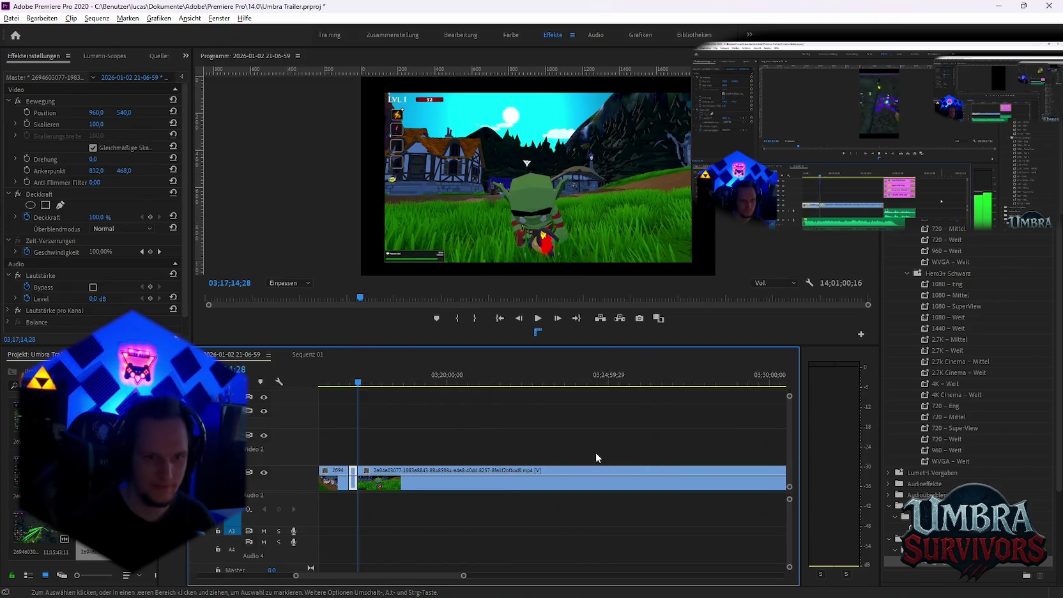
# Scrub the long recording and razor it at 03;24;30;28.
pyautogui.keyDown('alt'); pyautogui.scroll(-2, 563, 476); pyautogui.keyUp('alt')
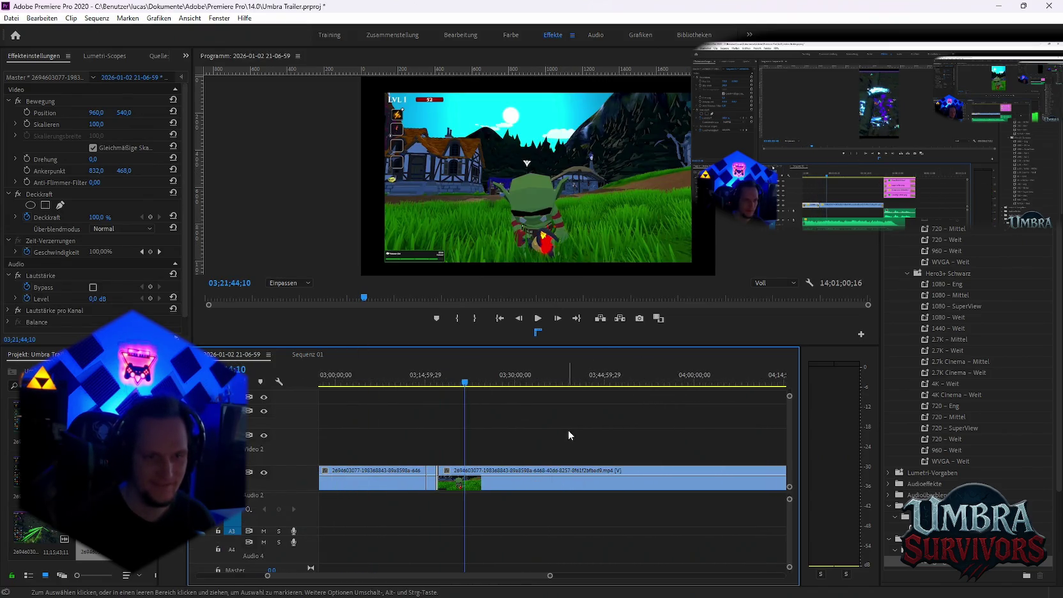
pyautogui.scroll(-1, 568, 429)
pyautogui.press('space')
pyautogui.click(442, 382)
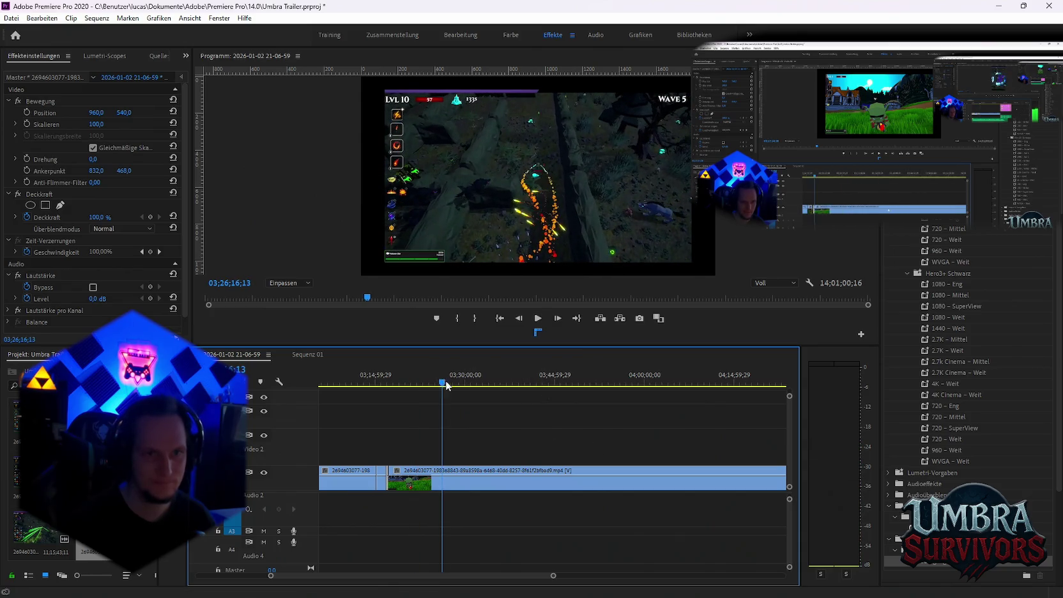
pyautogui.scroll(-1, 546, 418)
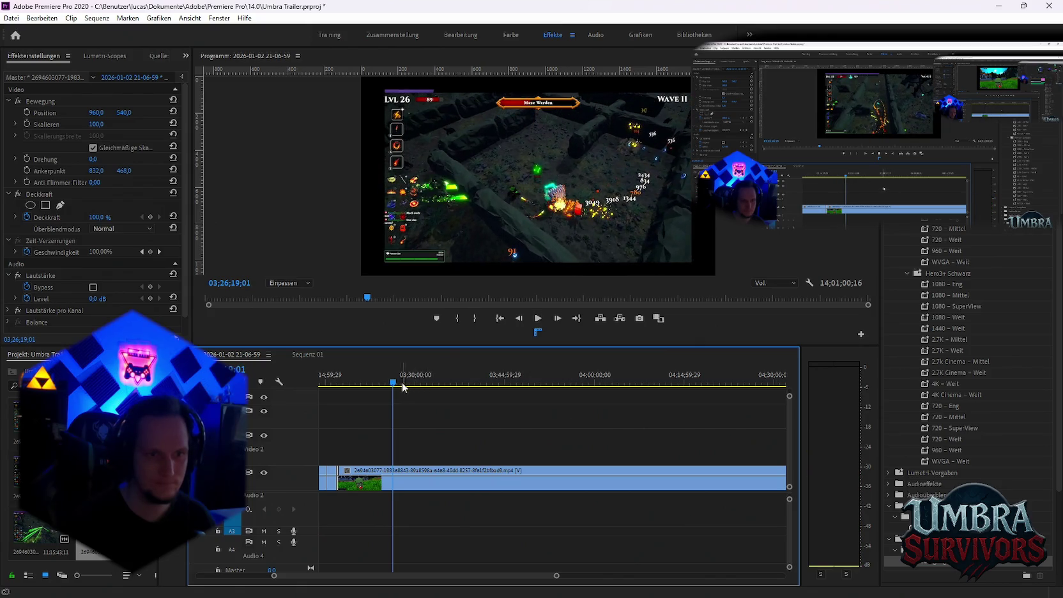
pyautogui.click(382, 387)
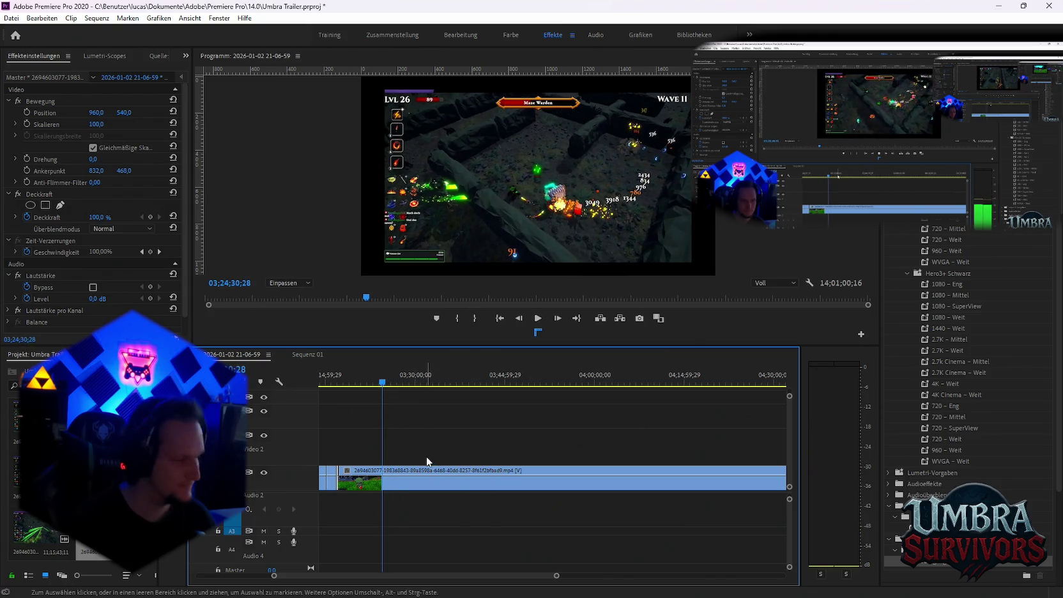
pyautogui.scroll(1, 424, 455)
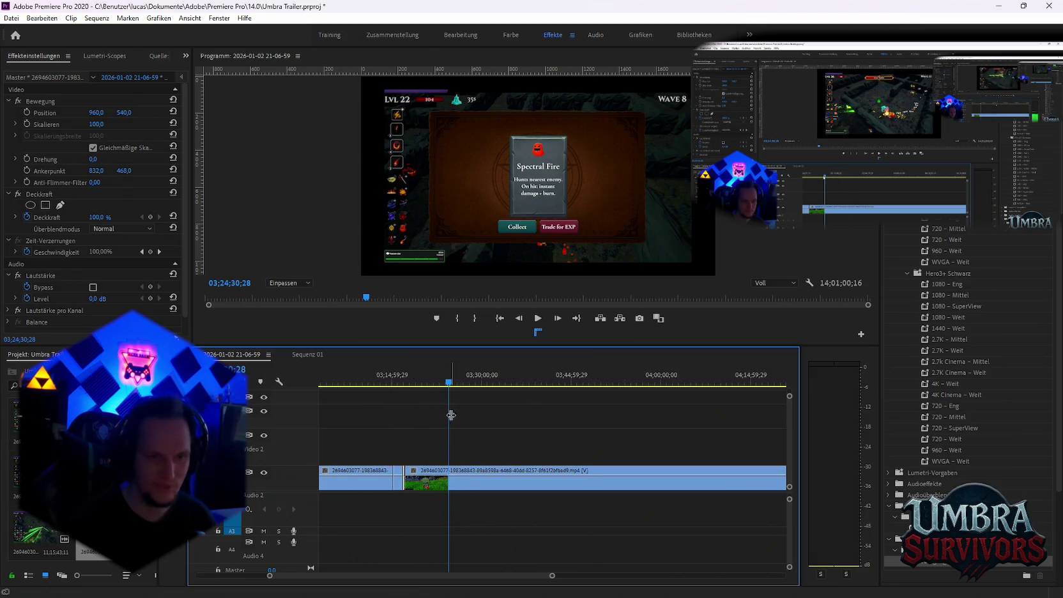
pyautogui.click(451, 485)
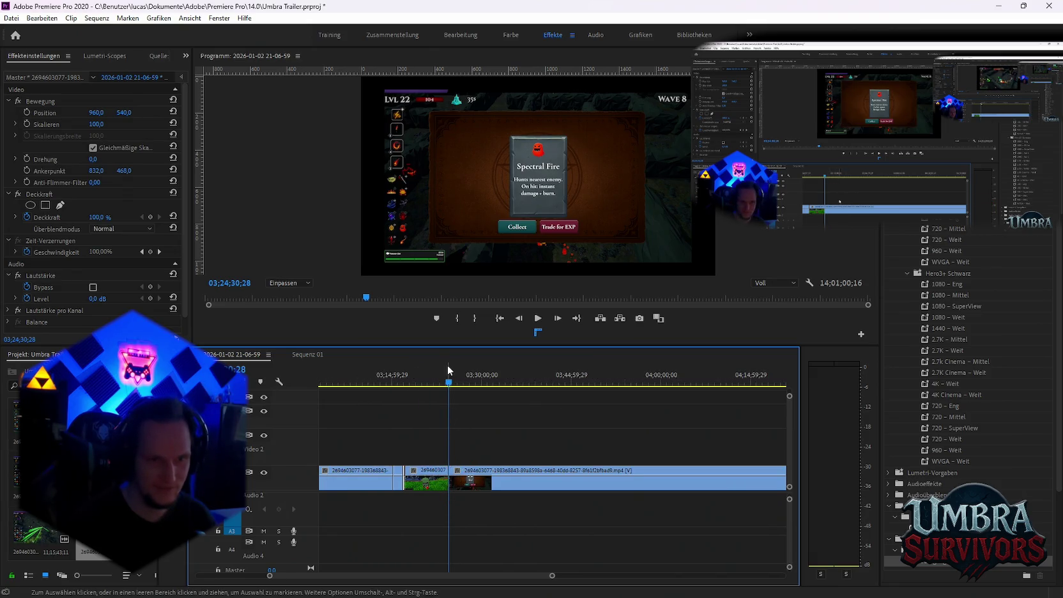
pyautogui.moveTo(453, 383); pyautogui.dragTo(463, 384)
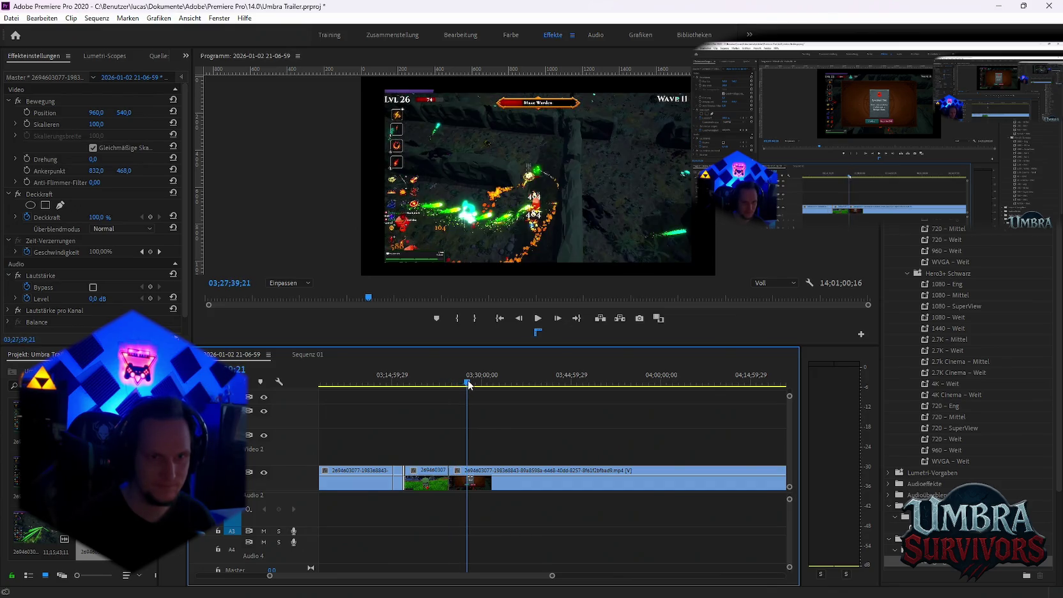
pyautogui.press('v')
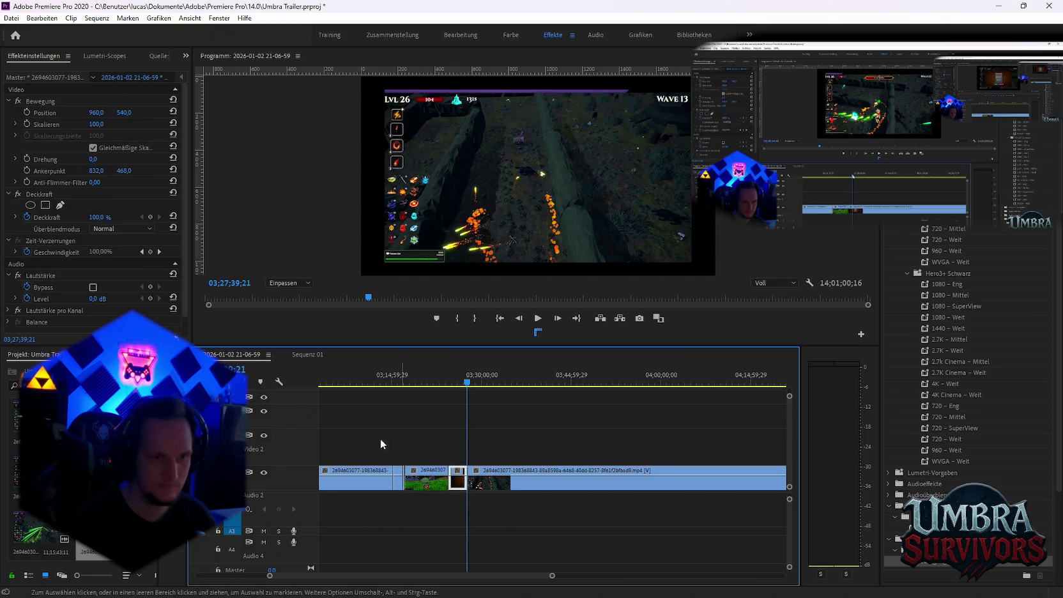
# Return to Sequenz 01 and deselect its clips.
pyautogui.click(307, 354)
pyautogui.click(701, 525)
pyautogui.scroll(-3, 631, 413)
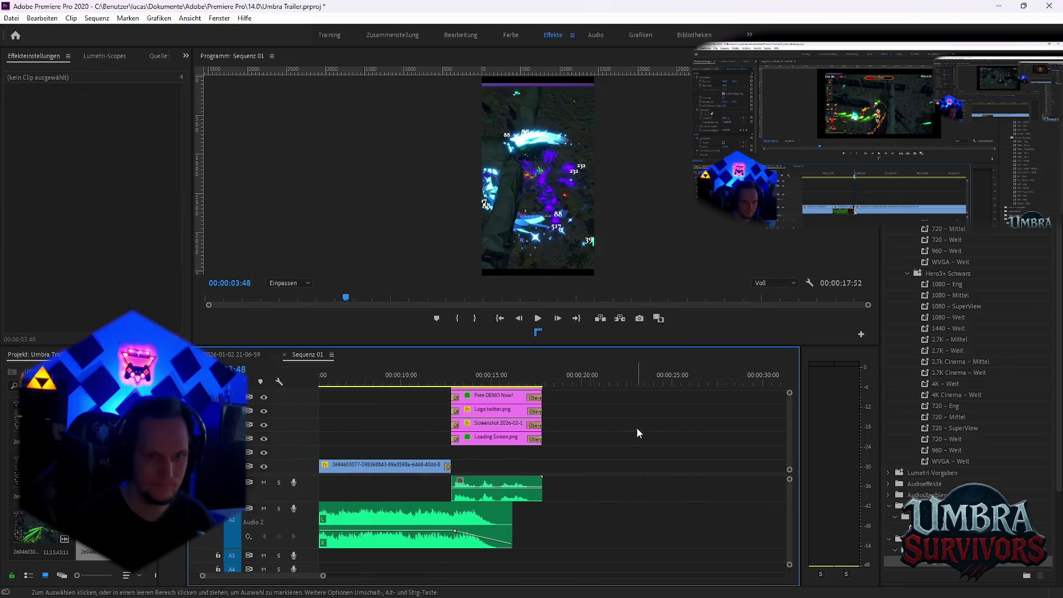
# Paste the gameplay footage into Sequenz 01 and razor it where the wanted piece ends.
pyautogui.hotkey('ctrl', 'z')
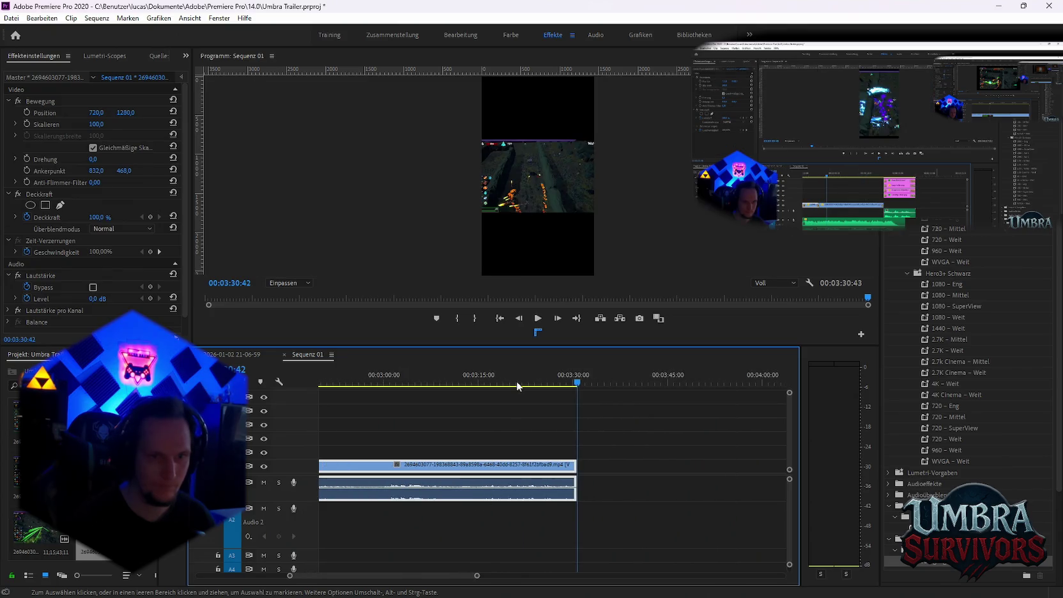
pyautogui.scroll(3, 518, 398)
pyautogui.moveTo(402, 382)
pyautogui.mouseDown()
pyautogui.moveTo(429, 384)
pyautogui.moveTo(410, 384)
pyautogui.mouseUp()
pyautogui.scroll(5, 536, 392)
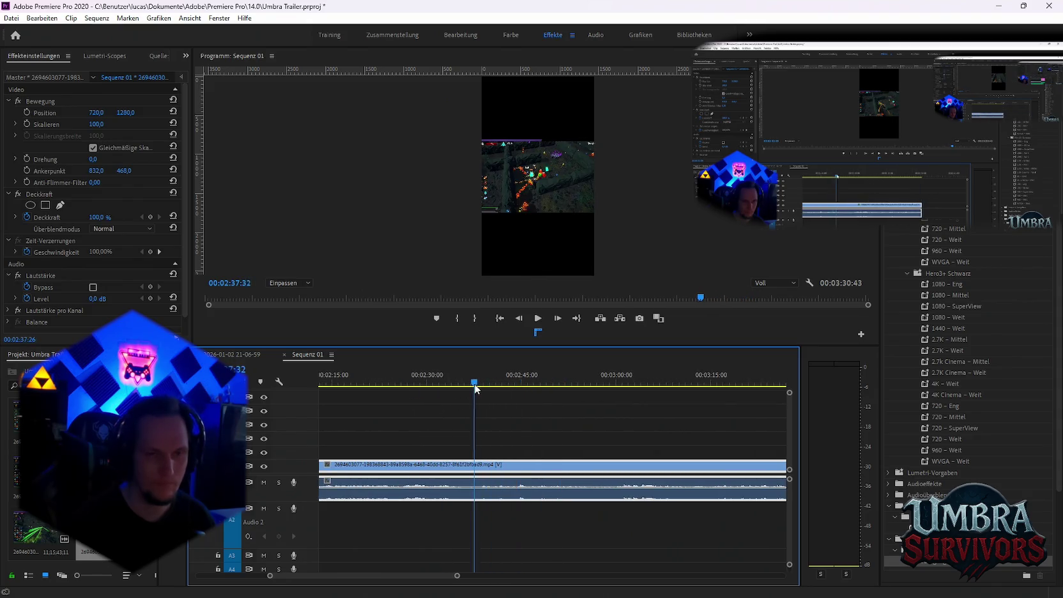
pyautogui.moveTo(455, 378); pyautogui.dragTo(650, 387)
pyautogui.click(495, 486)
# Place the playhead at 3:09:05 and delete the unwanted pieces around it.
pyautogui.press('-')
pyautogui.press('-')
pyautogui.press('-')
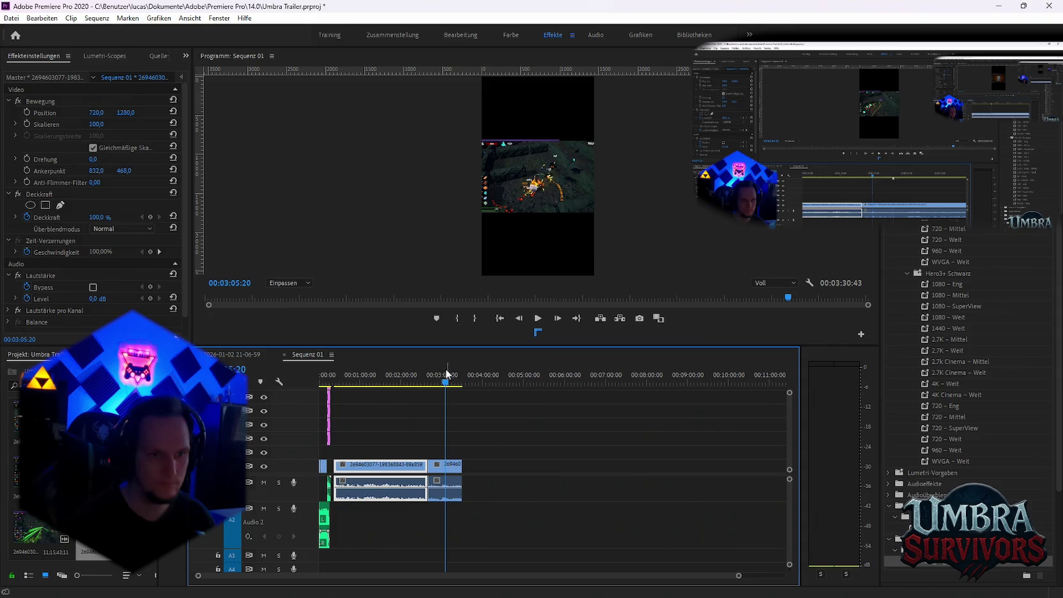
pyautogui.click(449, 385)
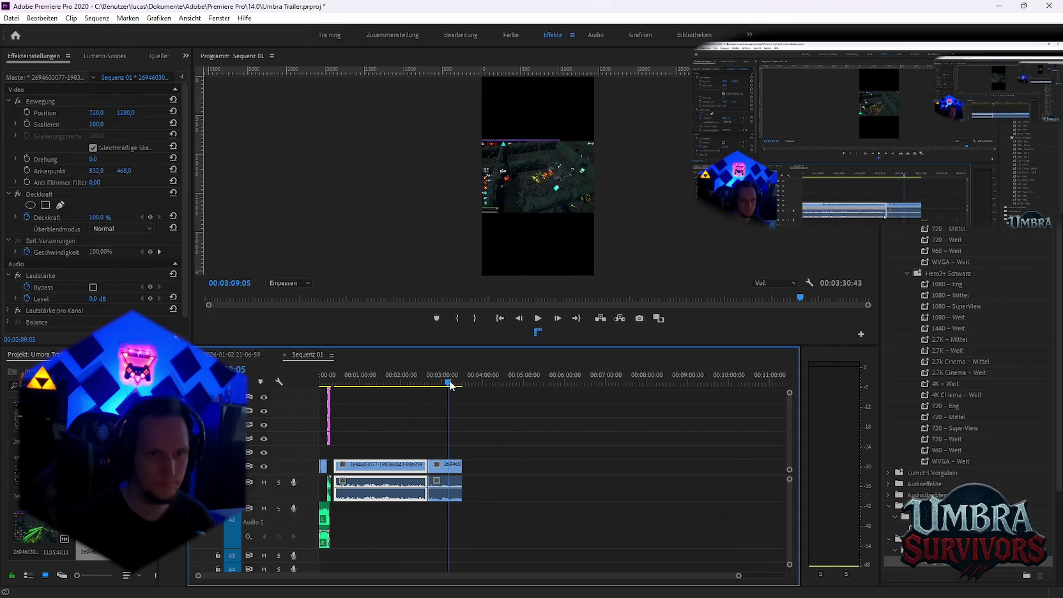
pyautogui.press('c')
pyautogui.press('Delete')
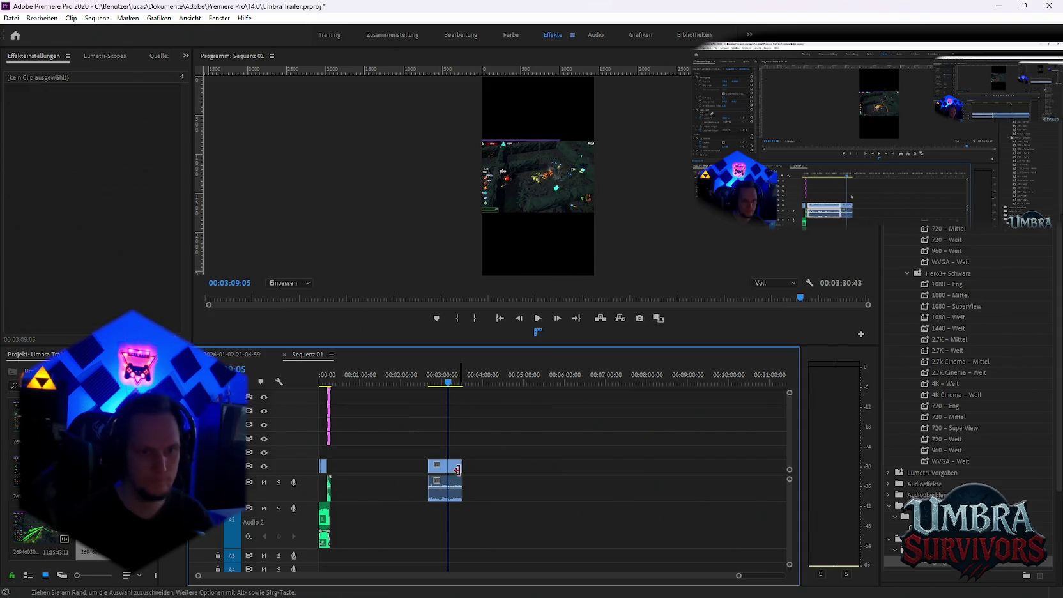
pyautogui.click(454, 467)
pyautogui.press('Delete')
# Select the opening gameplay clip of Sequenz 01.
pyautogui.click(321, 507)
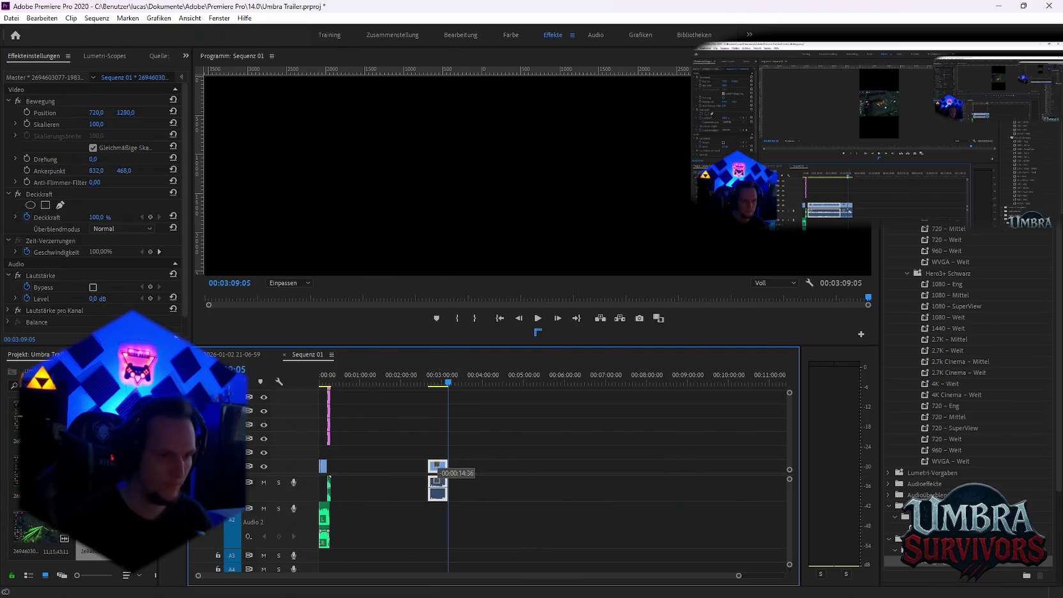
pyautogui.scroll(2, 380, 500)
pyautogui.scroll(2, 433, 473)
pyautogui.scroll(1, 386, 468)
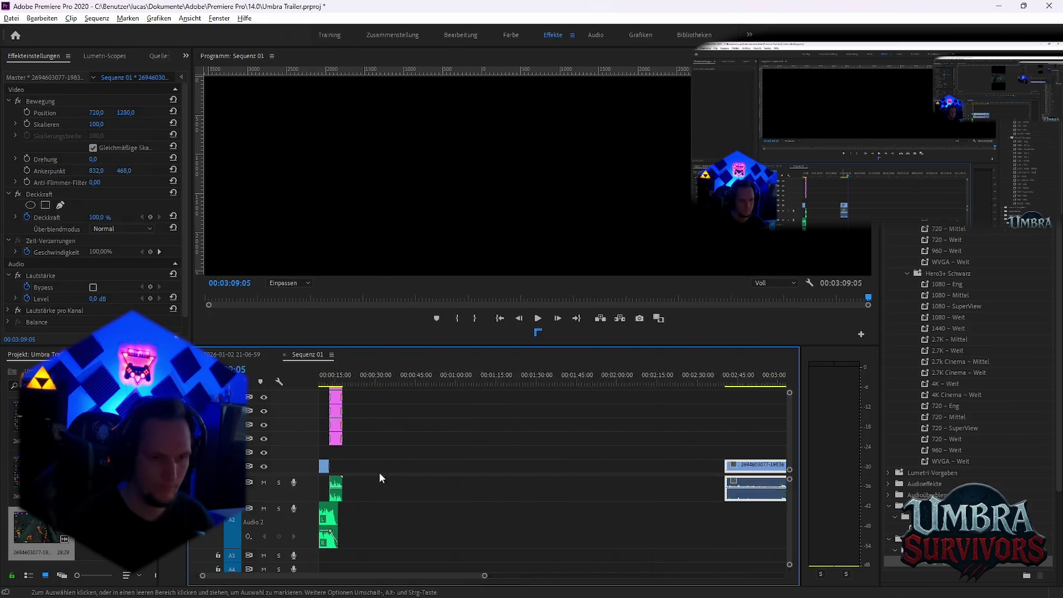
pyautogui.scroll(2, 379, 471)
pyautogui.scroll(1, 373, 468)
pyautogui.click(355, 469)
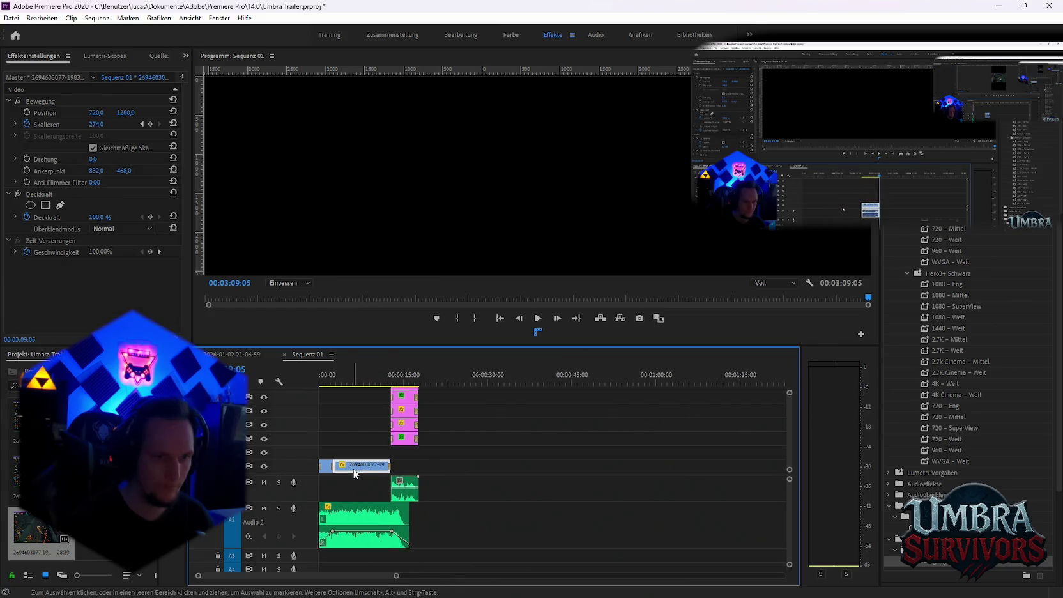
# Replace the opening V1 clip with the copied dungeon fight clip via Durch Clip ersetzen > Aus Ablage, then preview.
pyautogui.rightClick(349, 472)
pyautogui.moveTo(397, 202)
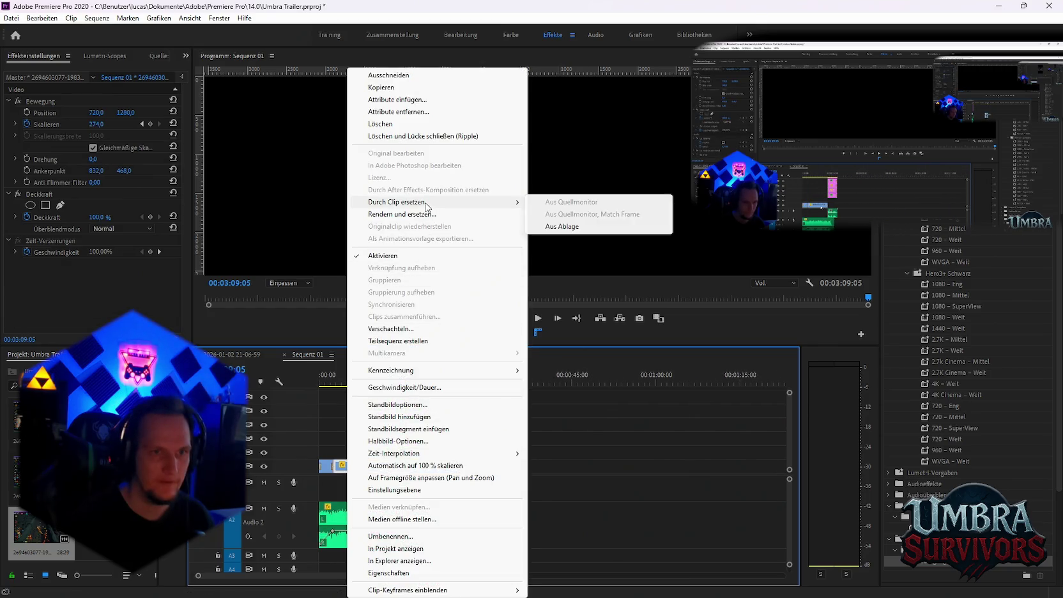
pyautogui.click(553, 226)
pyautogui.press('space')
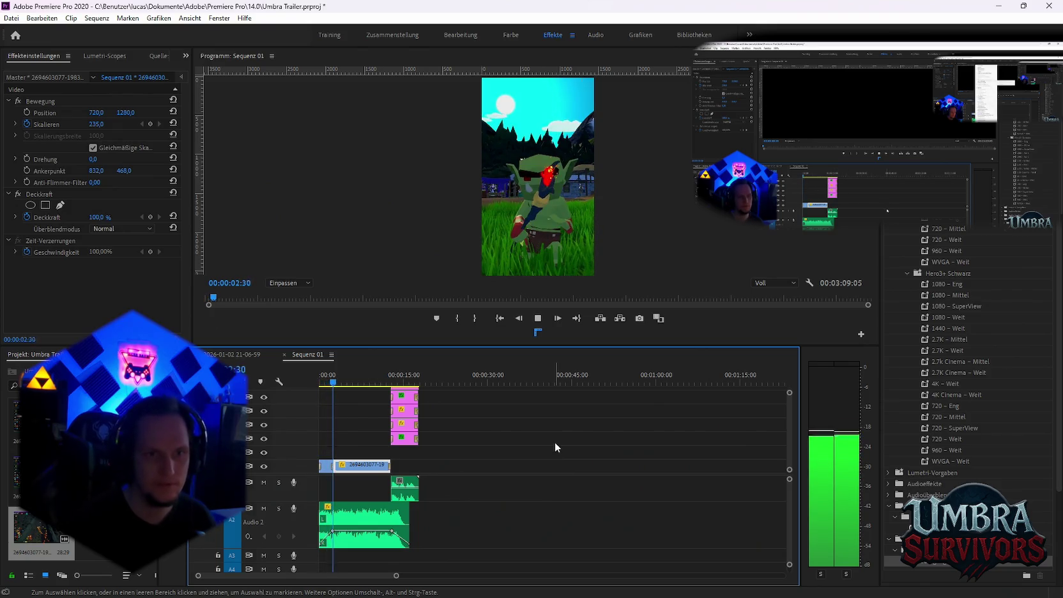
pyautogui.press('space')
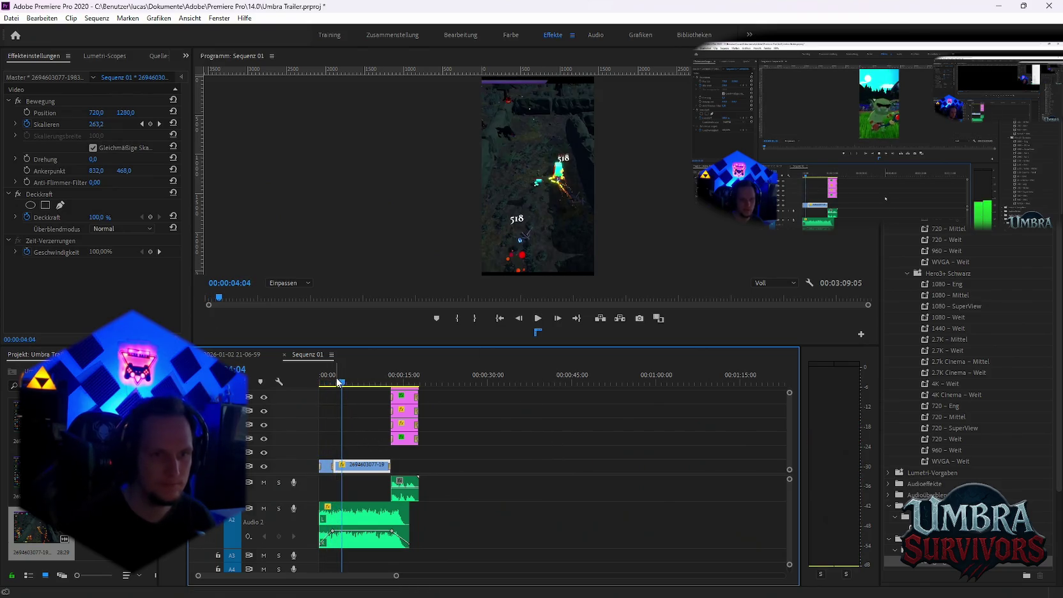
# Move to about 00:00:02:41 and clear the clip's existing scale animation.
pyautogui.keyDown('alt'); pyautogui.scroll(1, 345, 384); pyautogui.keyUp('alt')
pyautogui.keyDown('alt'); pyautogui.scroll(1, 364, 383); pyautogui.keyUp('alt')
pyautogui.keyDown('alt'); pyautogui.scroll(2, 390, 380); pyautogui.keyUp('alt')
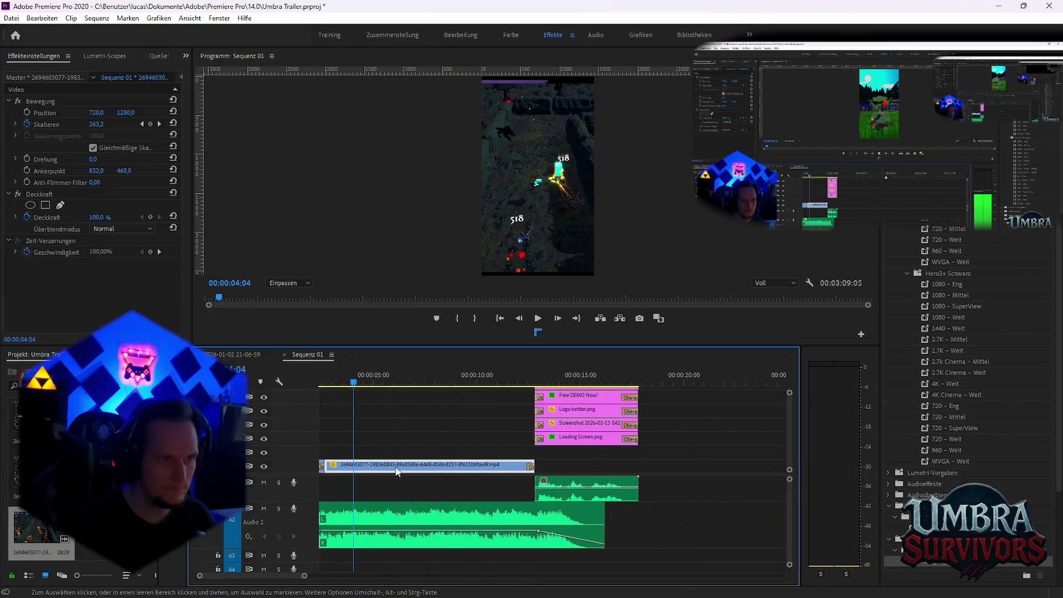
pyautogui.keyDown('alt'); pyautogui.scroll(1, 412, 376); pyautogui.keyUp('alt')
pyautogui.moveTo(412, 372); pyautogui.dragTo(374, 373)
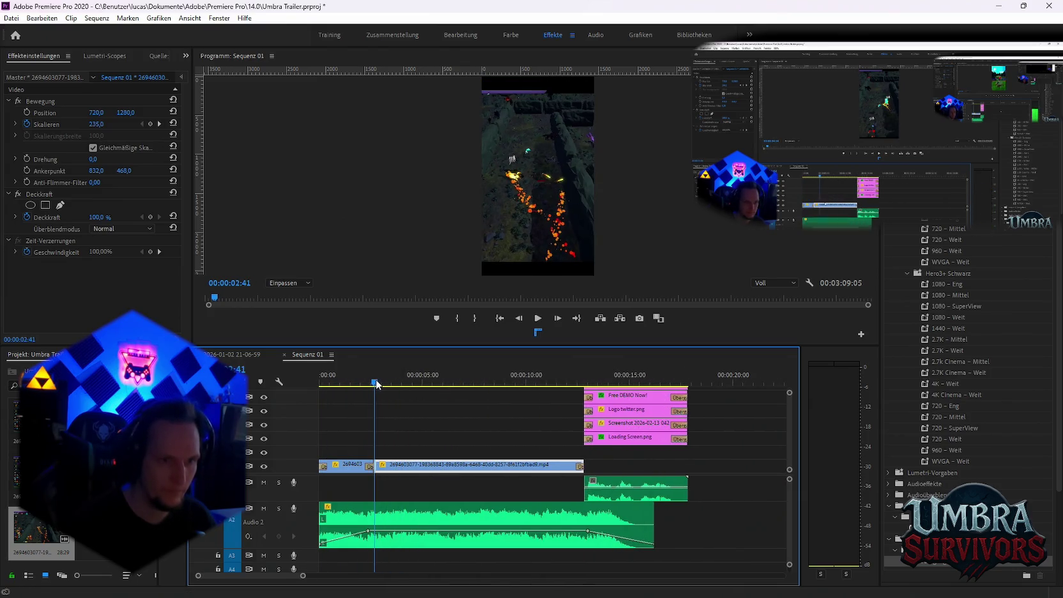
pyautogui.click(27, 123)
# Set the clip's scale to 221 and keyframe it from 00:00:03:58, rising to 276 then about 820.
pyautogui.click(586, 317)
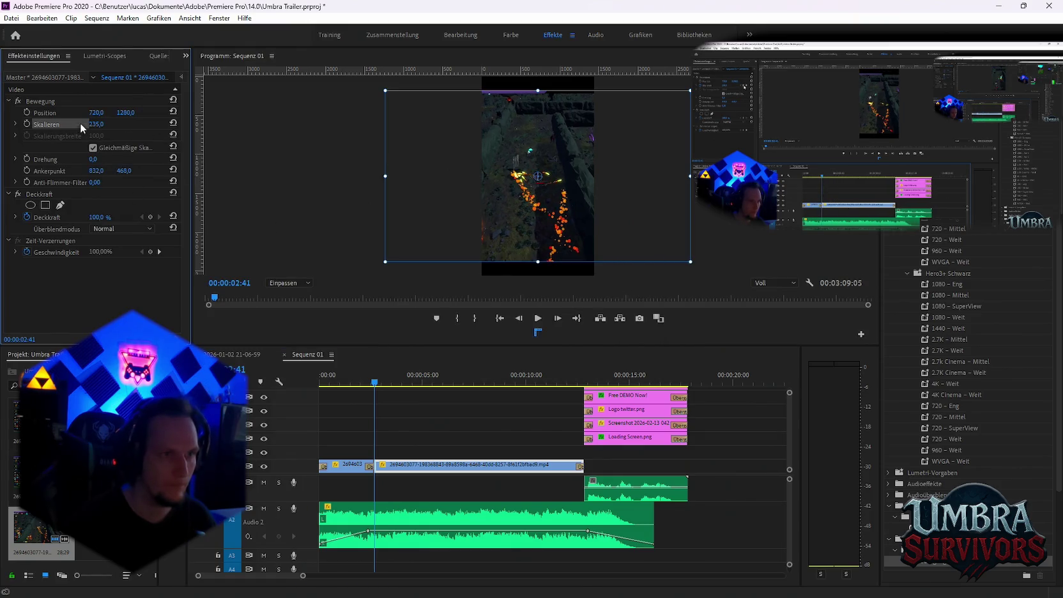
pyautogui.moveTo(96, 124); pyautogui.dragTo(87, 123)
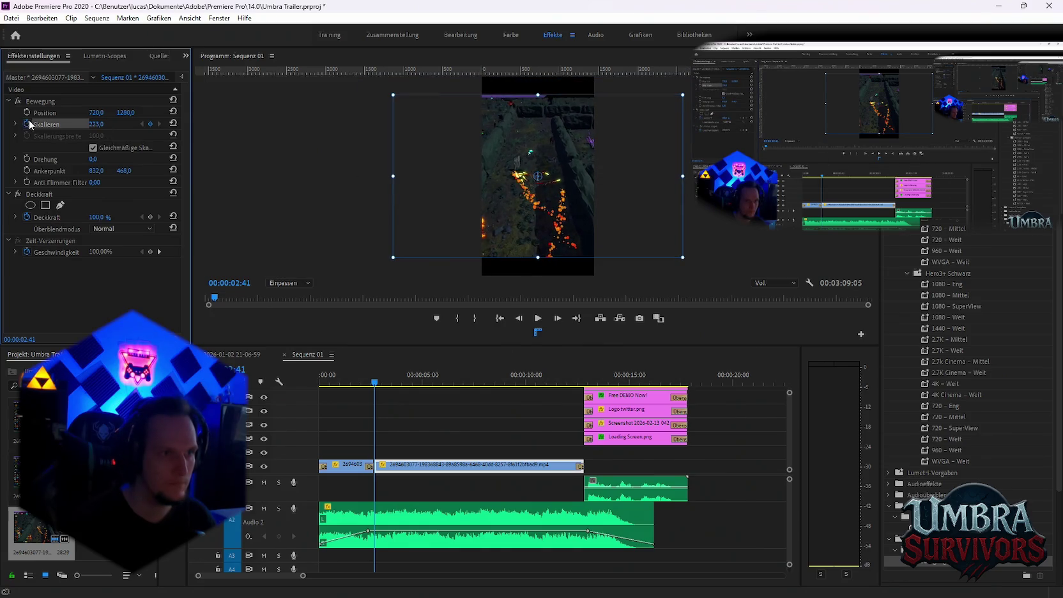
pyautogui.moveTo(374, 382); pyautogui.dragTo(402, 385)
pyautogui.click(151, 129)
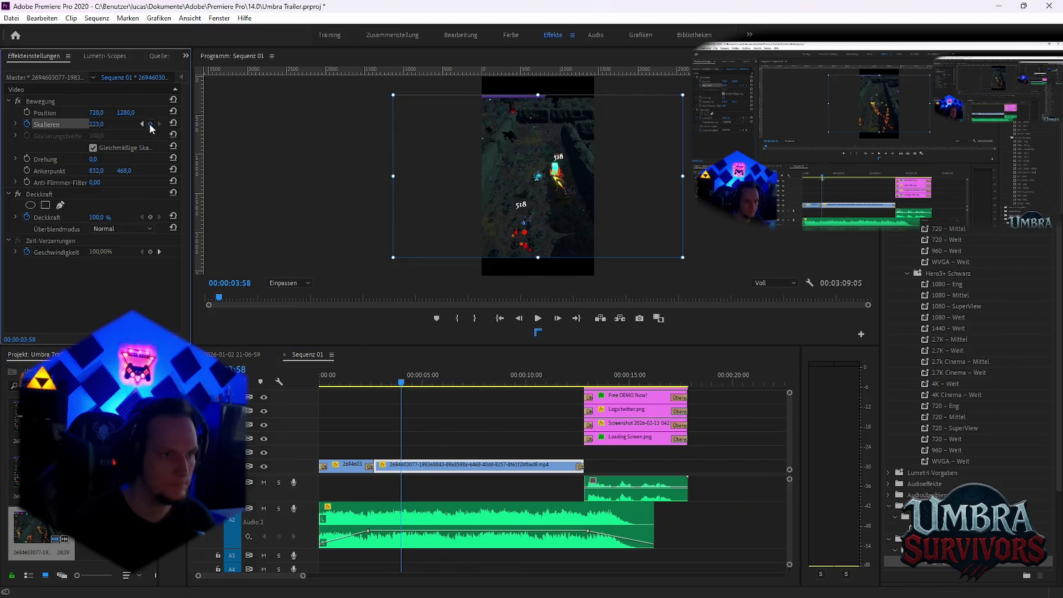
pyautogui.moveTo(93, 124); pyautogui.dragTo(128, 124)
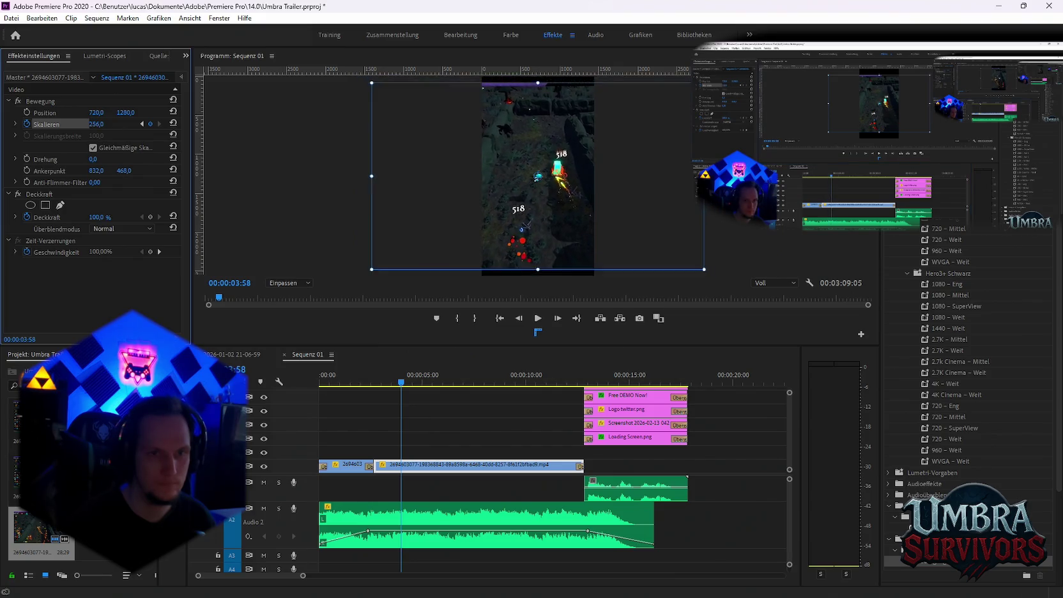
pyautogui.moveTo(96, 124); pyautogui.dragTo(185, 124)
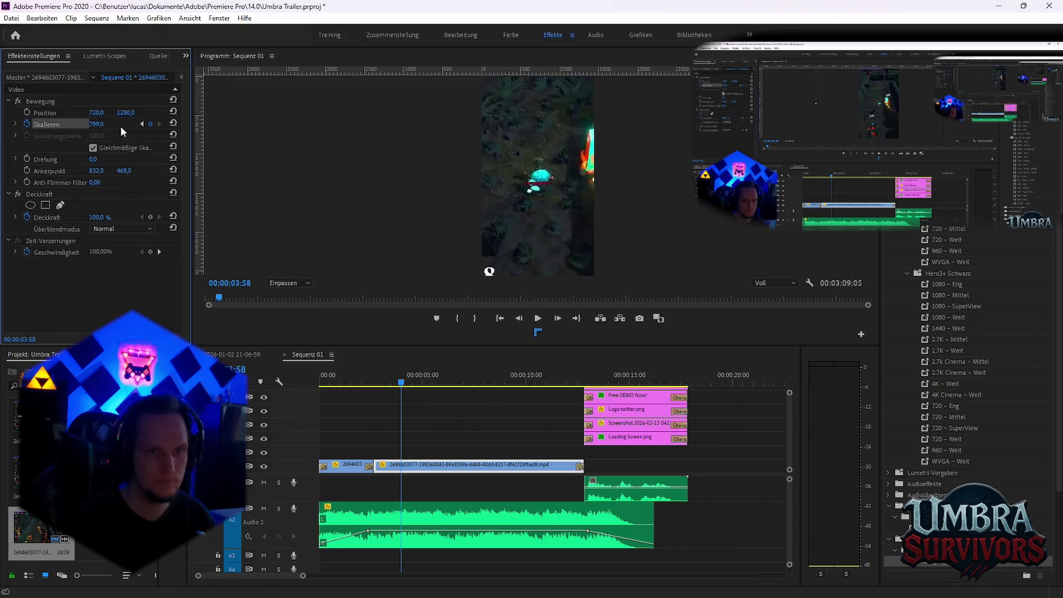
# Preview the short, then lower the later scale keyframe to about 271.
pyautogui.press('Home')
pyautogui.press('space')
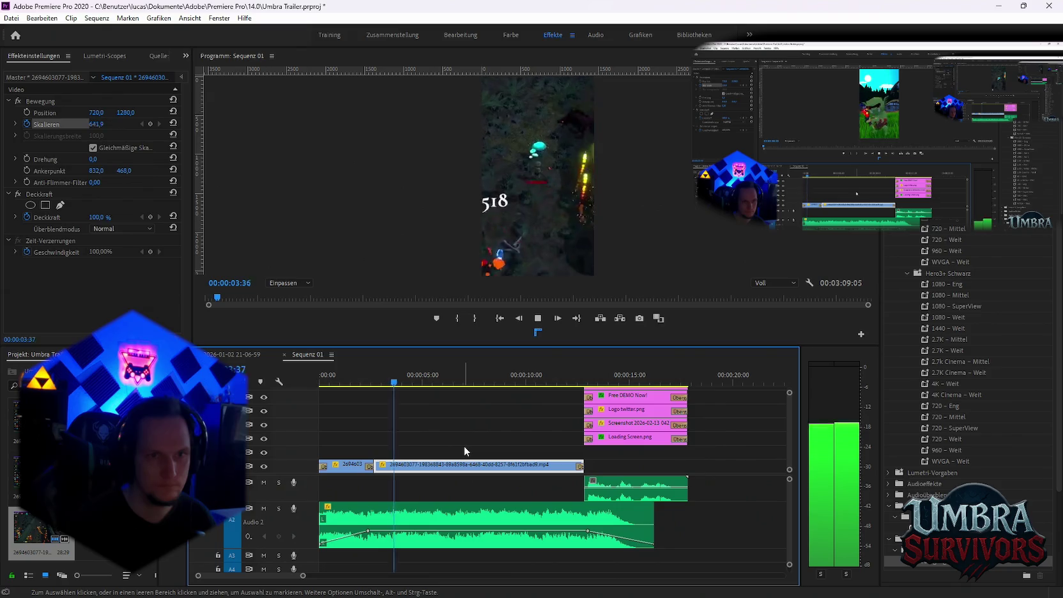
pyautogui.press('space')
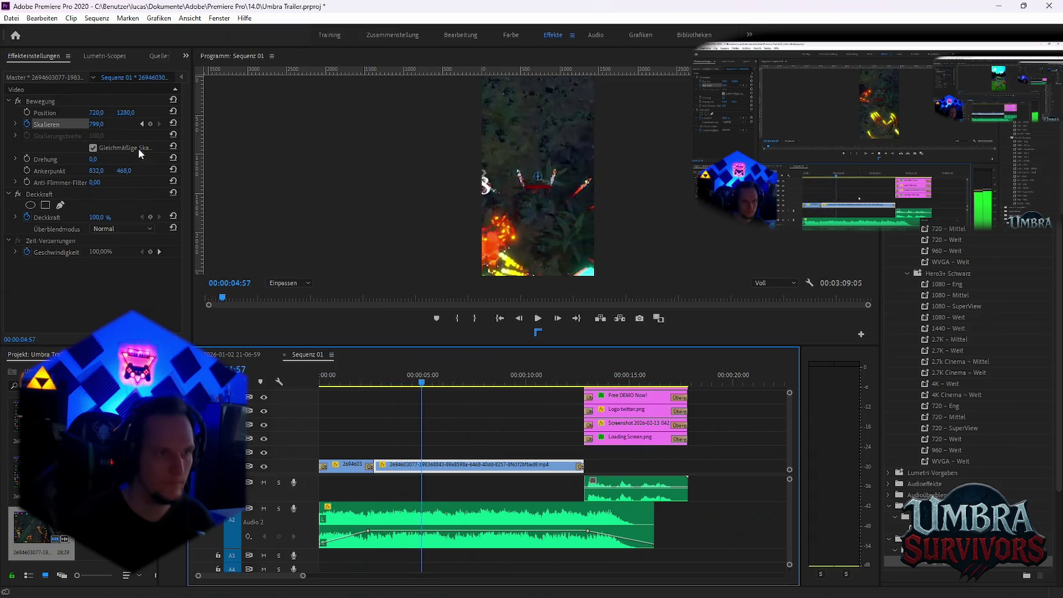
pyautogui.click(142, 124)
pyautogui.moveTo(96, 124)
pyautogui.mouseDown()
pyautogui.moveTo(61, 124)
pyautogui.moveTo(105, 124)
pyautogui.mouseUp()
pyautogui.click(318, 379)
pyautogui.press('space')
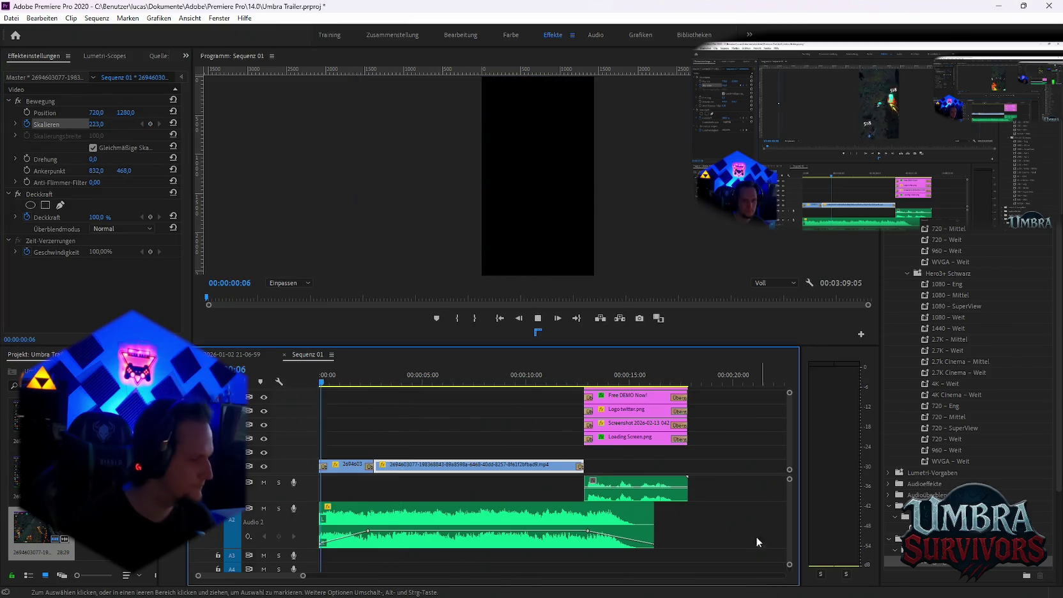
# Preview the short to the 'Free DEMO Now!' end card, zoom out, and select the stray clip near 02:50.
pyautogui.press('space')
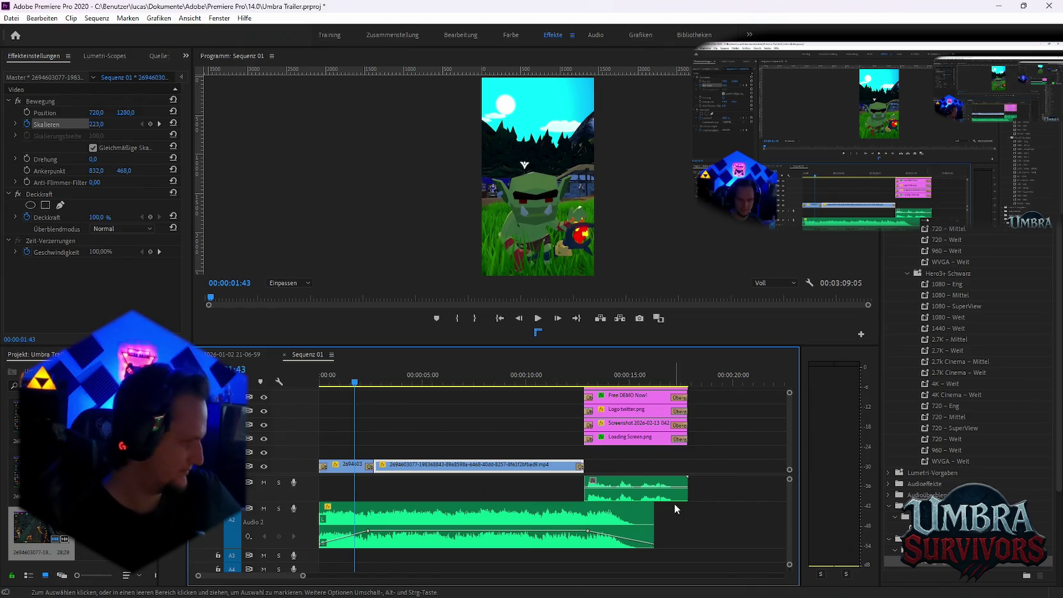
pyautogui.press('space')
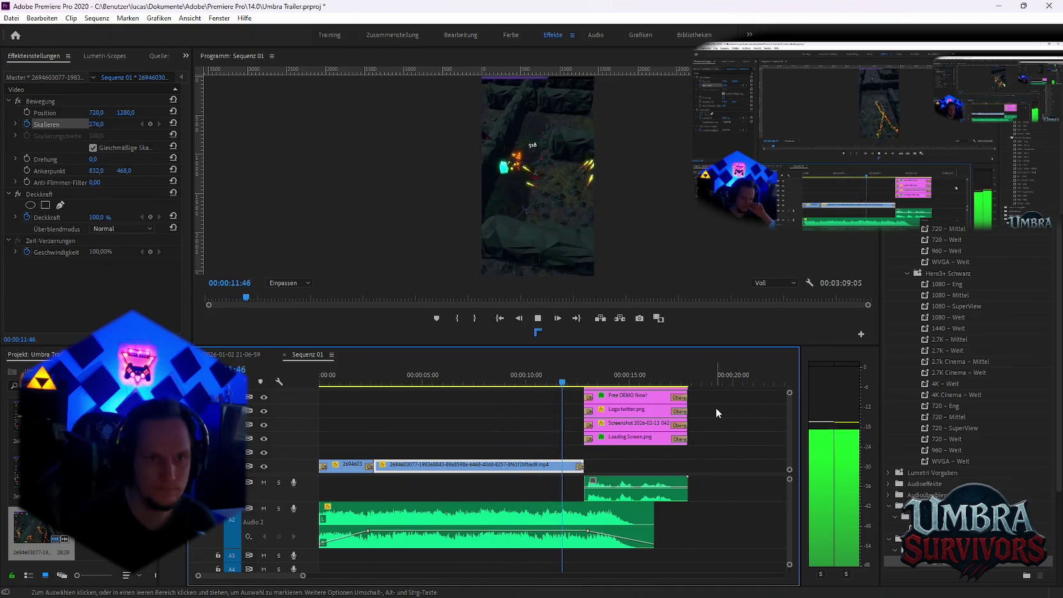
pyautogui.press('space')
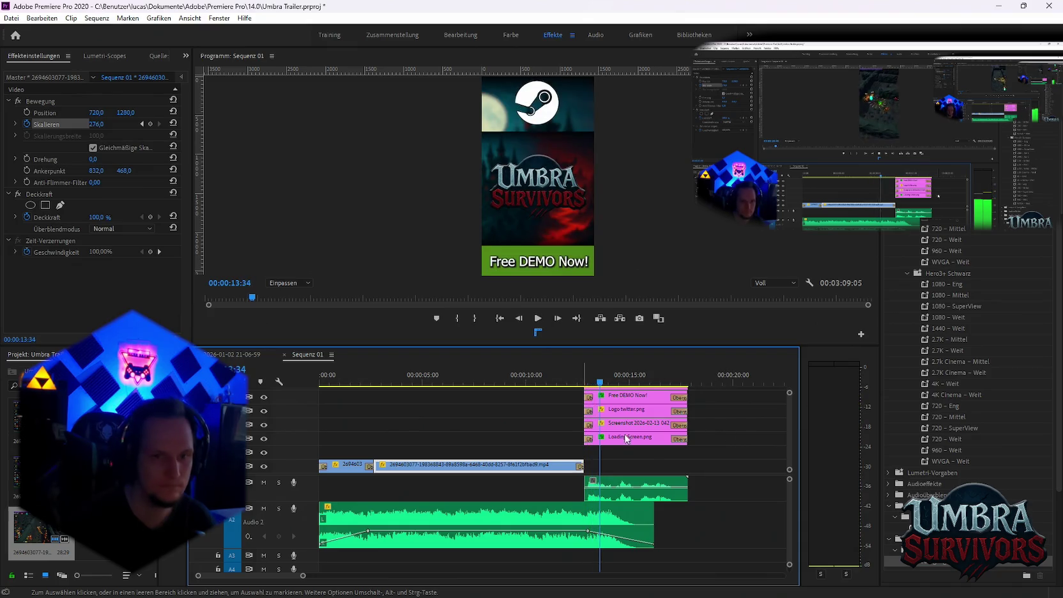
pyautogui.press('-')
pyautogui.press('-')
pyautogui.press('-')
pyautogui.press('-')
pyautogui.press('-')
pyautogui.press('-')
pyautogui.moveTo(671, 485); pyautogui.dragTo(562, 460)
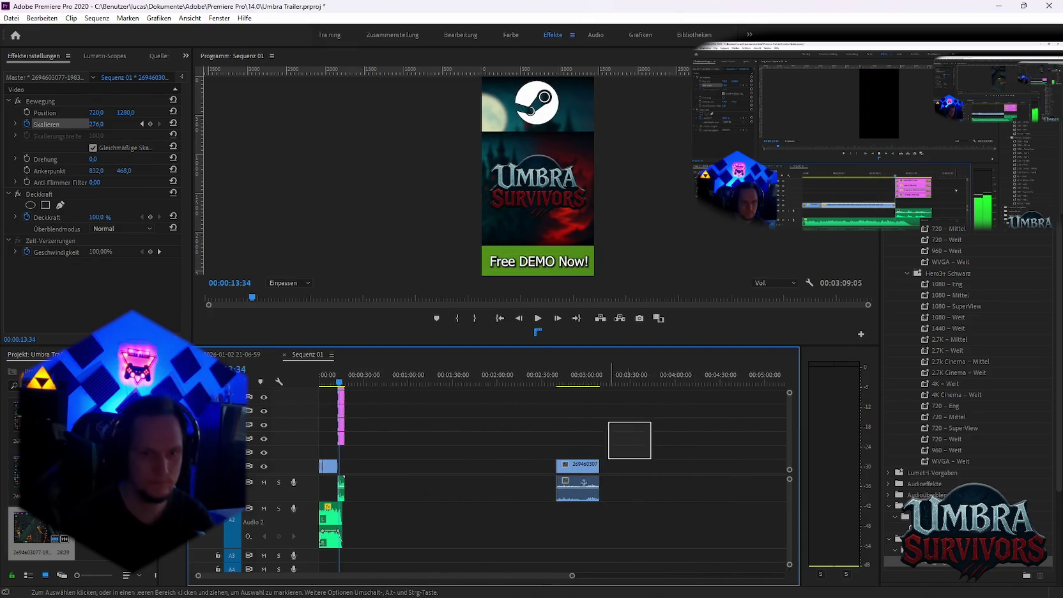
# Delete the stray clip and queue the sequence in Media Encoder as Goblin Fire Aktion.mp4.
pyautogui.press('Delete')
pyautogui.click(13, 19)
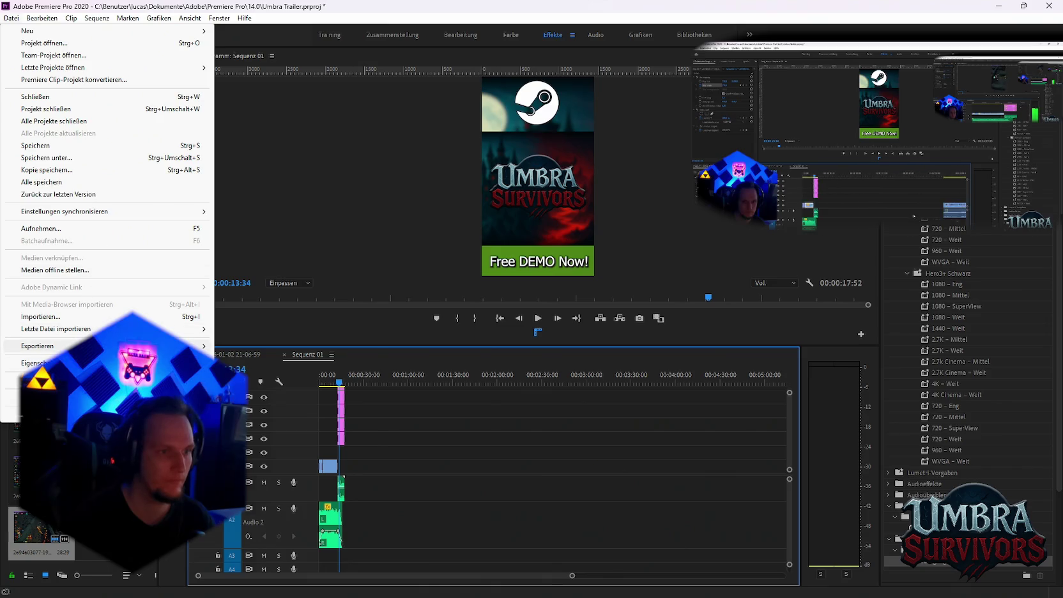
pyautogui.click(244, 346)
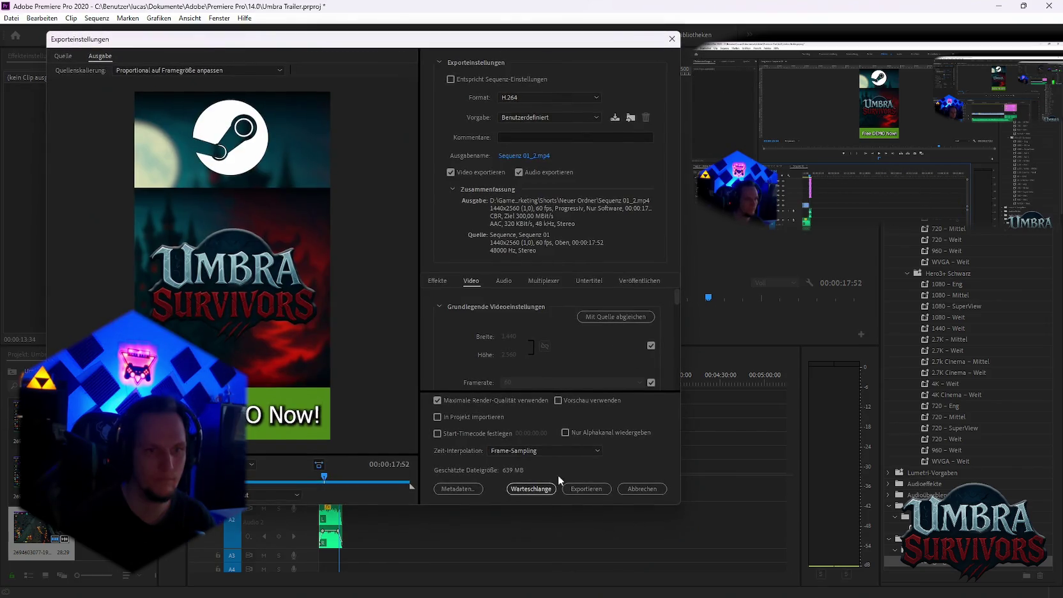
pyautogui.click(511, 161)
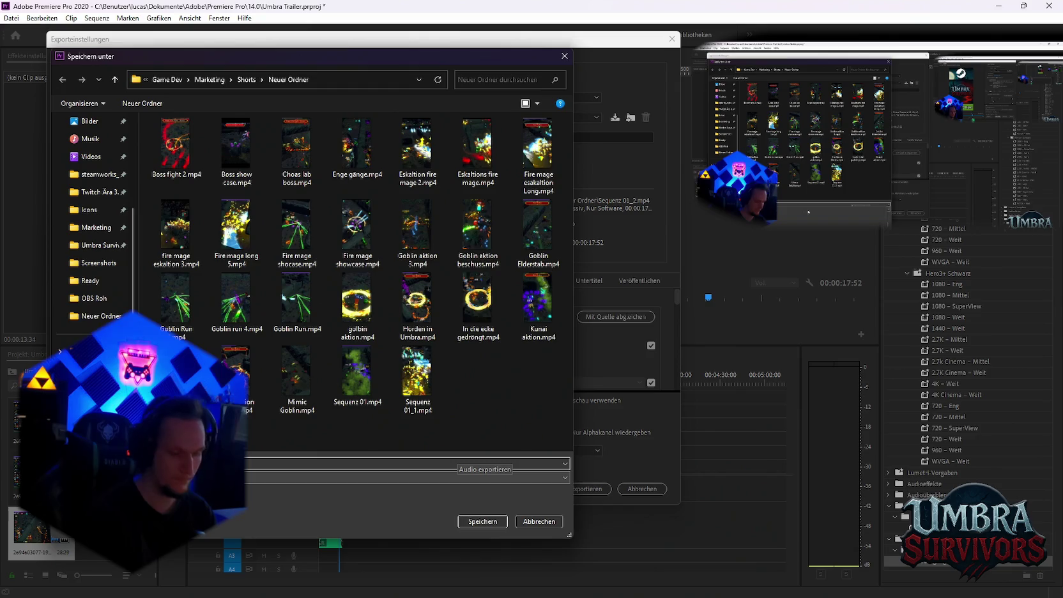
pyautogui.press('Return')
pyautogui.click(526, 488)
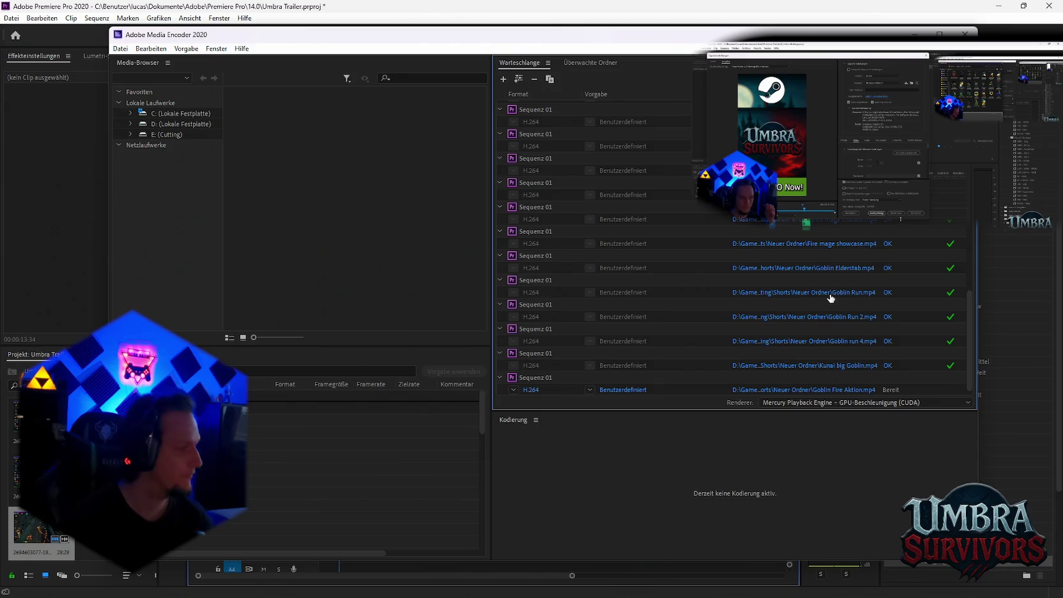
# Start encoding Goblin Fire Aktion.mp4 in Media Encoder and return to Premiere Pro.
pyautogui.press('Return')
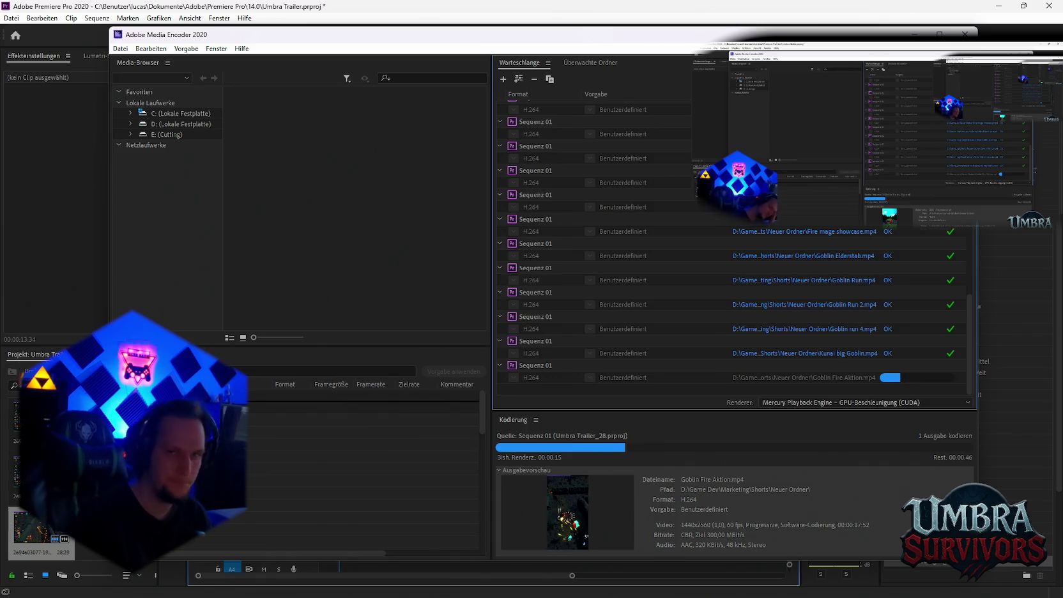
pyautogui.click(522, 19)
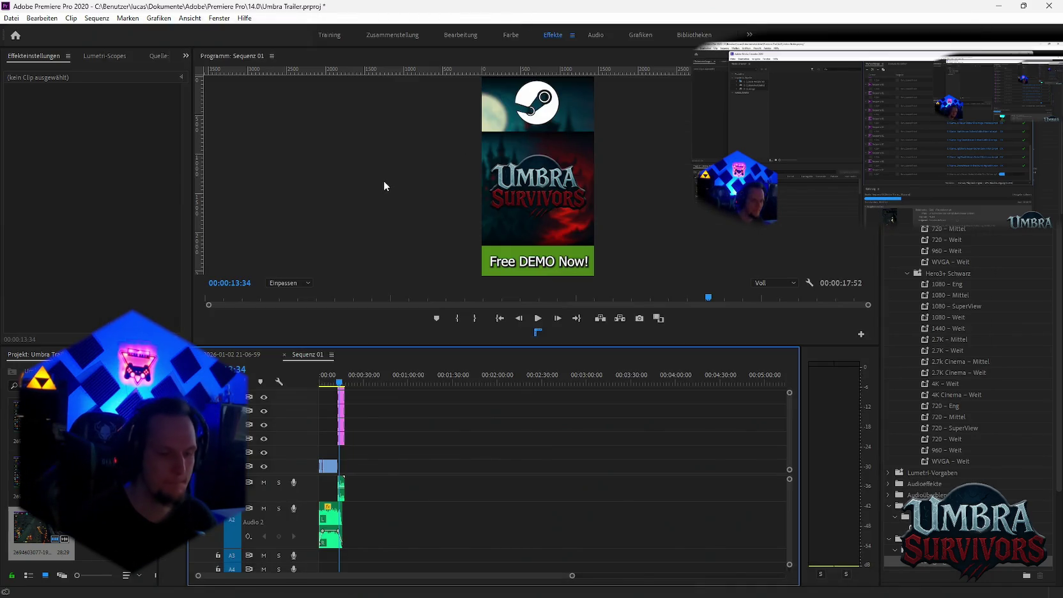
pyautogui.click(235, 354)
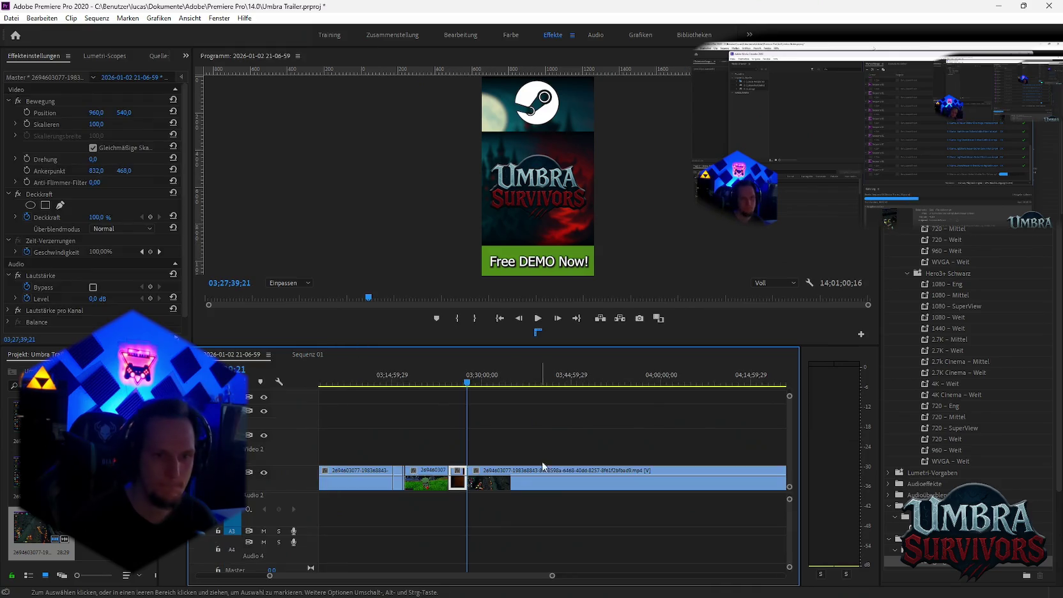
pyautogui.press('space')
pyautogui.press('-')
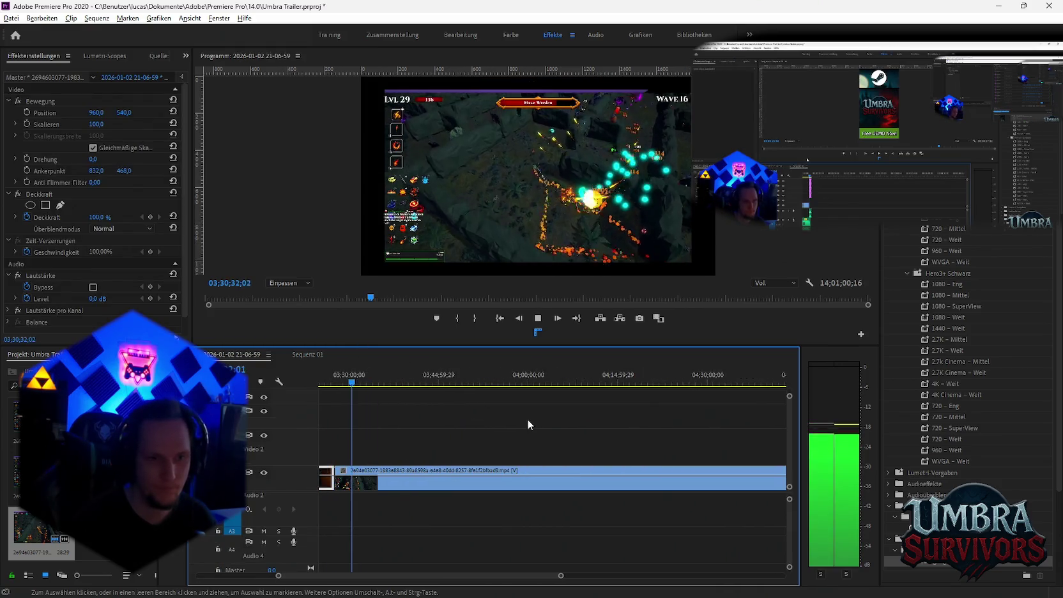
pyautogui.press('space')
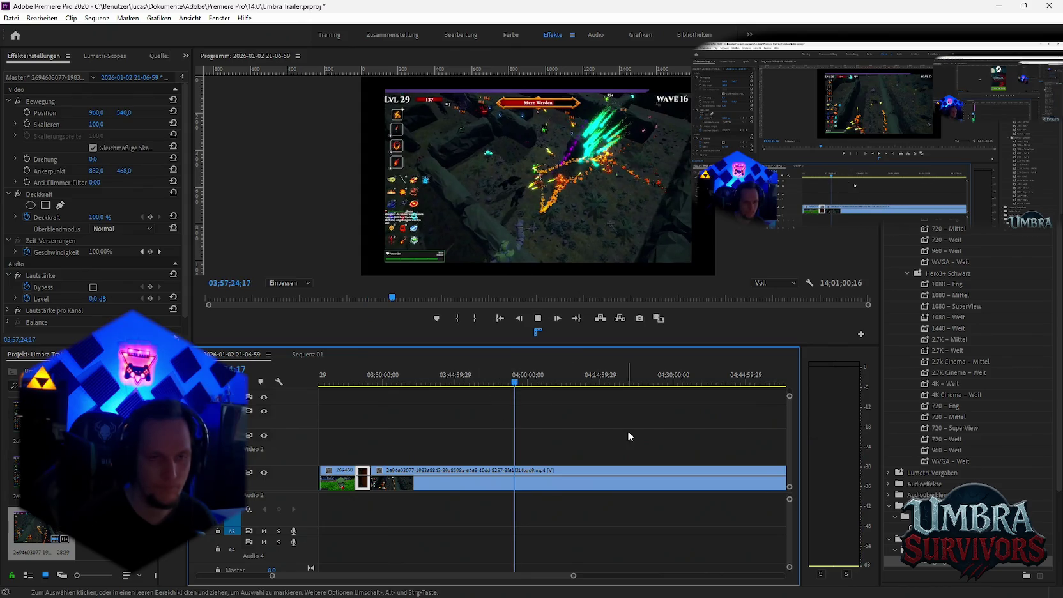
pyautogui.scroll(-2, 628, 435)
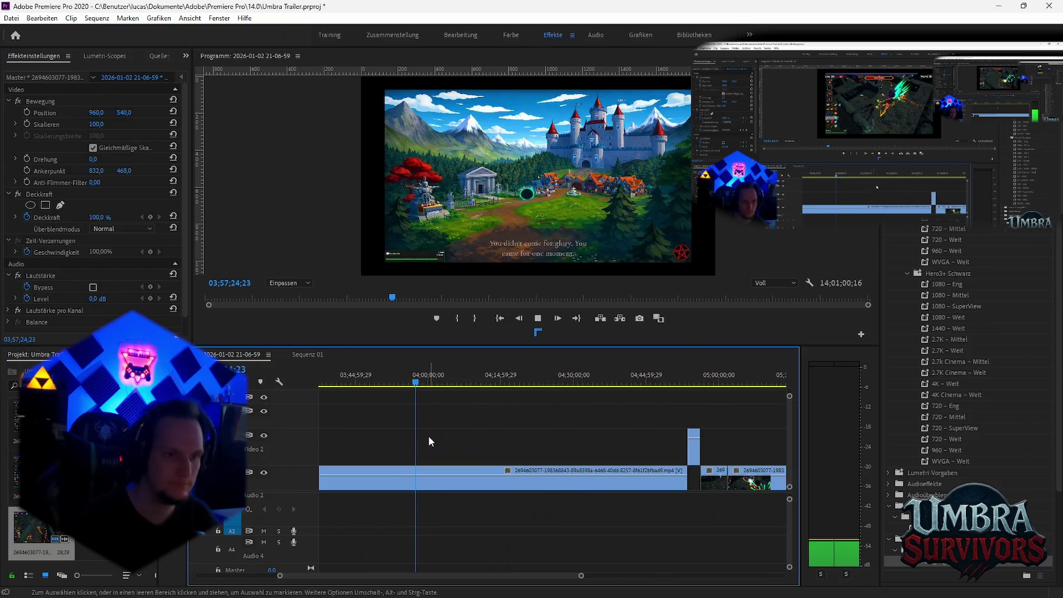
pyautogui.press('=')
pyautogui.press('=')
pyautogui.press('space')
pyautogui.press('-')
pyautogui.press('-')
pyautogui.press('space')
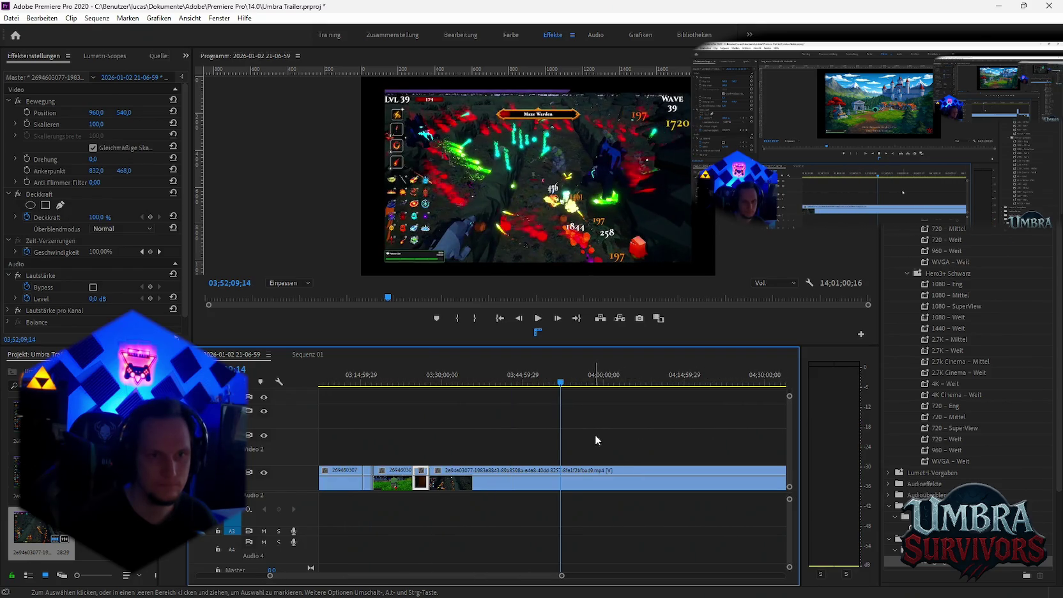
pyautogui.scroll(-2, 580, 422)
pyautogui.press('space')
pyautogui.scroll(2, 560, 447)
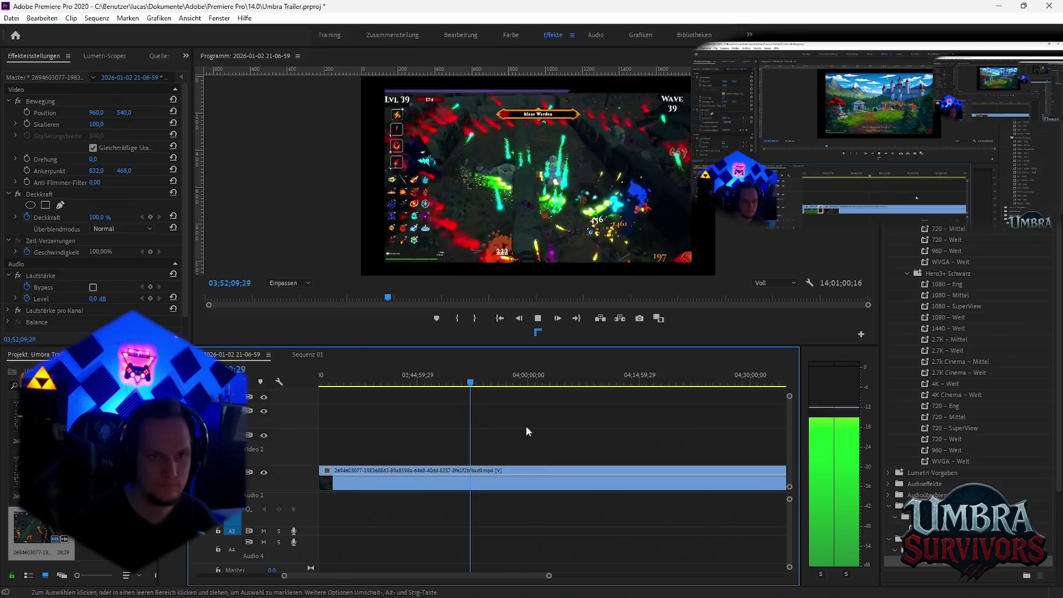
pyautogui.press('space')
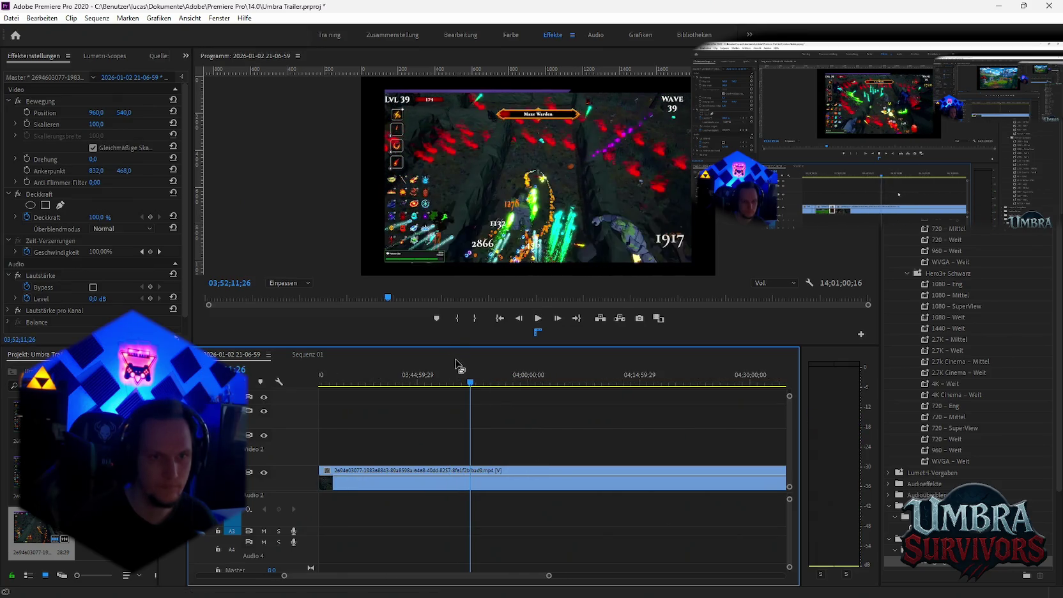
pyautogui.click(447, 383)
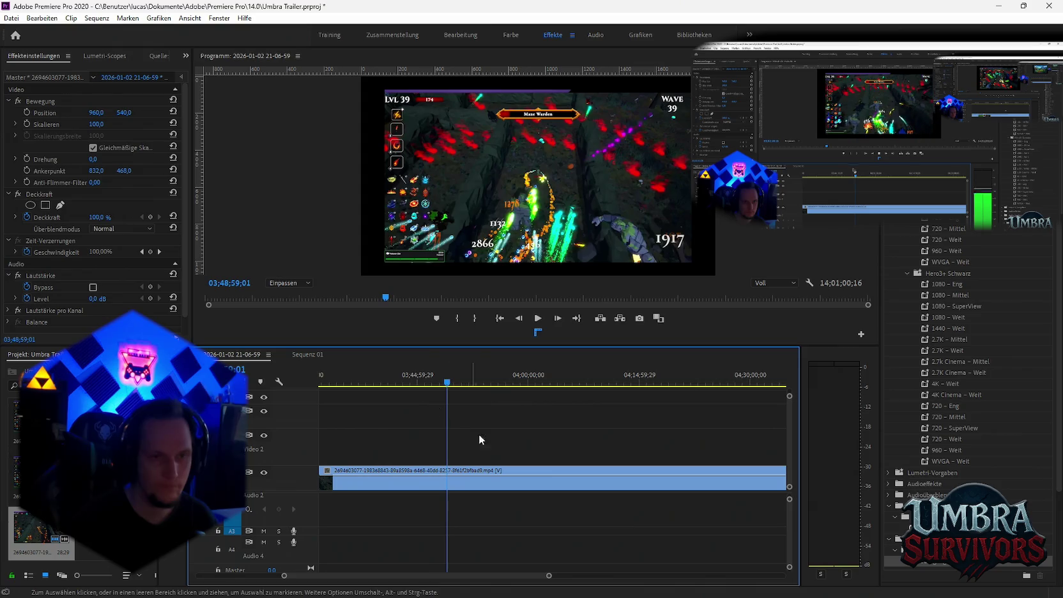
pyautogui.press('space')
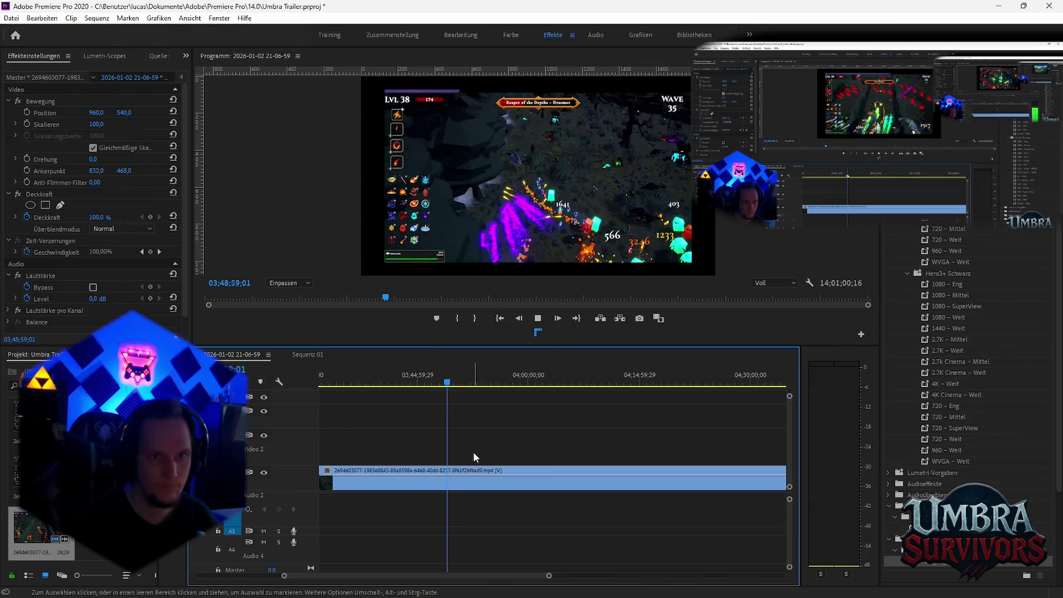
# Razor the excerpt between 03;48;59 and 03;54;36 and lift it onto video track 2.
pyautogui.click(448, 484)
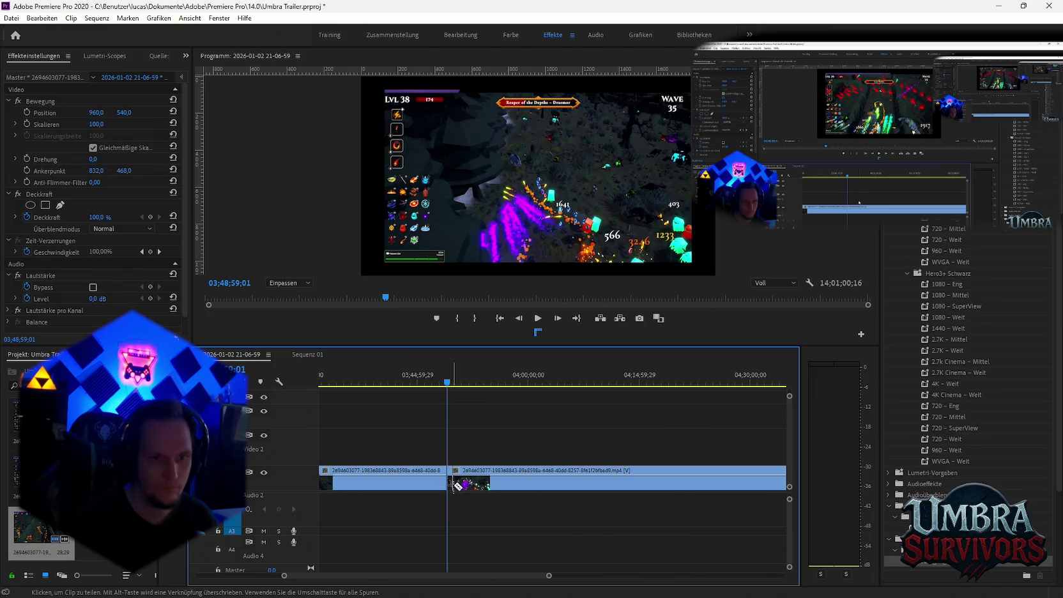
pyautogui.click(468, 484)
pyautogui.press('v')
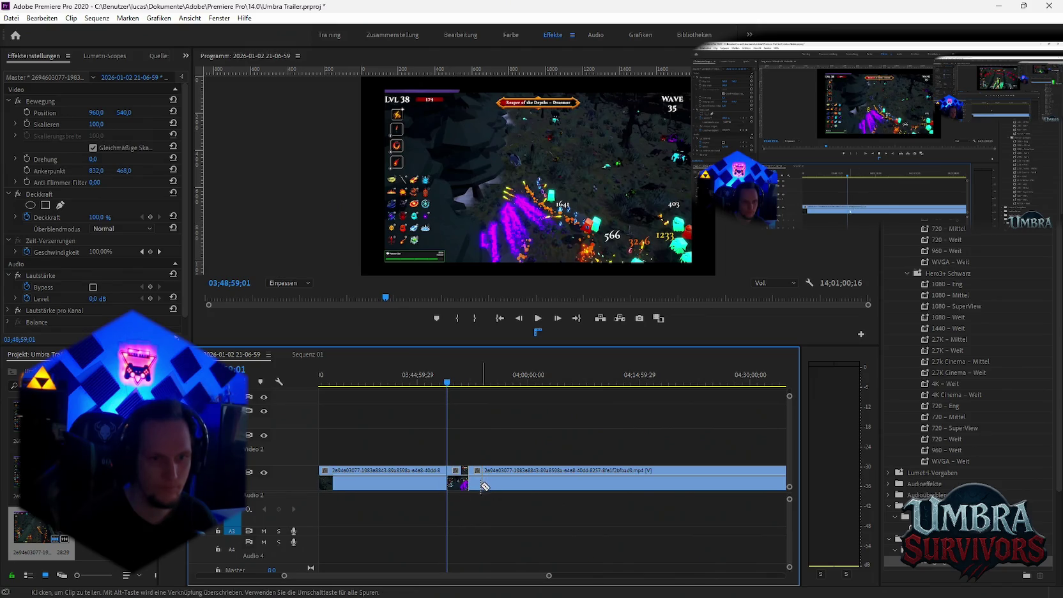
pyautogui.click(467, 381)
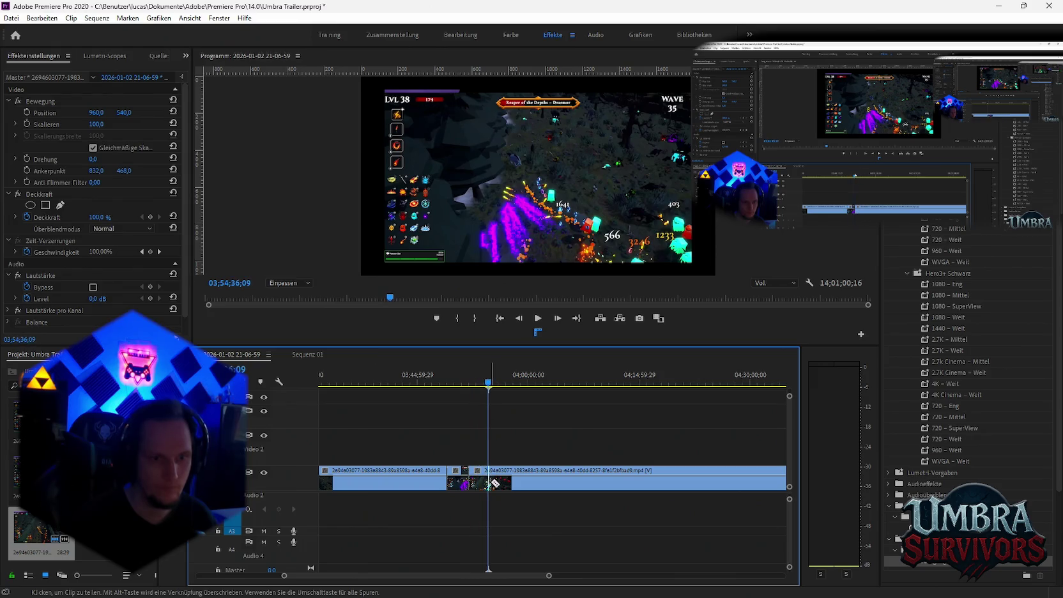
pyautogui.moveTo(480, 491); pyautogui.dragTo(479, 448)
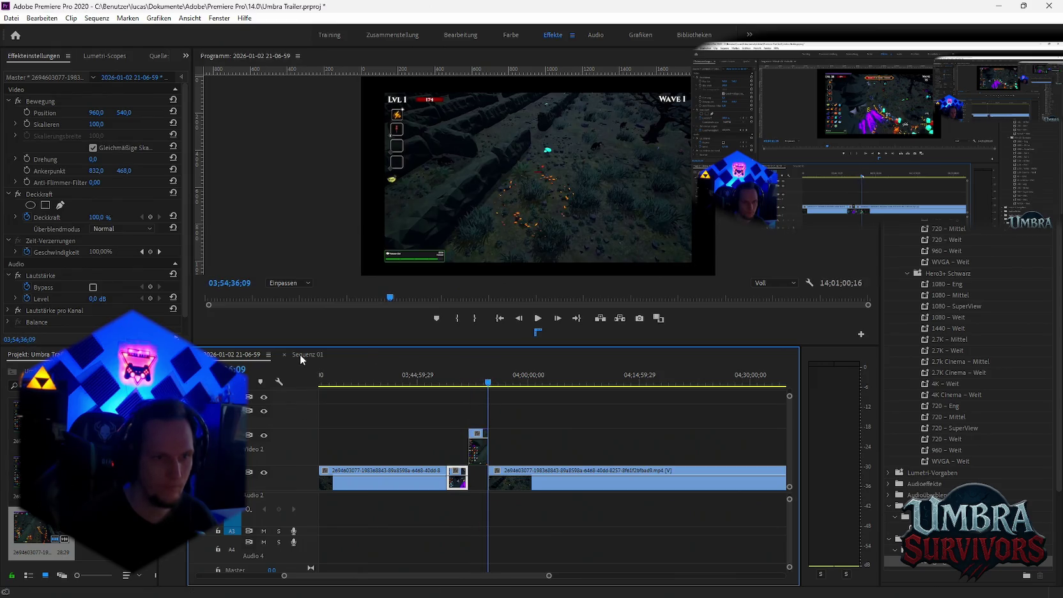
# Paste the excerpt into Sequenz 01 near the one-minute mark.
pyautogui.click(307, 354)
pyautogui.click(414, 383)
pyautogui.hotkey('ctrl', 'v')
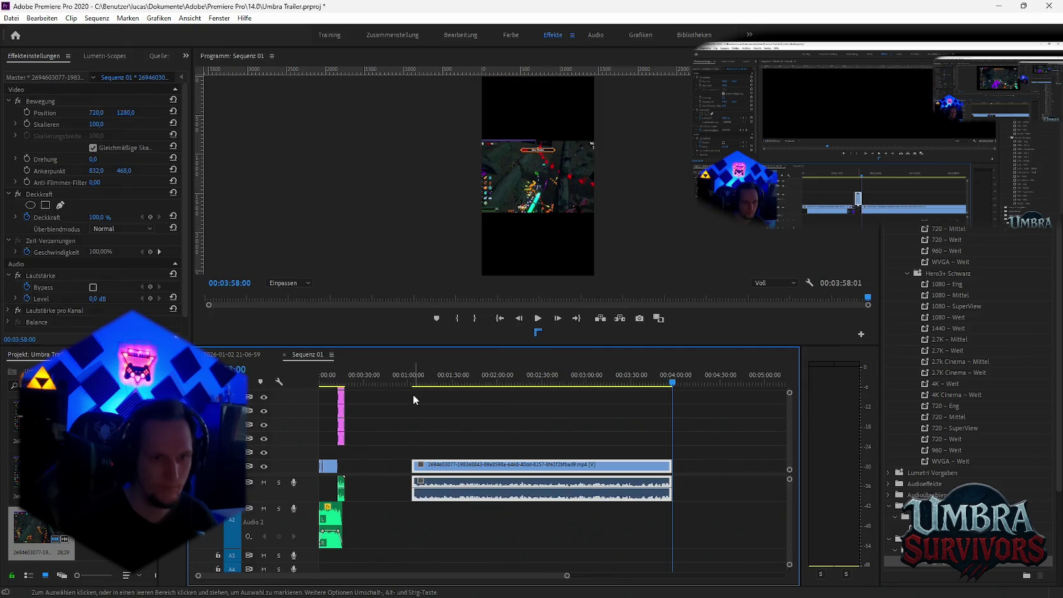
# Replace the short's gameplay clip with the boss-fight excerpt via Durch Clip ersetzen > Aus Ablage, deleting the pasted copy.
pyautogui.moveTo(415, 382); pyautogui.dragTo(450, 383)
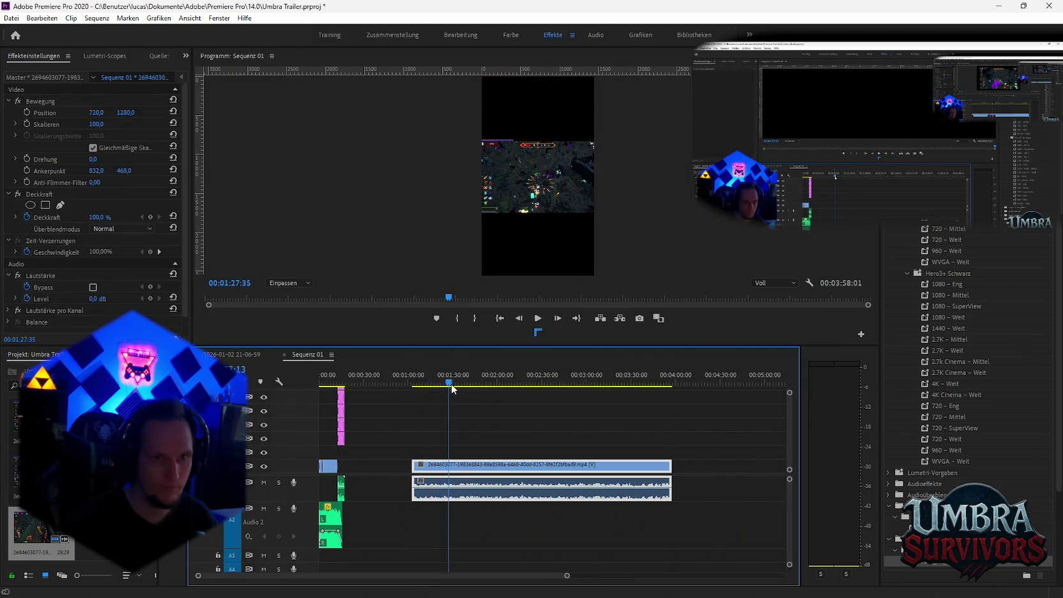
pyautogui.moveTo(451, 388); pyautogui.dragTo(472, 394)
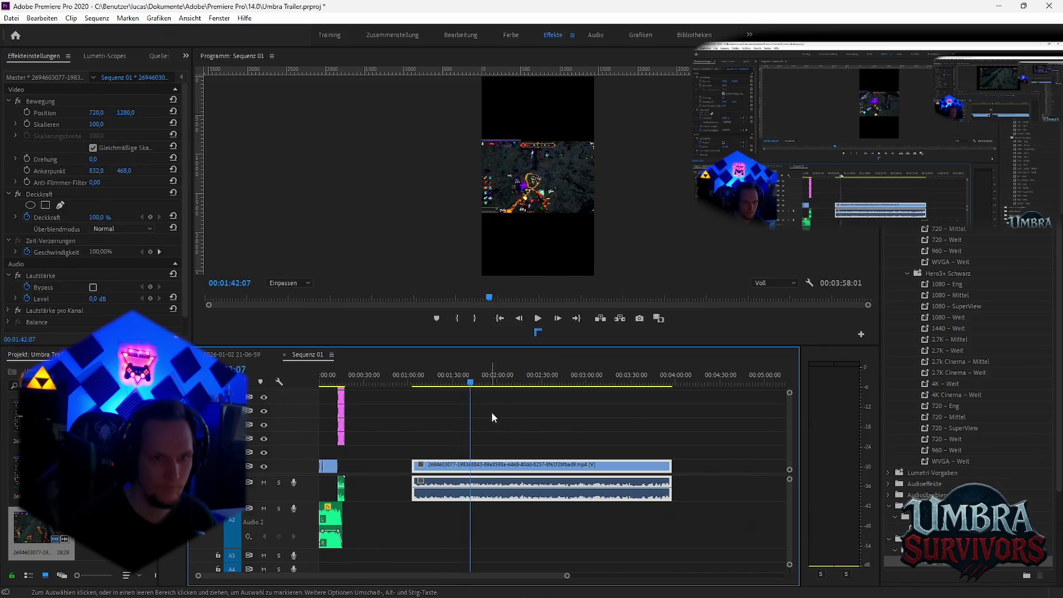
pyautogui.hotkey('ctrl', 'z')
pyautogui.click(434, 484)
pyautogui.rightClick(330, 466)
pyautogui.moveTo(380, 201)
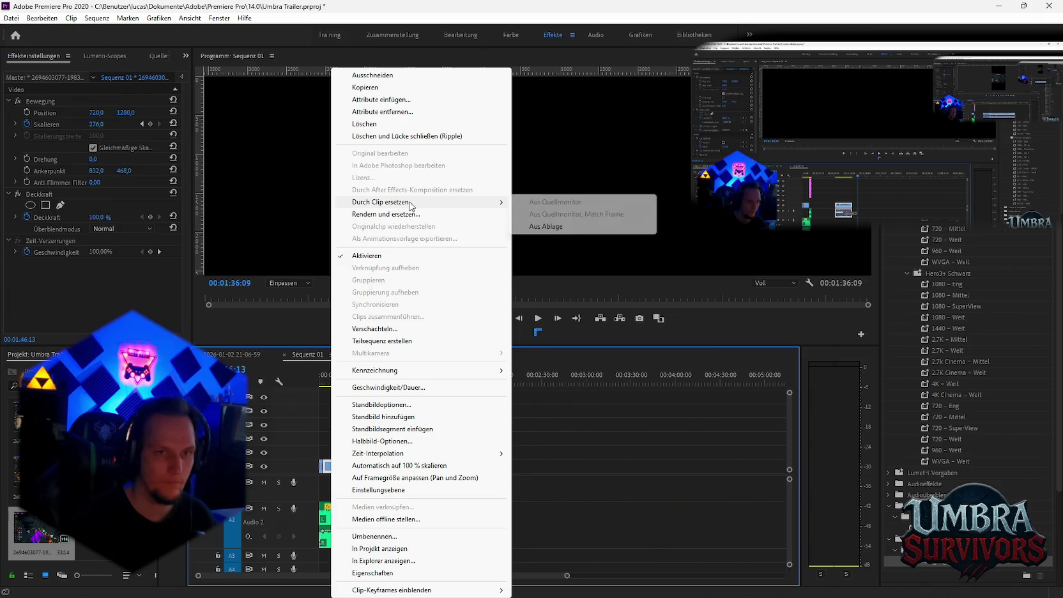
pyautogui.click(555, 226)
pyautogui.click(455, 468)
pyautogui.press('Delete')
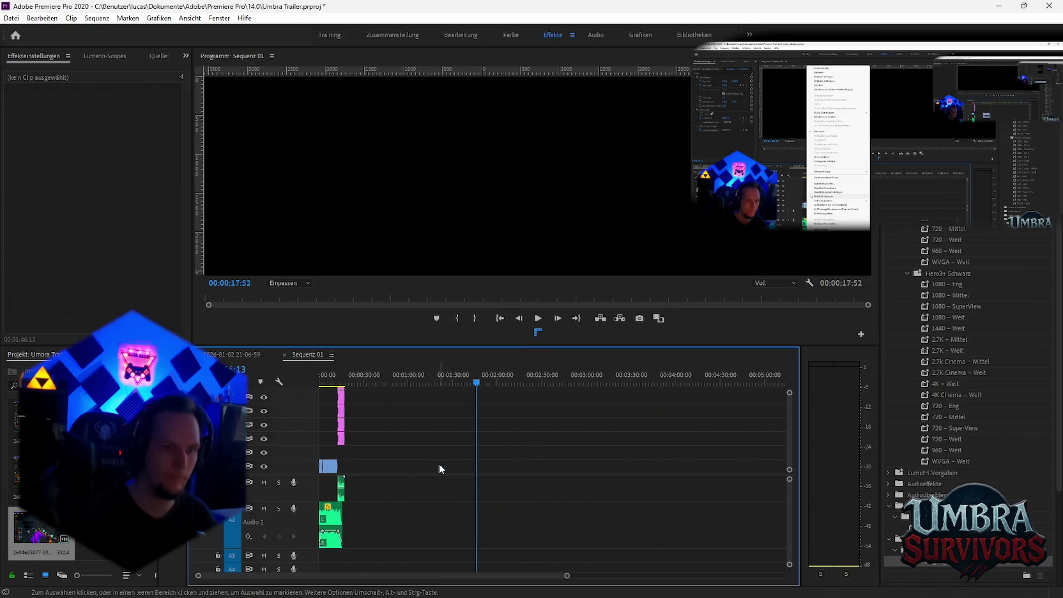
pyautogui.click(326, 383)
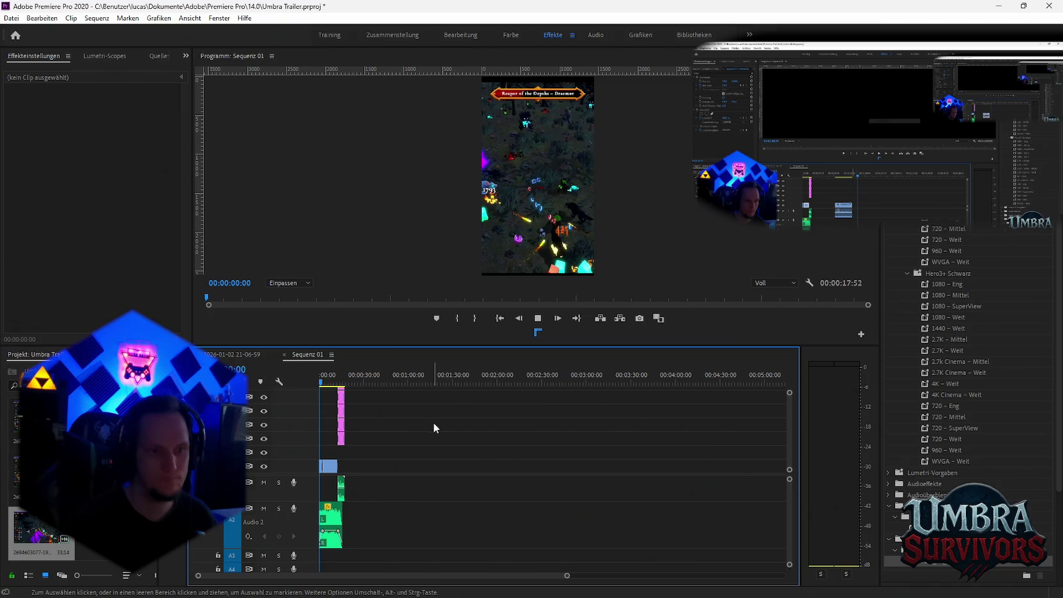
pyautogui.press('space')
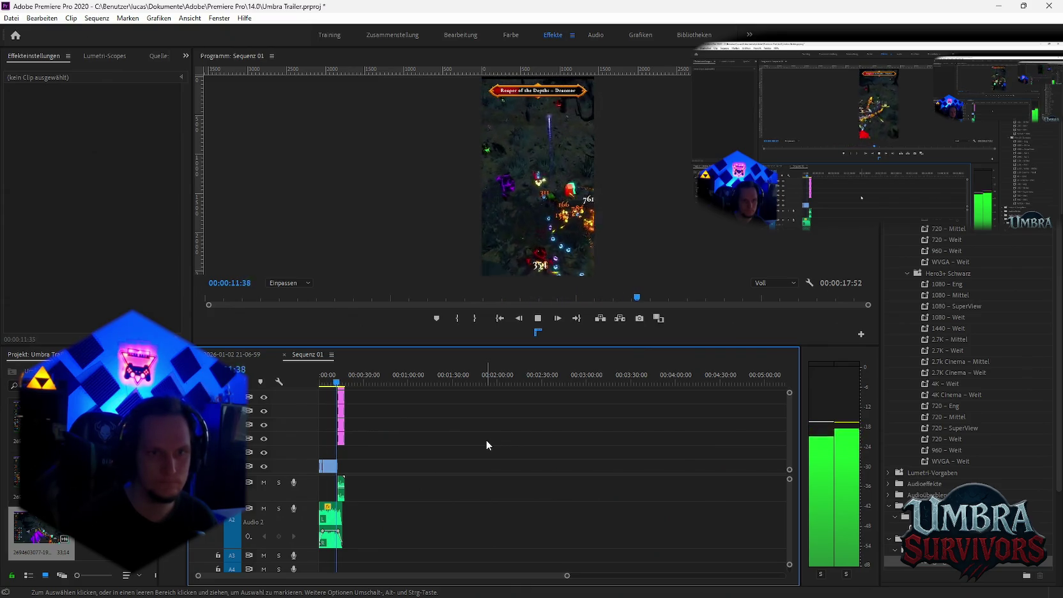
# Export Sequenz 01 through Datei > Exportieren > Medien as Fire run goblin take 5.mp4 and queue it.
pyautogui.click(12, 18)
pyautogui.click(272, 350)
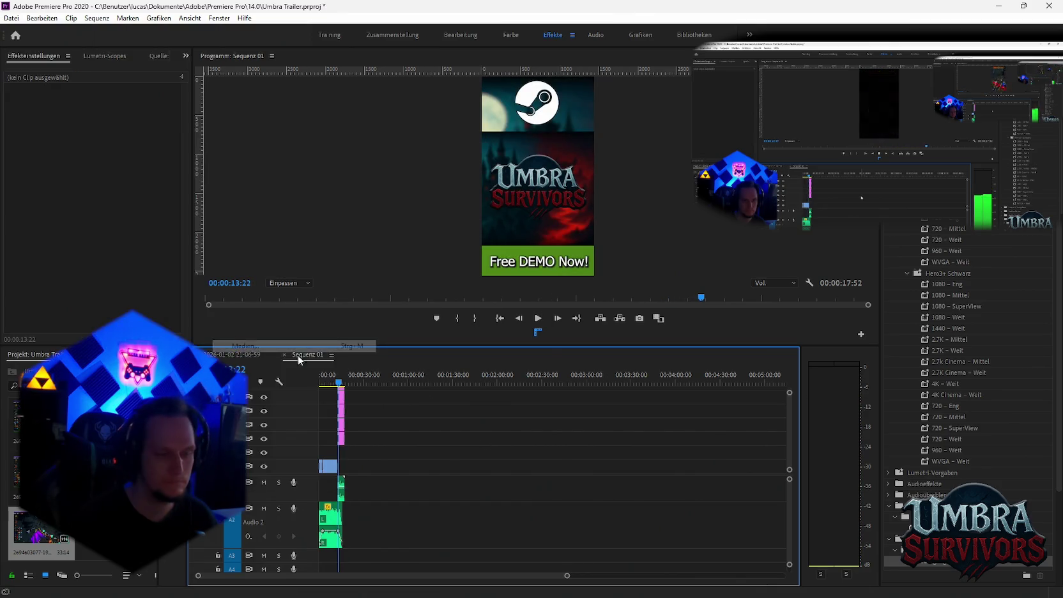
pyautogui.click(519, 158)
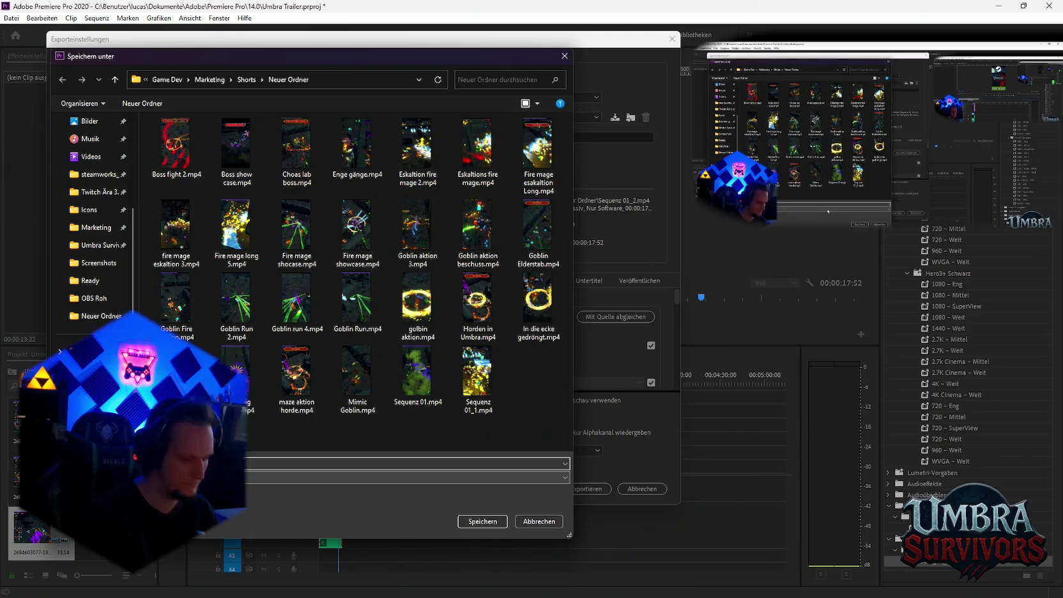
pyautogui.press('Return')
pyautogui.click(552, 490)
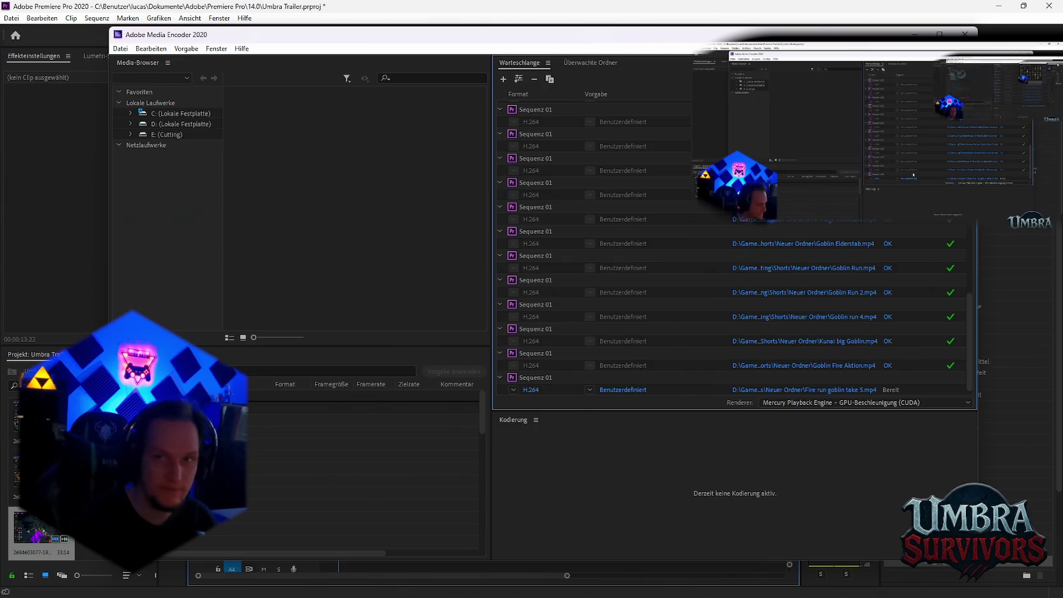
# Start encoding Fire run goblin take 5.mp4 in Media Encoder, then return to Premiere's timeline.
pyautogui.press('Return')
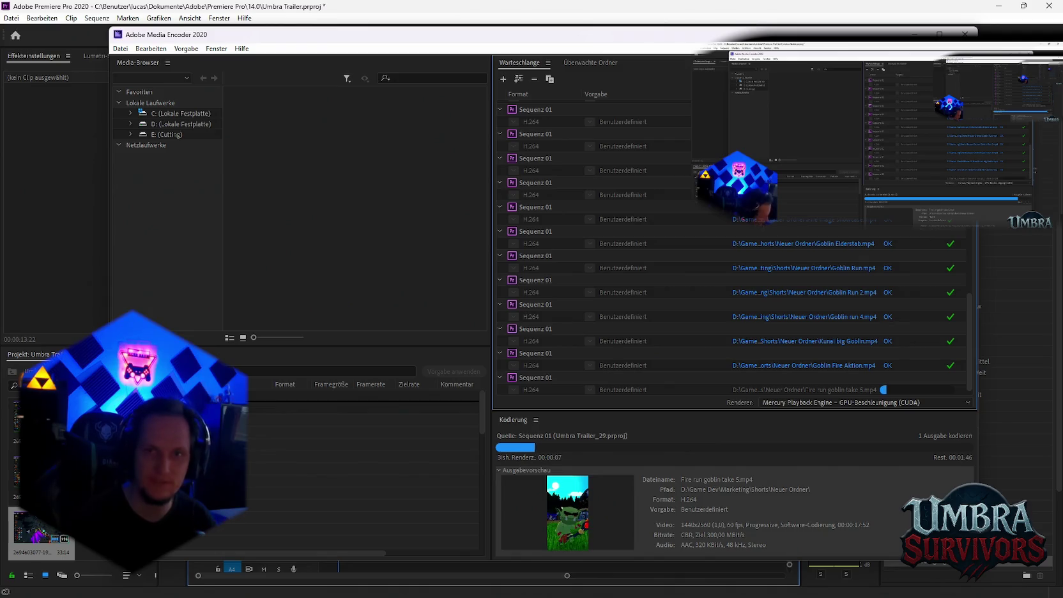
pyautogui.hotkey('alt', 'Tab')
pyautogui.click(365, 519)
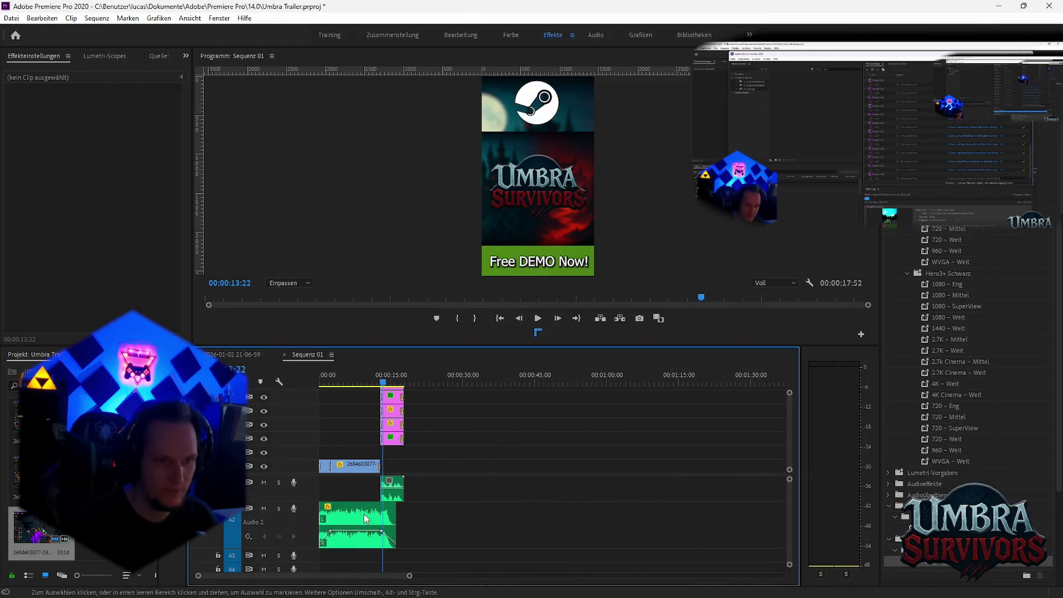
# Drag the long gameplay recording into Sequenz 01 and scrub it to find an action moment.
pyautogui.press('=')
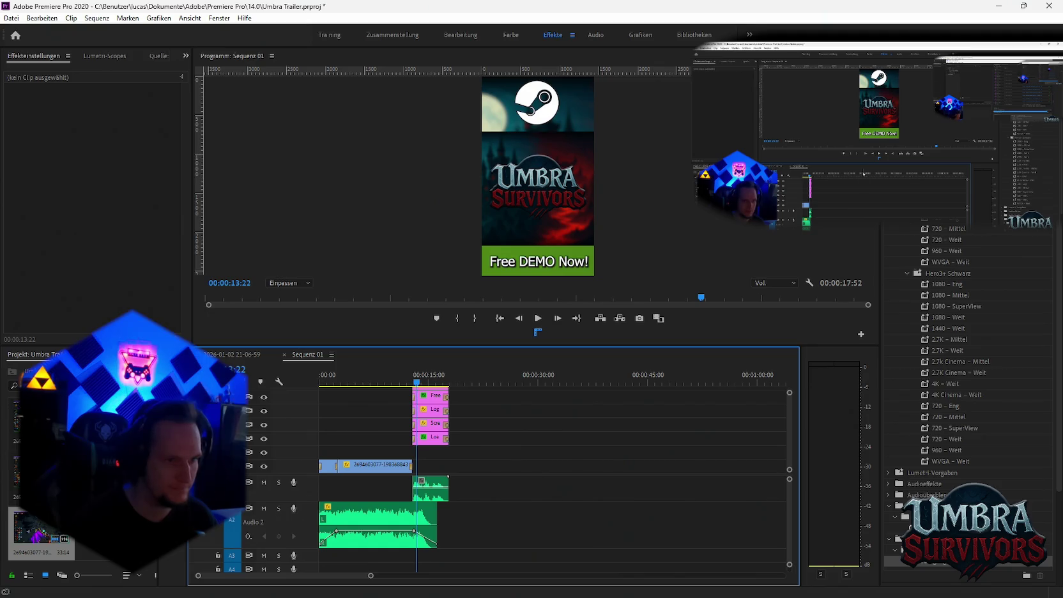
pyautogui.moveTo(1062, 441); pyautogui.dragTo(521, 483)
pyautogui.scroll(-2, 522, 484)
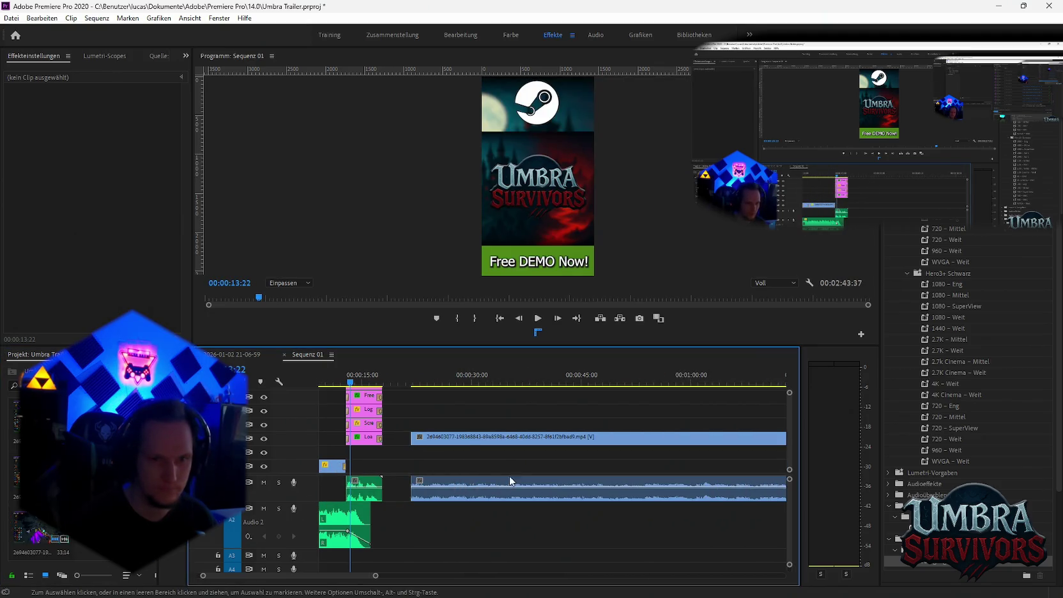
pyautogui.moveTo(466, 382); pyautogui.dragTo(515, 384)
pyautogui.press('-')
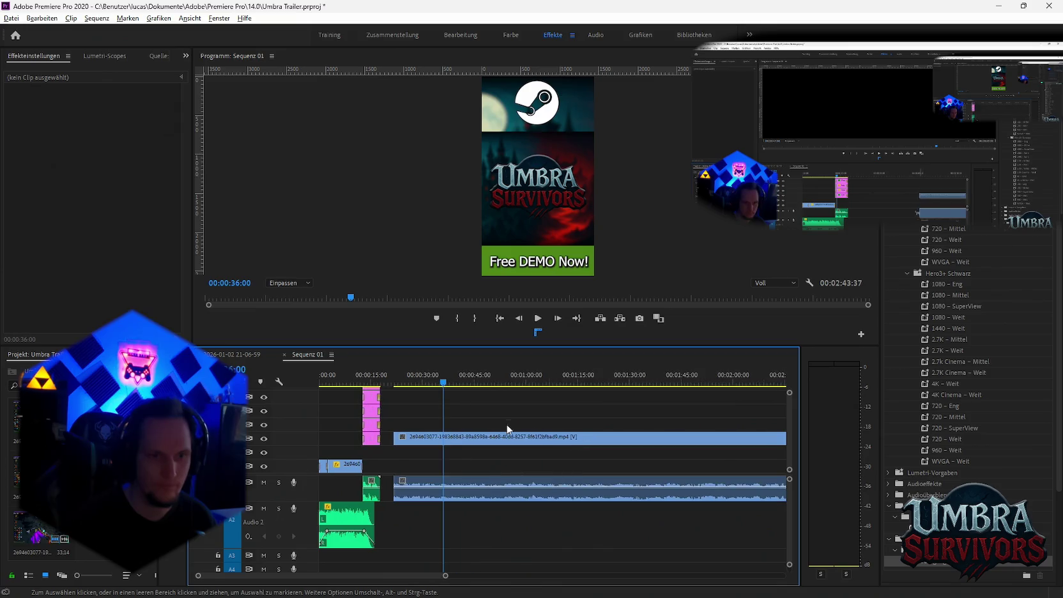
pyautogui.press('-')
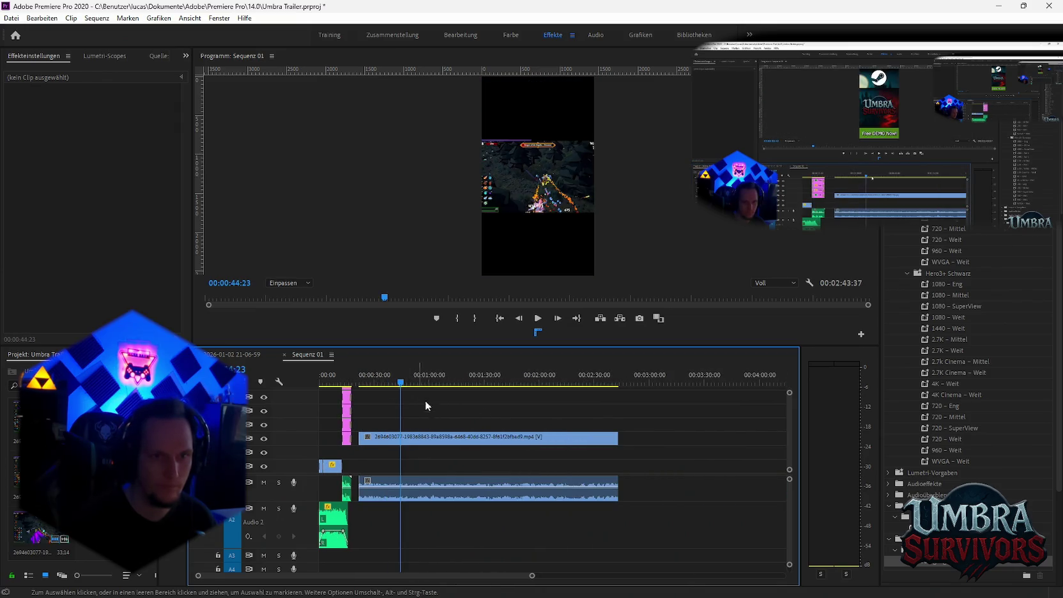
# Split out a gameplay excerpt, deleting the unwanted footage before and after it.
pyautogui.hotkey('ctrl', 'k')
pyautogui.press('v')
pyautogui.click(492, 477)
pyautogui.press('Delete')
pyautogui.click(376, 438)
pyautogui.press('Delete')
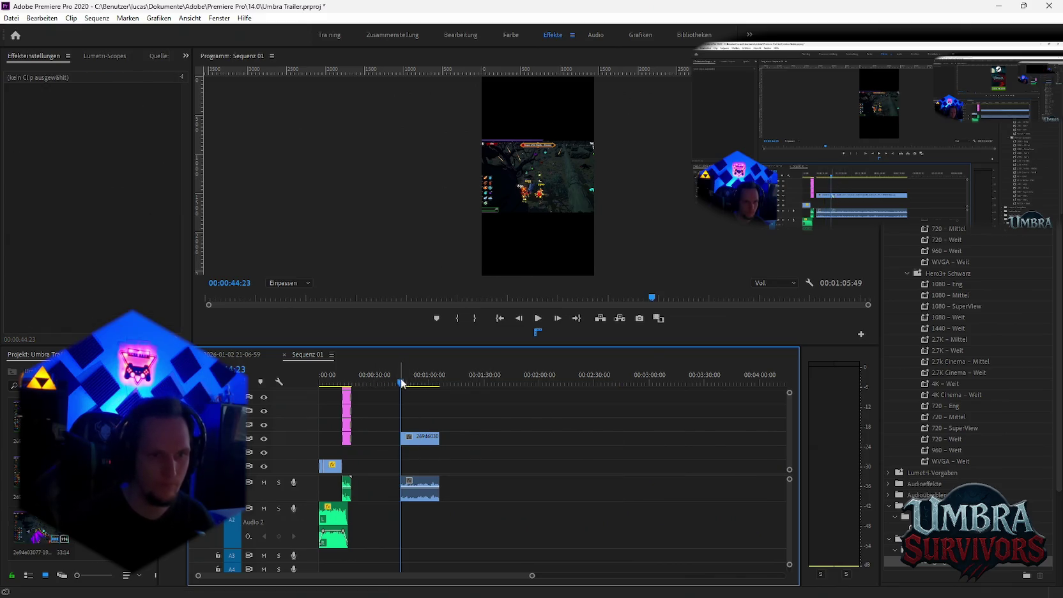
pyautogui.moveTo(401, 382); pyautogui.dragTo(419, 387)
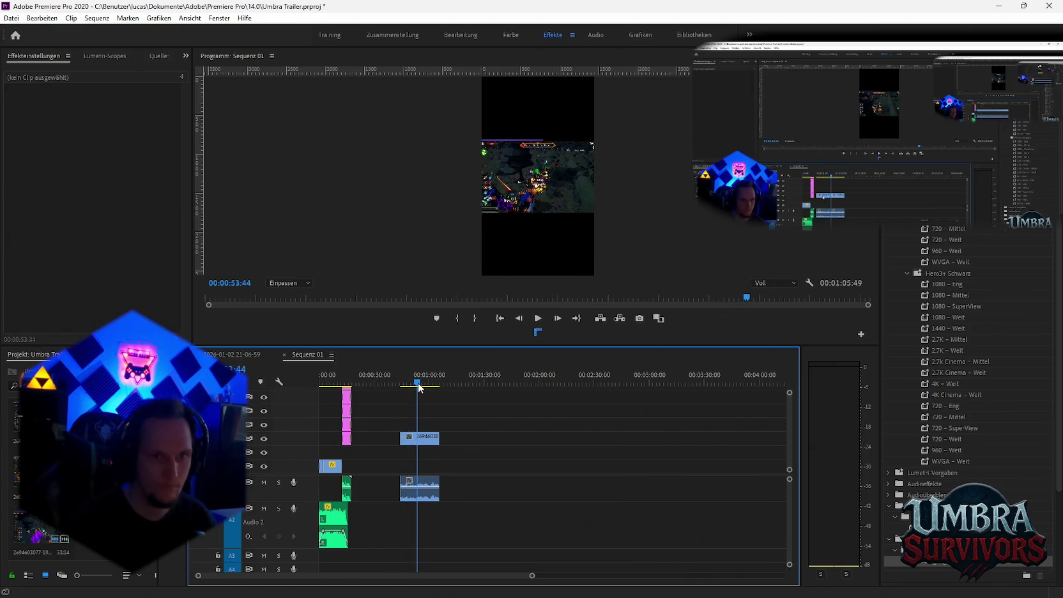
pyautogui.press('=')
pyautogui.press('=')
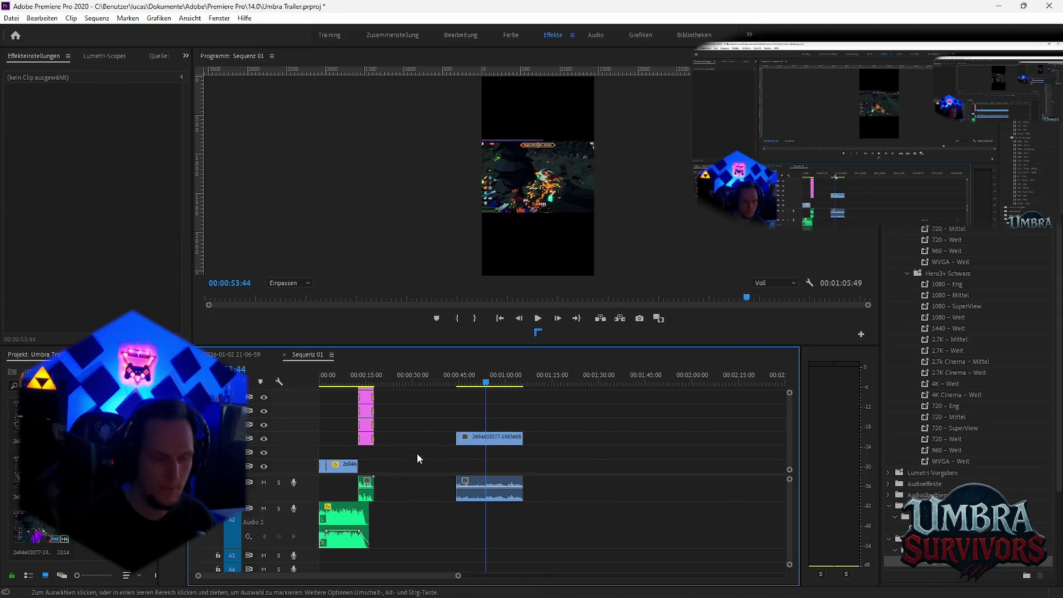
# Copy the excerpt and swap it into the short's gameplay clip via Durch Clip ersetzen > Aus Ablage.
pyautogui.click(495, 439)
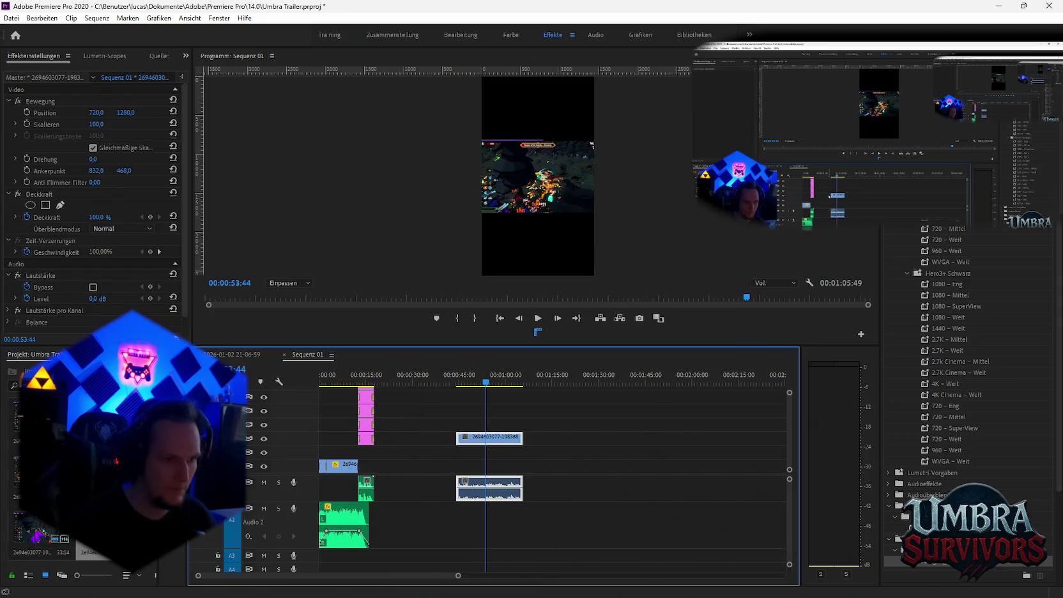
pyautogui.rightClick(335, 465)
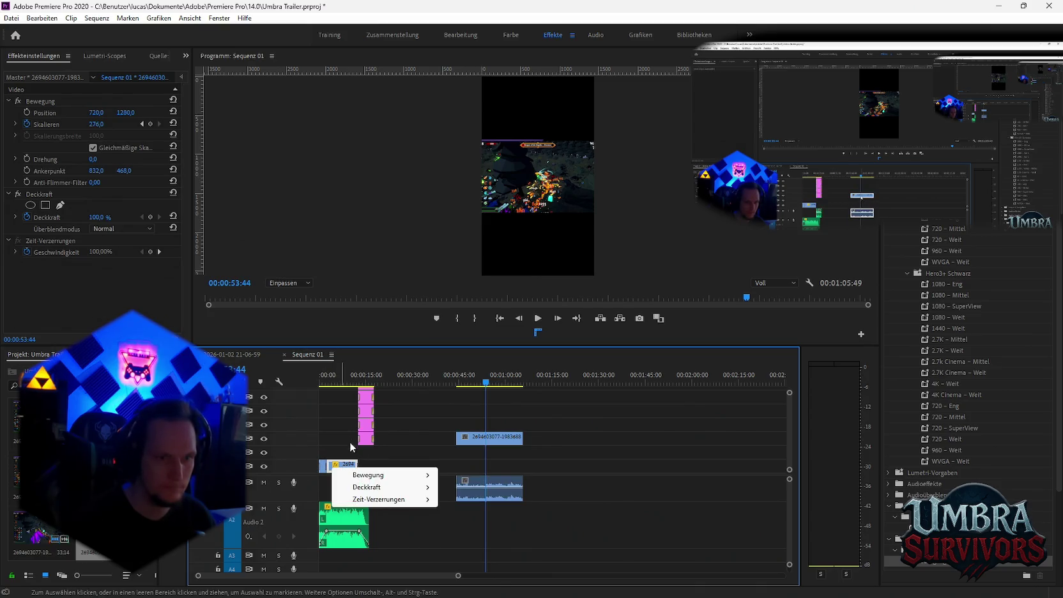
pyautogui.press('Escape')
pyautogui.rightClick(350, 465)
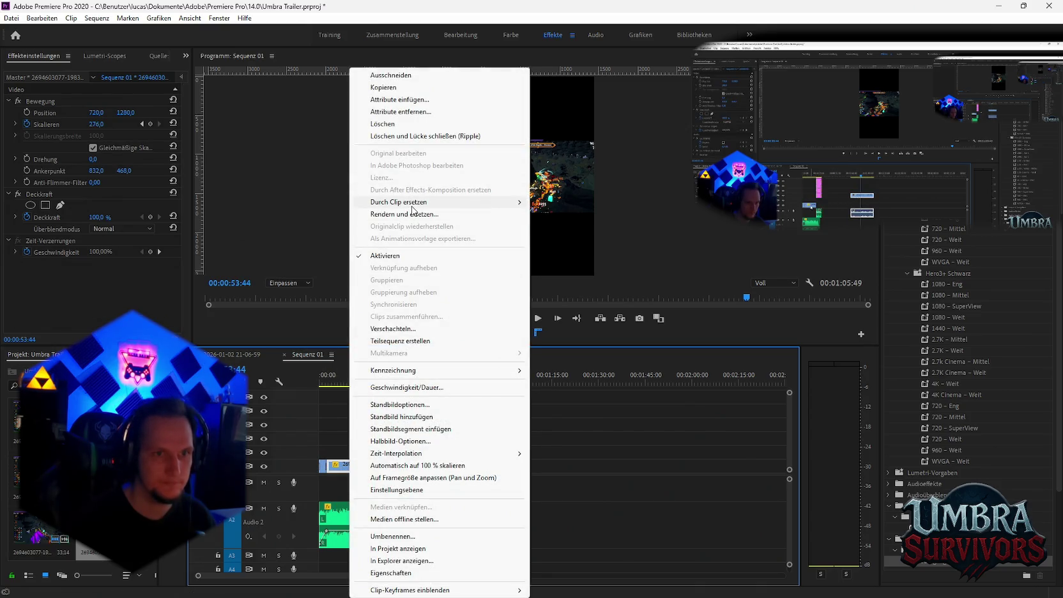
pyautogui.click(562, 227)
pyautogui.hotkey('ctrl', 'z')
pyautogui.press('Home')
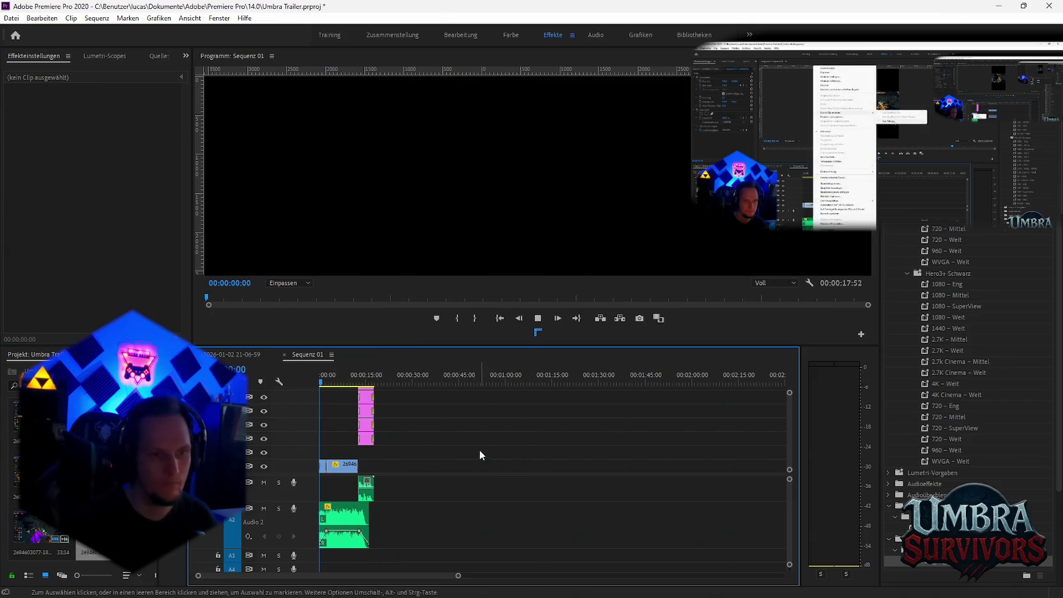
pyautogui.press('space')
pyautogui.press('space')
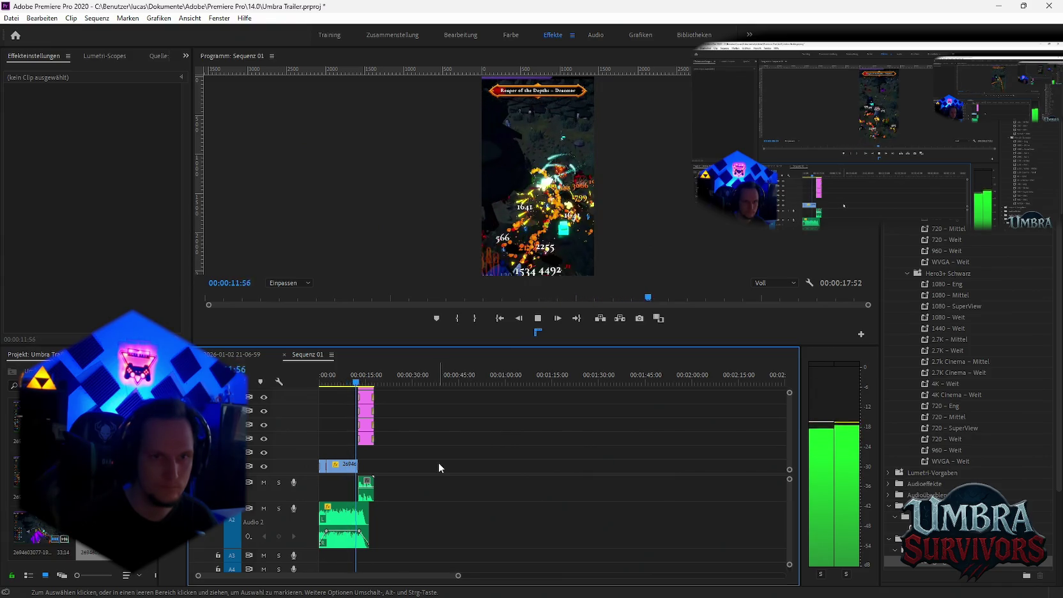
pyautogui.press('space')
pyautogui.press('-')
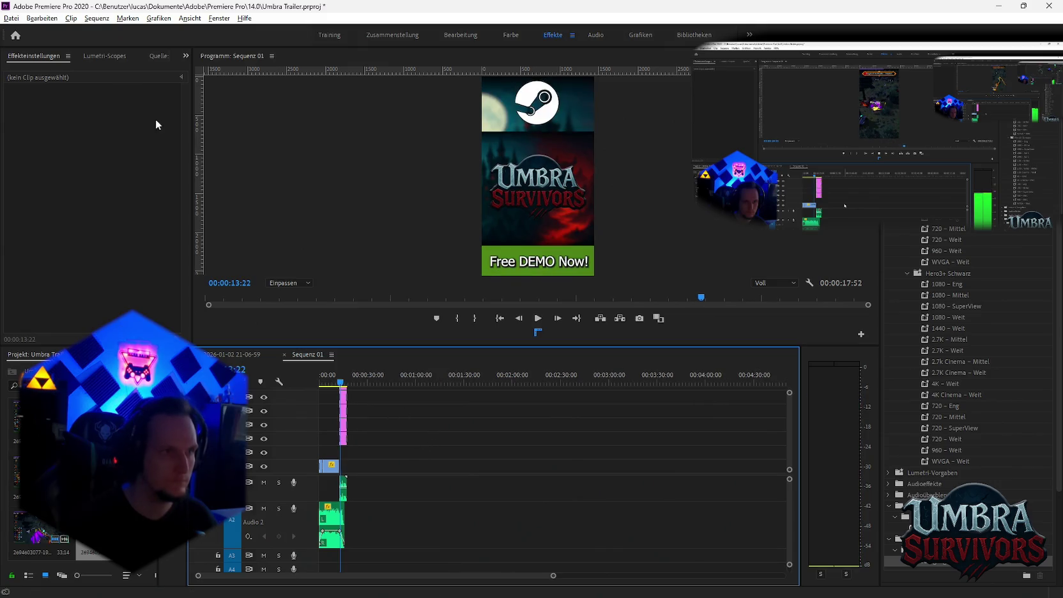
# Queue Sequenz 01 as an H.264 export named 'Fire goblin run udn er rennt durch.mp4'.
pyautogui.click(8, 18)
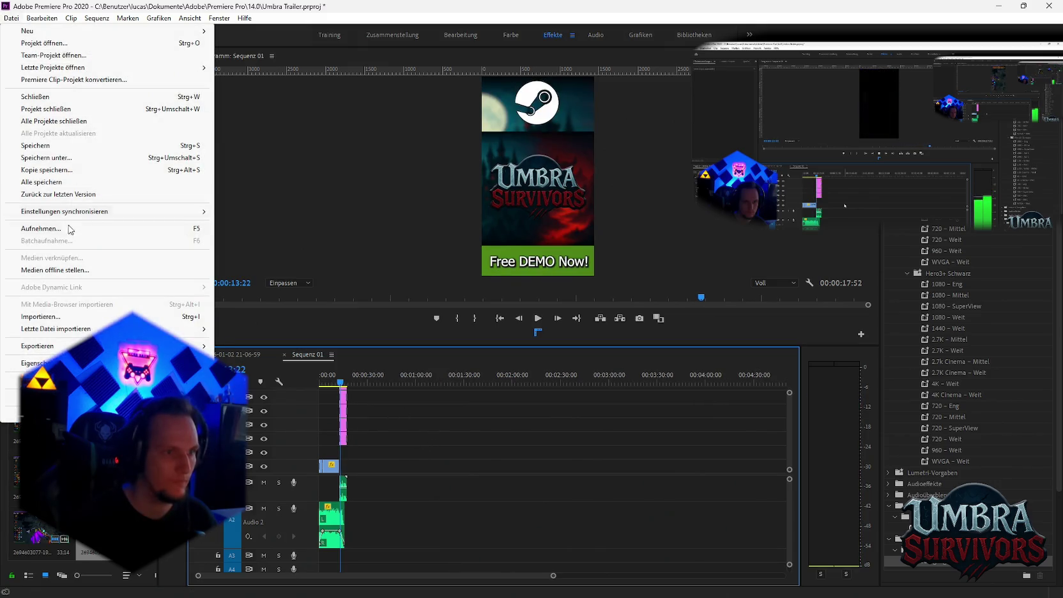
pyautogui.moveTo(37, 346)
pyautogui.click(236, 345)
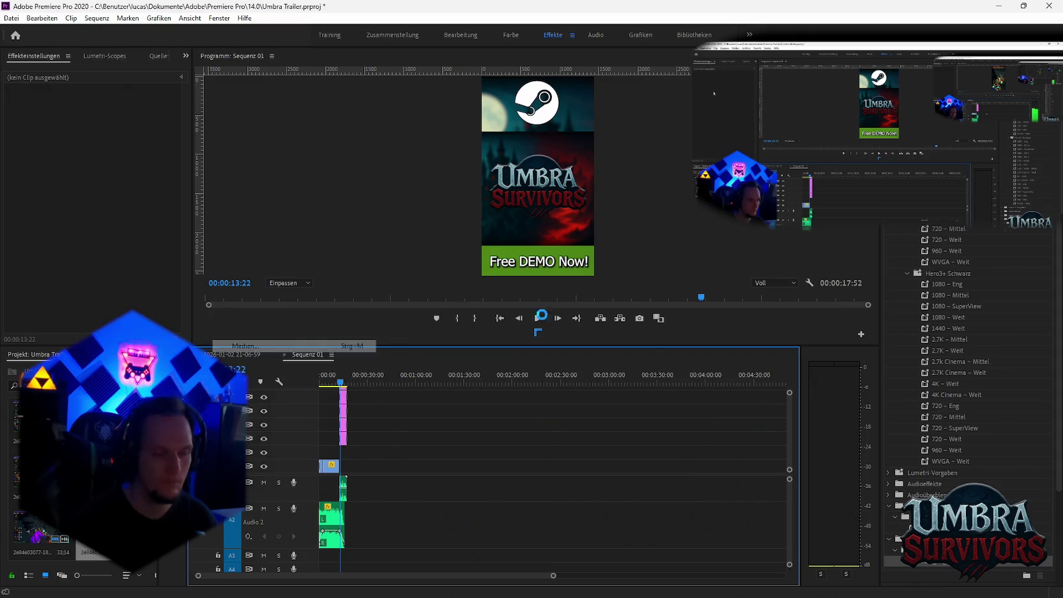
pyautogui.click(522, 156)
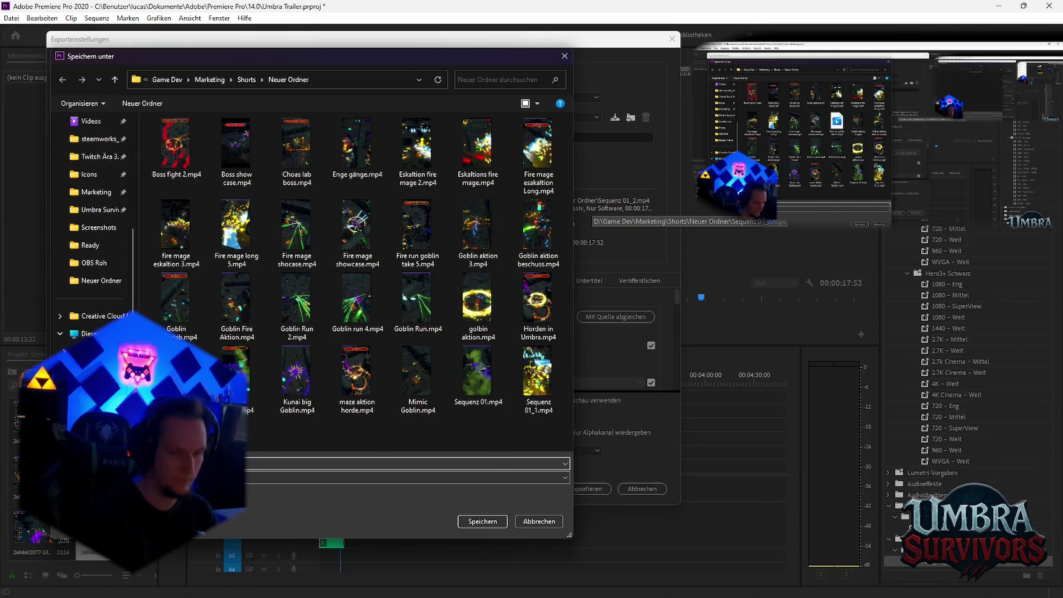
pyautogui.press('Return')
pyautogui.click(529, 489)
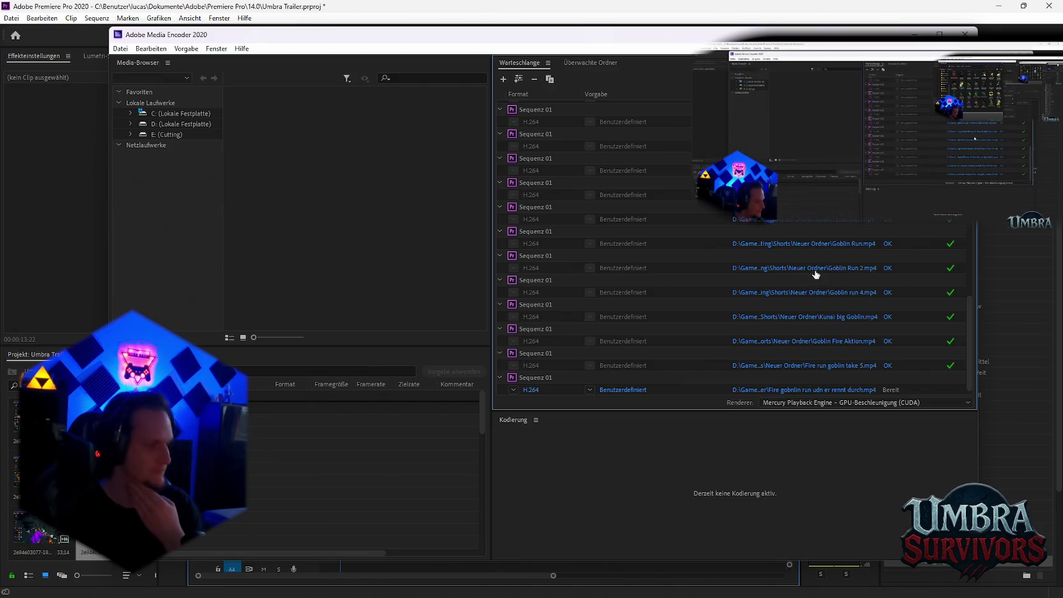
# Start encoding 'Fire goblin run udn er rennt durch.mp4' and return to Premiere Pro.
pyautogui.press('Return')
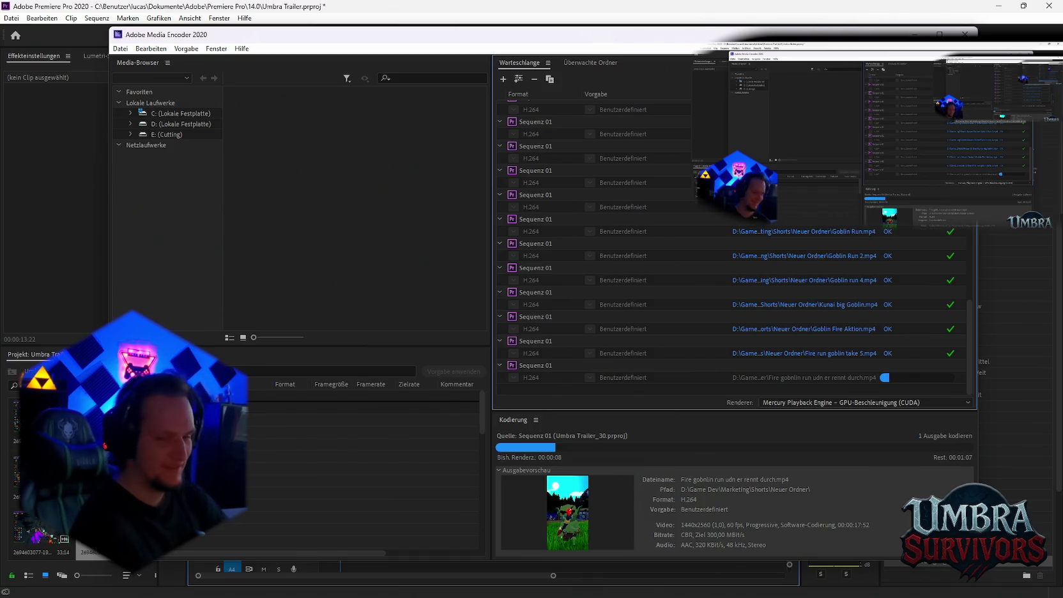
pyautogui.hotkey('alt', 'Tab')
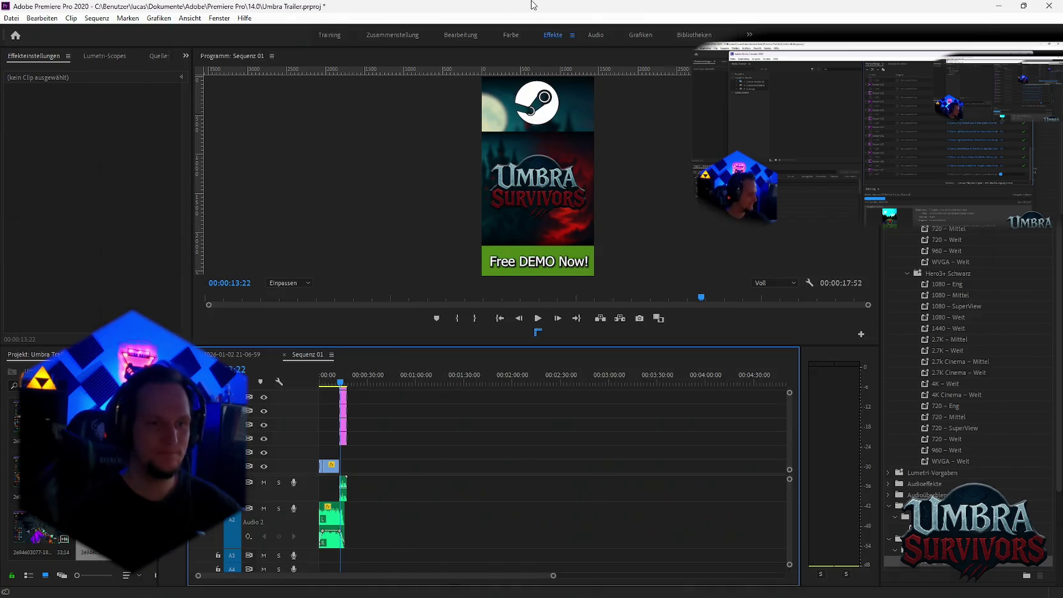
pyautogui.click(228, 355)
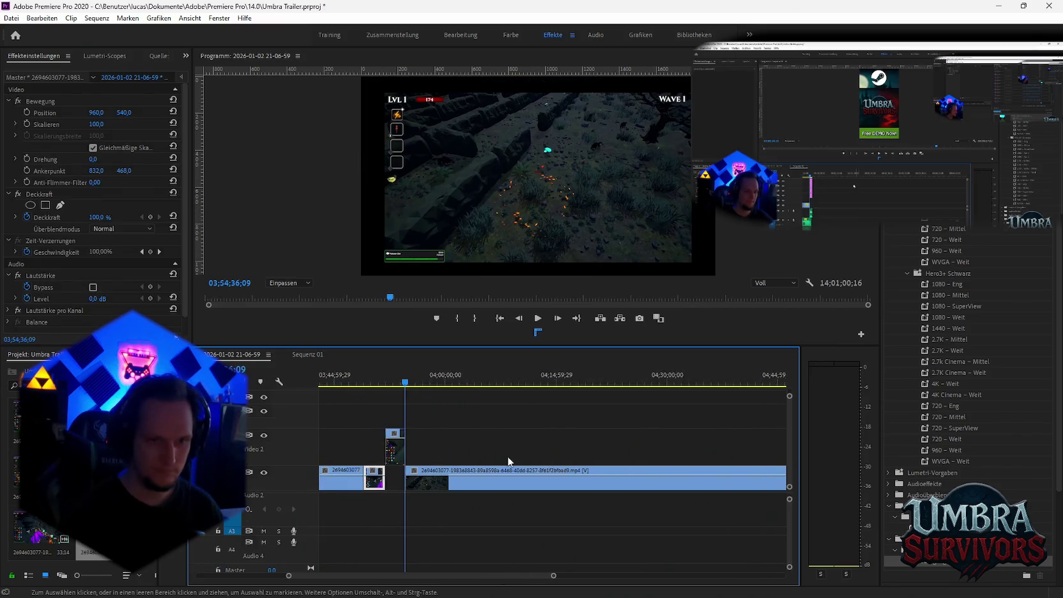
pyautogui.click(488, 382)
pyautogui.scroll(-3, 527, 434)
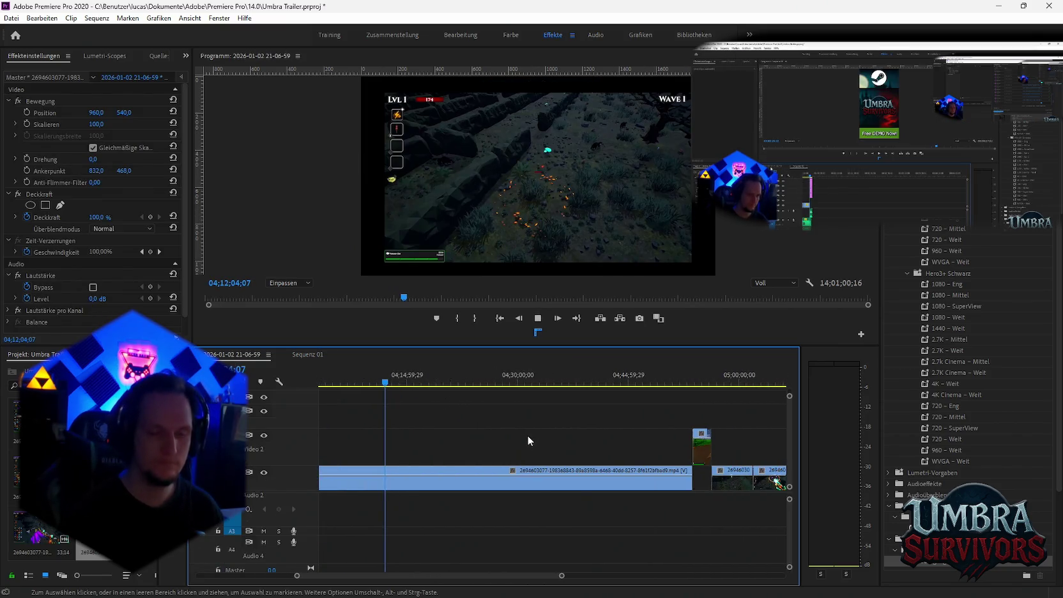
pyautogui.press('space')
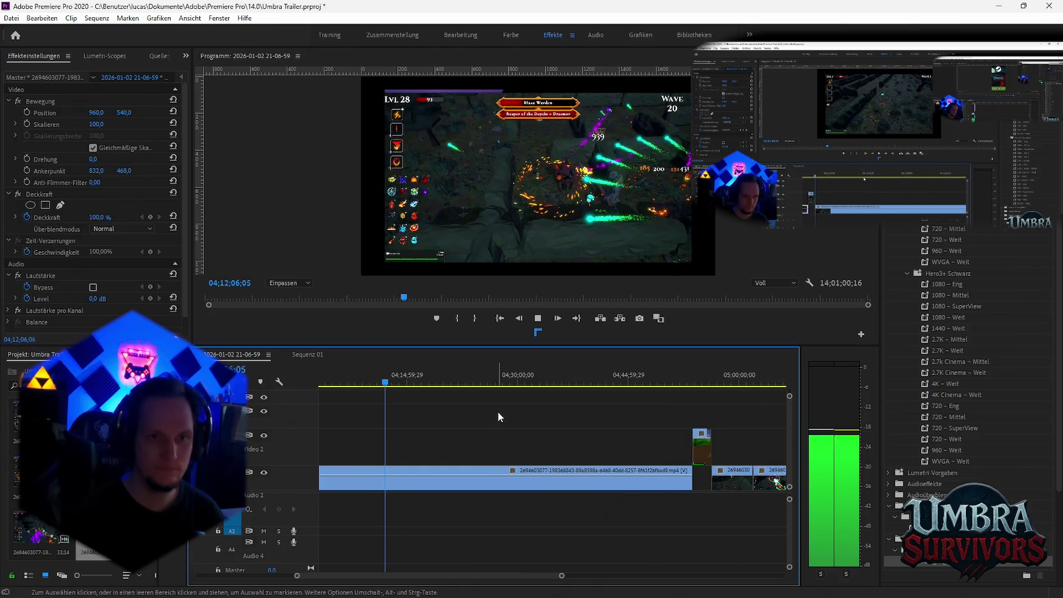
pyautogui.press('space')
pyautogui.scroll(2, 454, 406)
pyautogui.press('c')
pyautogui.click(453, 486)
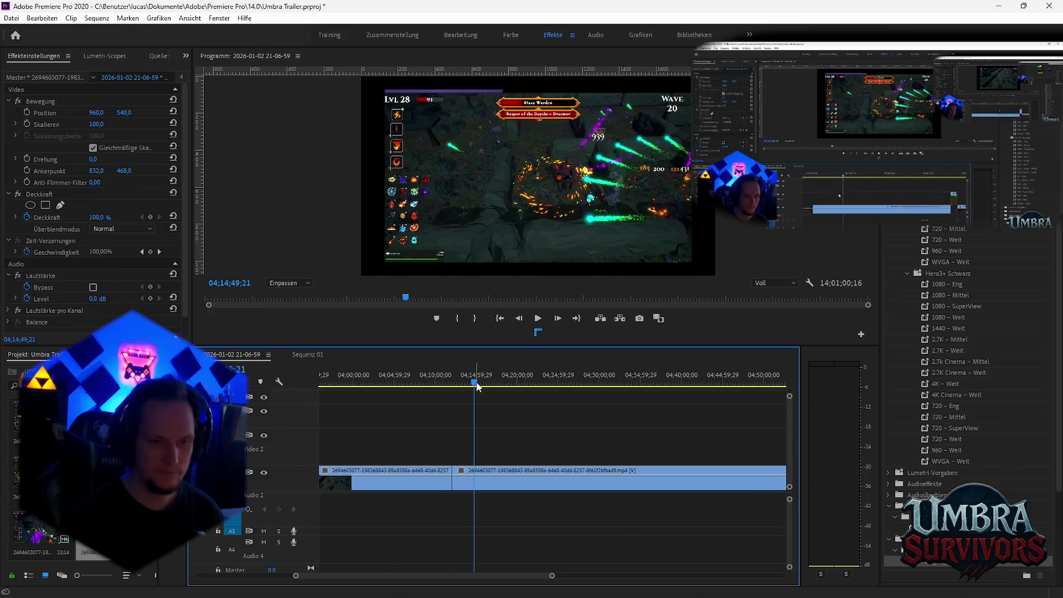
pyautogui.click(319, 353)
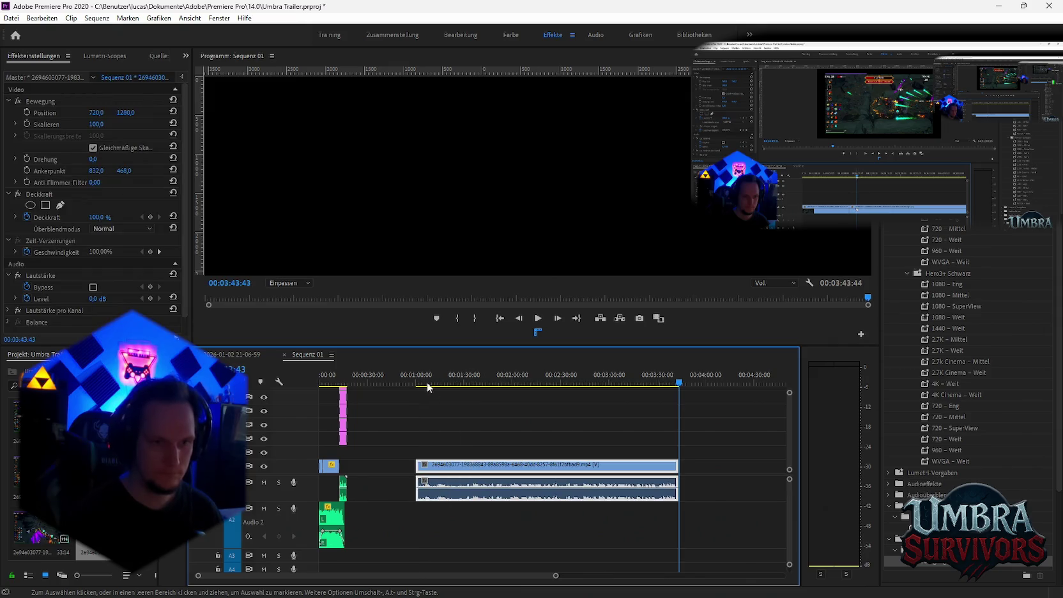
# Scrub Sequenz 01's gameplay stretch to about 1:29 and razor-cut it there.
pyautogui.moveTo(434, 385); pyautogui.dragTo(439, 383)
pyautogui.click(459, 423)
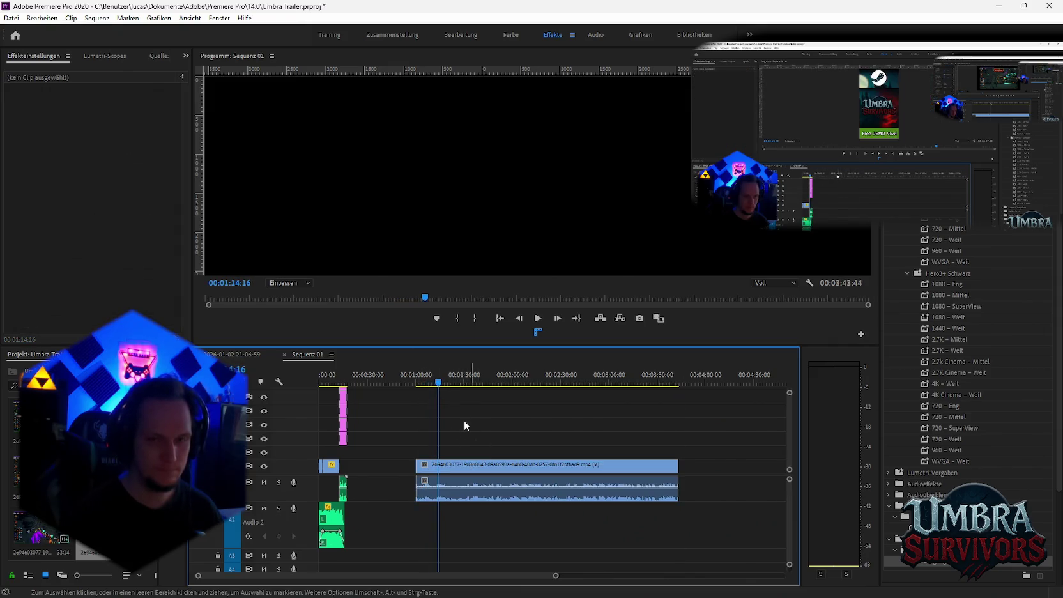
pyautogui.moveTo(425, 383); pyautogui.dragTo(440, 387)
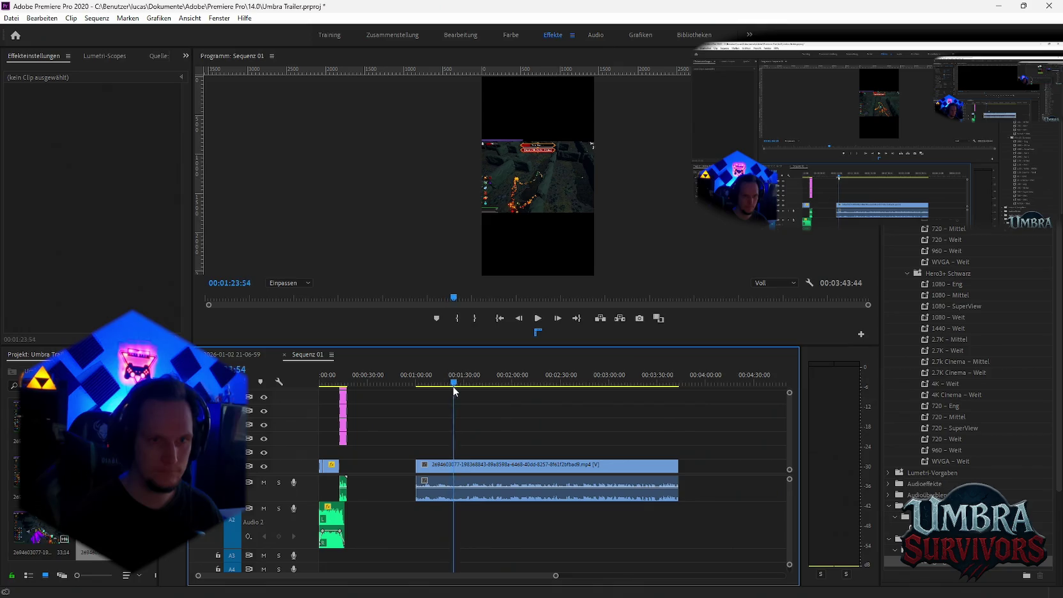
pyautogui.moveTo(440, 387); pyautogui.dragTo(463, 387)
pyautogui.press('=')
pyautogui.press('=')
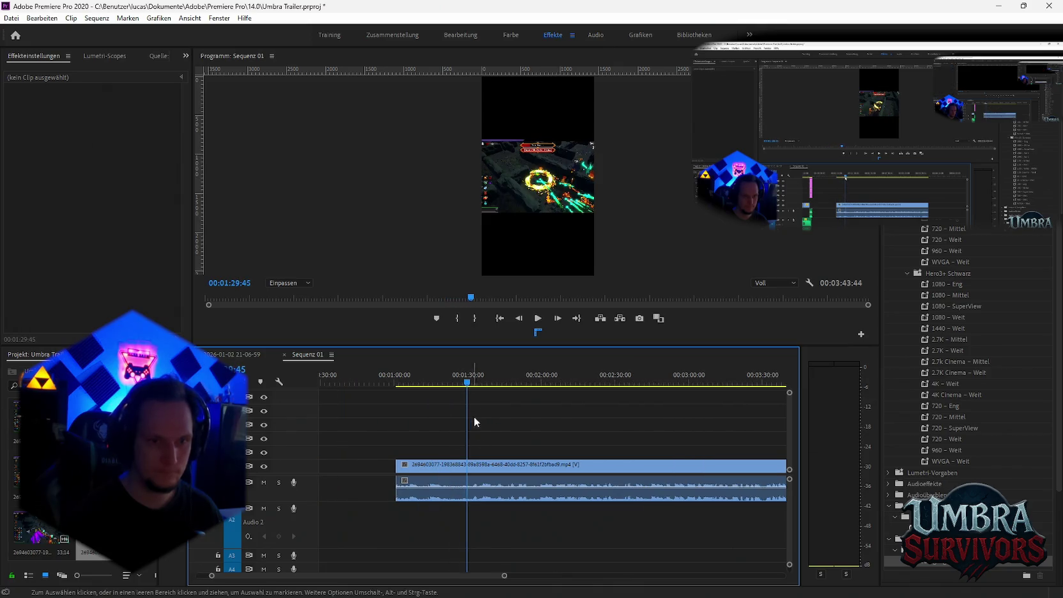
pyautogui.click(468, 490)
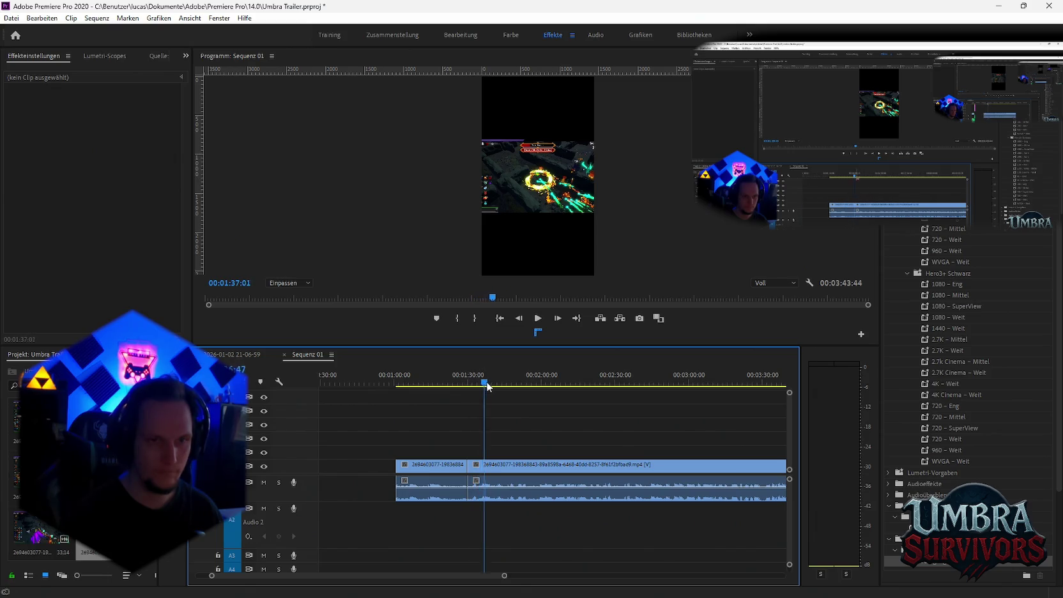
# Remove the short unwanted opening piece of the gameplay stretch.
pyautogui.moveTo(486, 383); pyautogui.dragTo(511, 385)
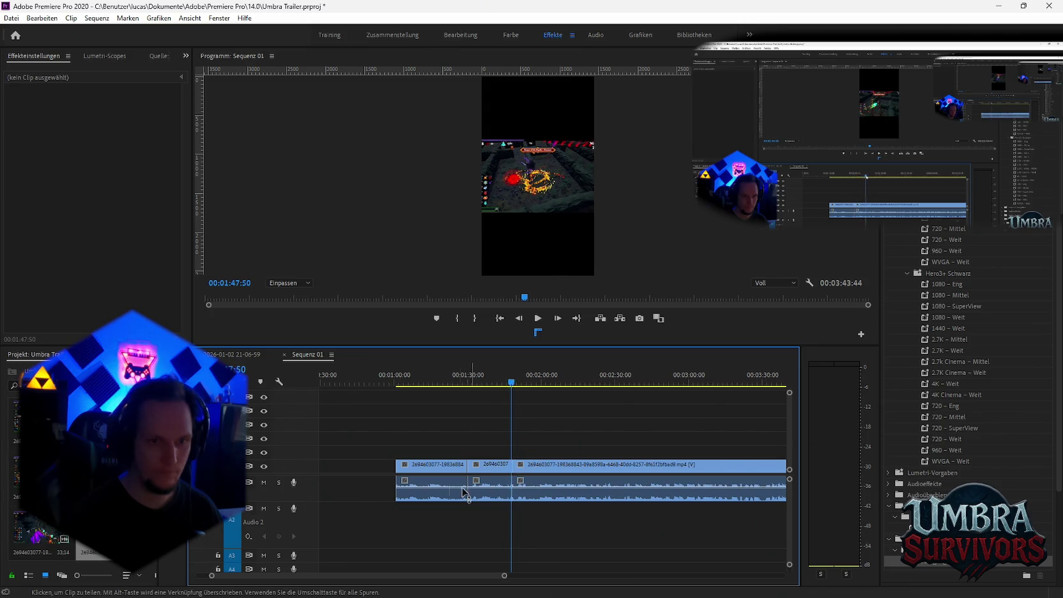
pyautogui.press('v')
pyautogui.press('-')
pyautogui.press('-')
pyautogui.press('-')
pyautogui.click(379, 483)
pyautogui.press('Delete')
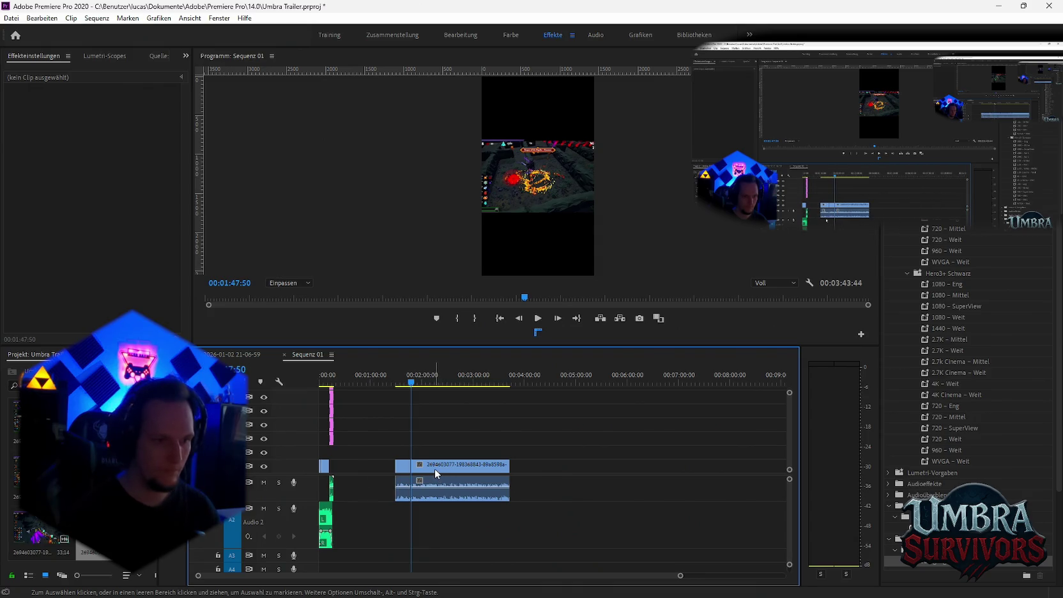
# Cut away the trailing footage and replace the opening gameplay clip with the Maze Warden boss footage.
pyautogui.hotkey('ctrl', 'k')
pyautogui.click(435, 469)
pyautogui.press('Delete')
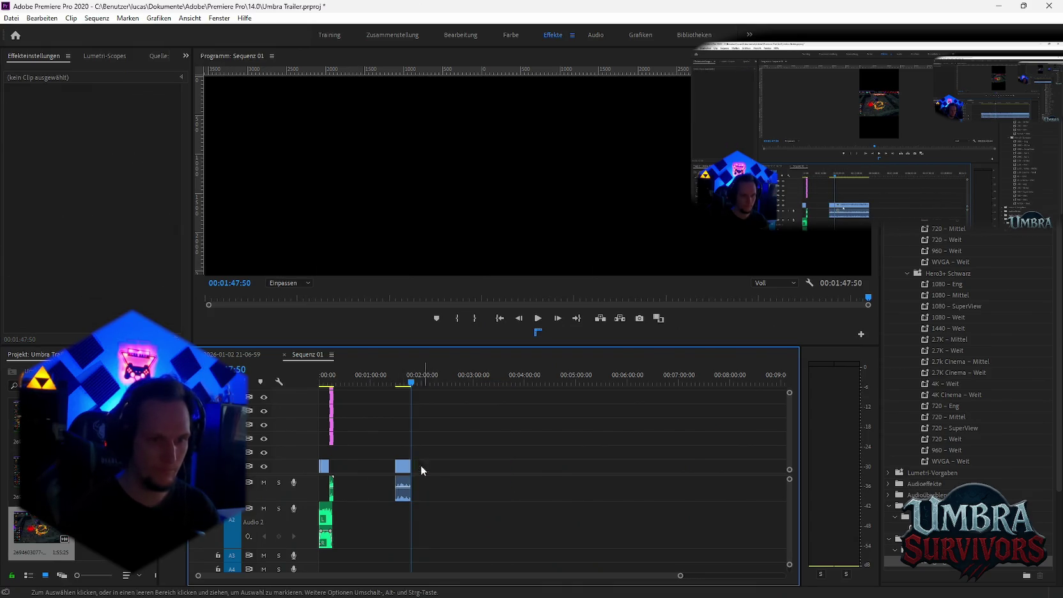
pyautogui.click(324, 466)
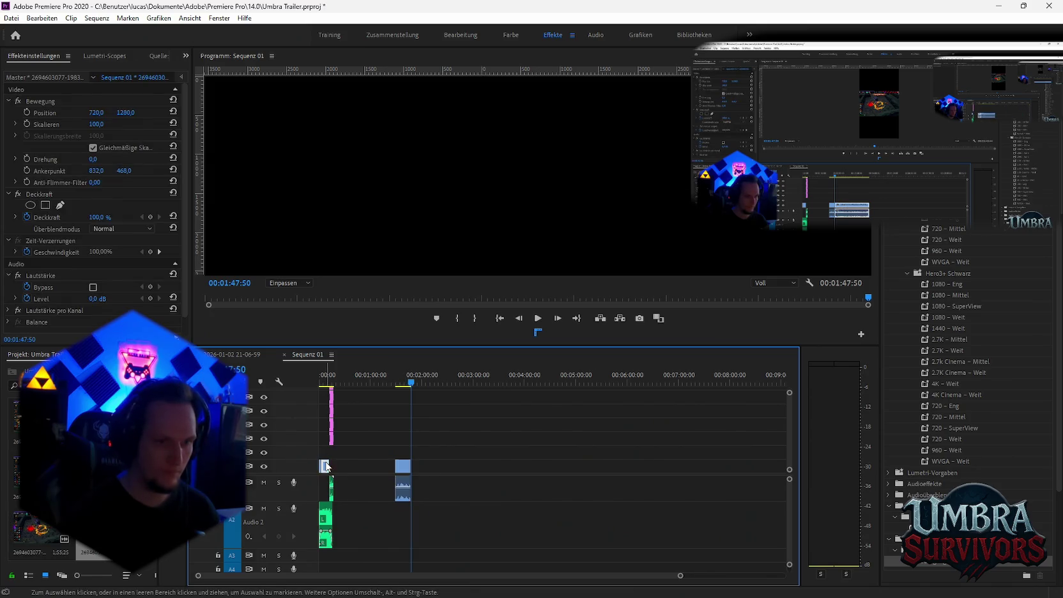
pyautogui.rightClick(325, 465)
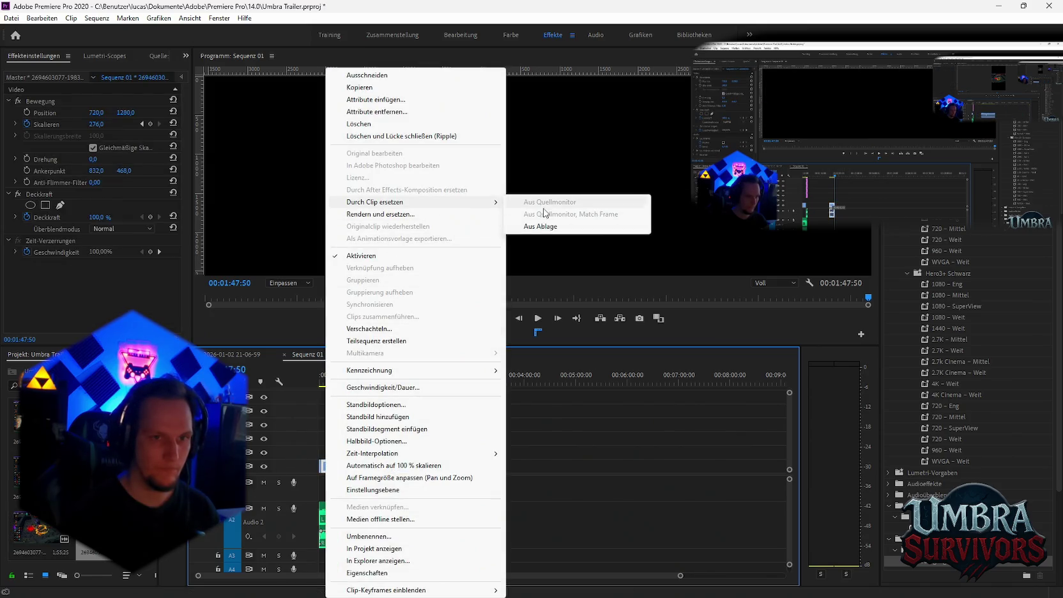
pyautogui.click(548, 226)
# Play the 00:17:52 short from the start to review the new boss footage.
pyautogui.press('space')
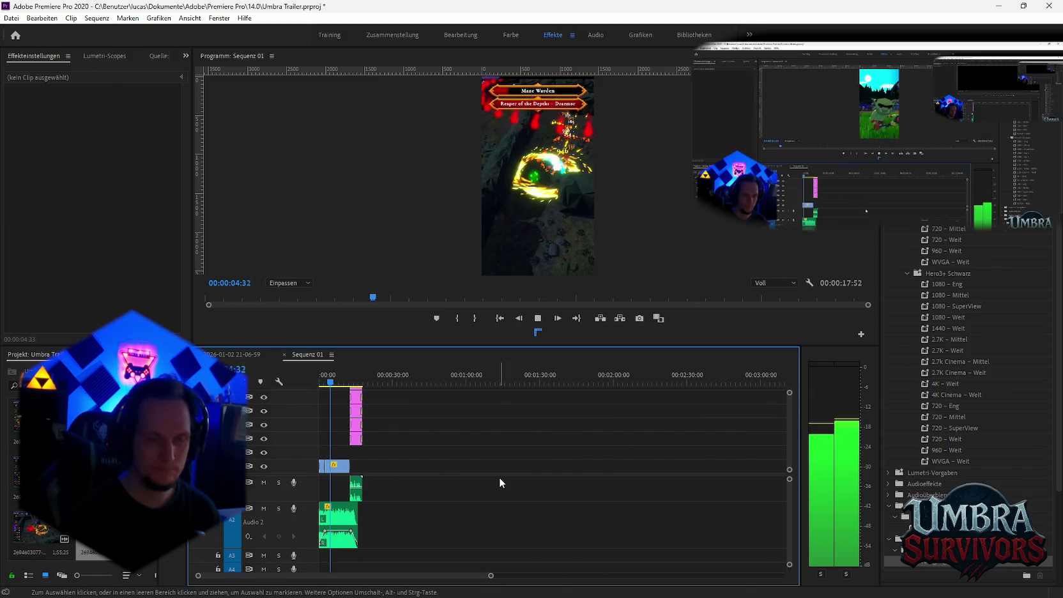
pyautogui.keyDown('alt'); pyautogui.scroll(3, 386, 470); pyautogui.keyUp('alt')
pyautogui.keyDown('alt'); pyautogui.scroll(2, 417, 490); pyautogui.keyUp('alt')
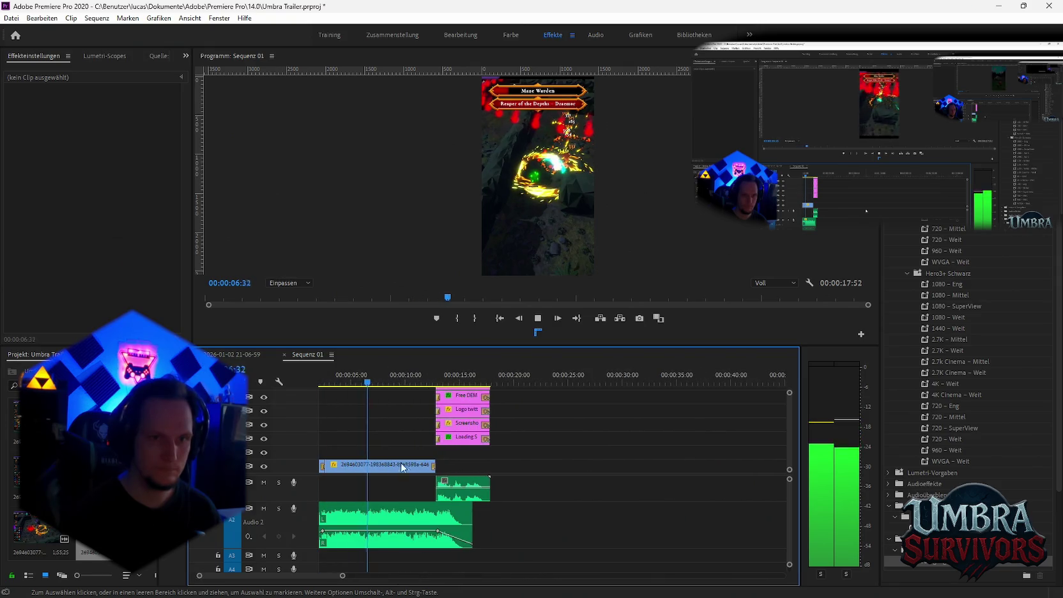
pyautogui.click(336, 383)
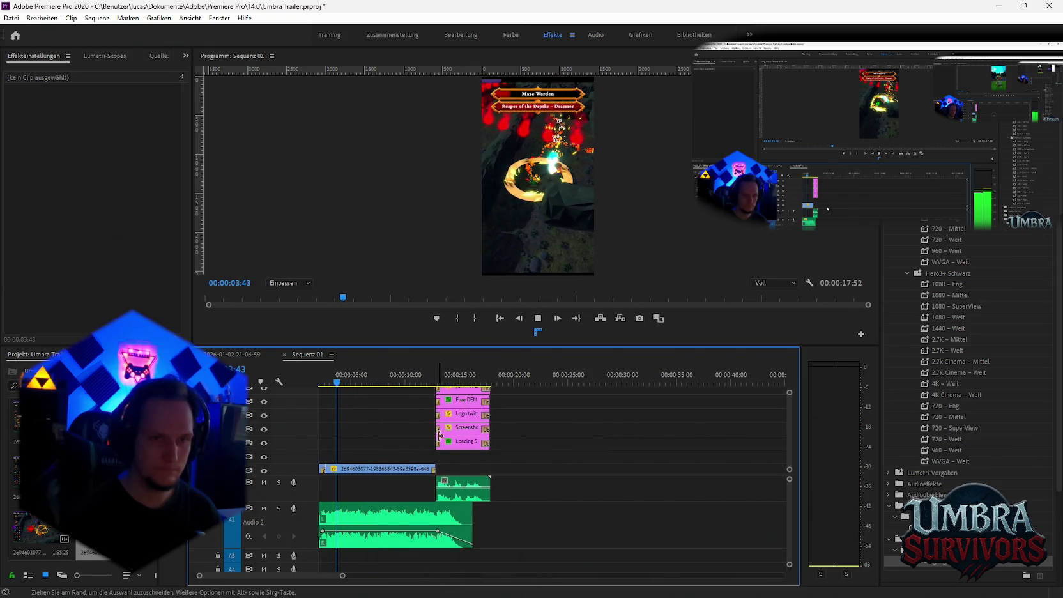
pyautogui.scroll(1, 409, 444)
pyautogui.press('space')
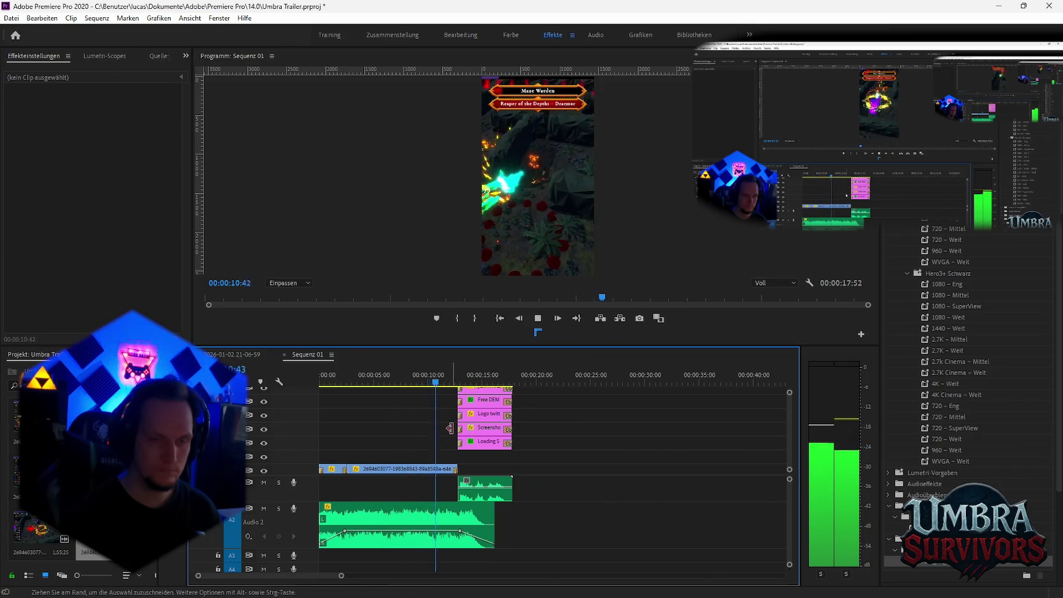
pyautogui.press('space')
pyautogui.press('-')
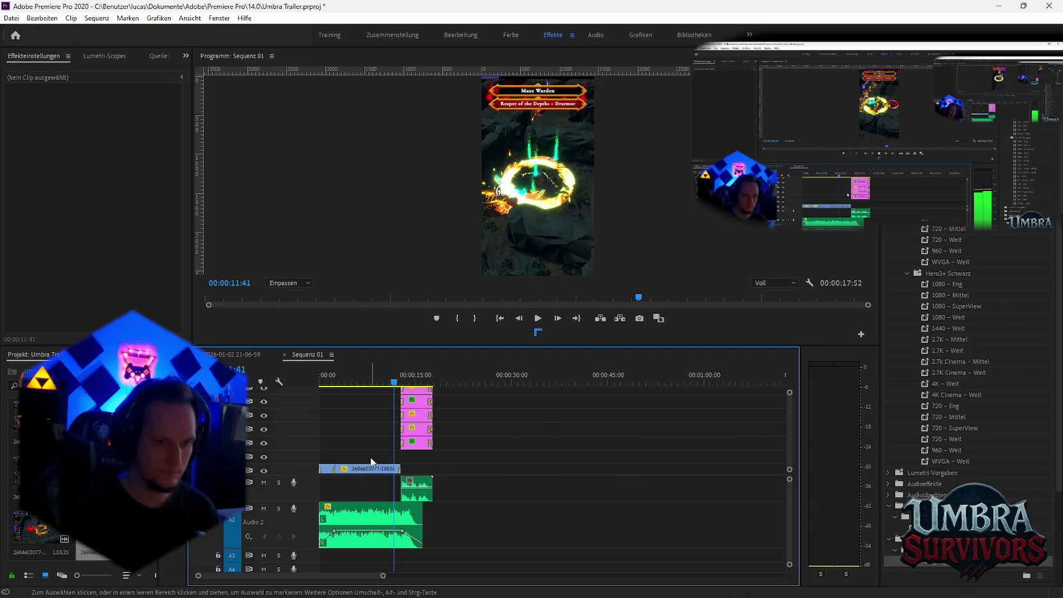
pyautogui.press('-')
# Open the media export settings and the output file's save dialog.
pyautogui.click(11, 17)
pyautogui.click(243, 349)
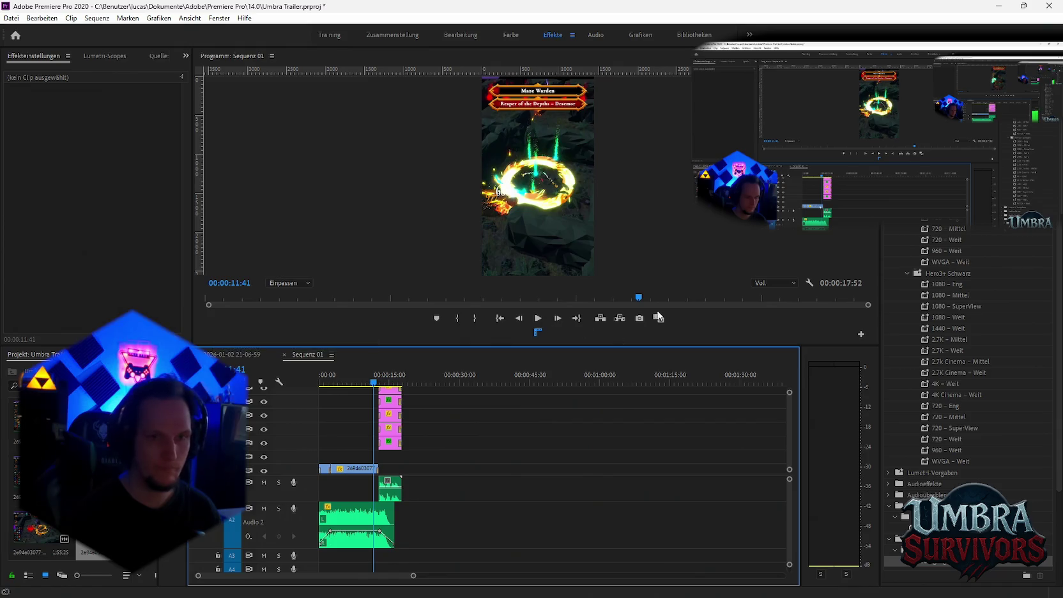
pyautogui.click(517, 157)
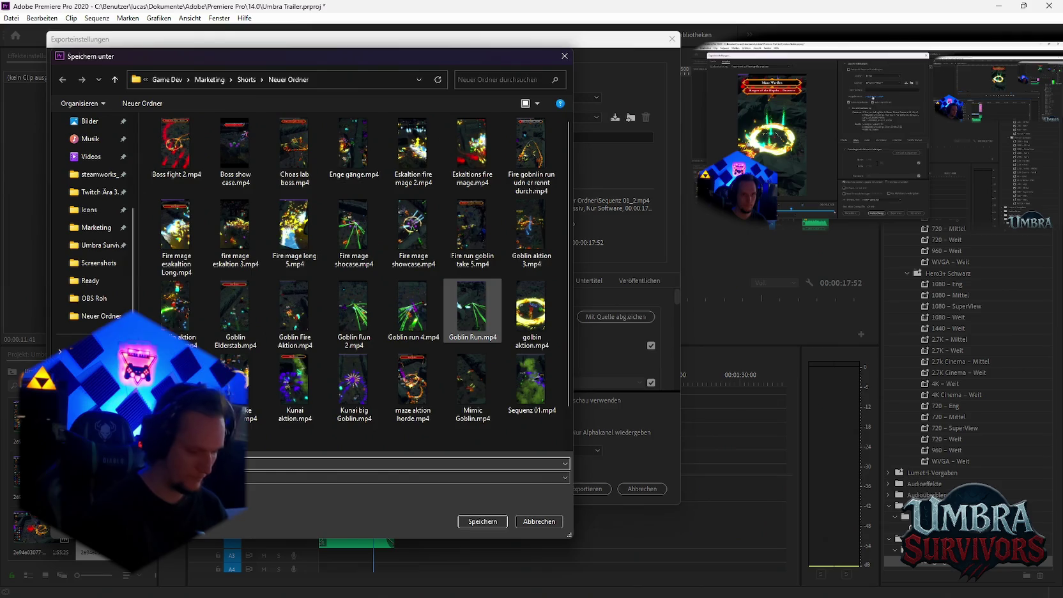
# Save the output as golbin vs boss.mp4 and queue it in Media Encoder.
pyautogui.click(482, 521)
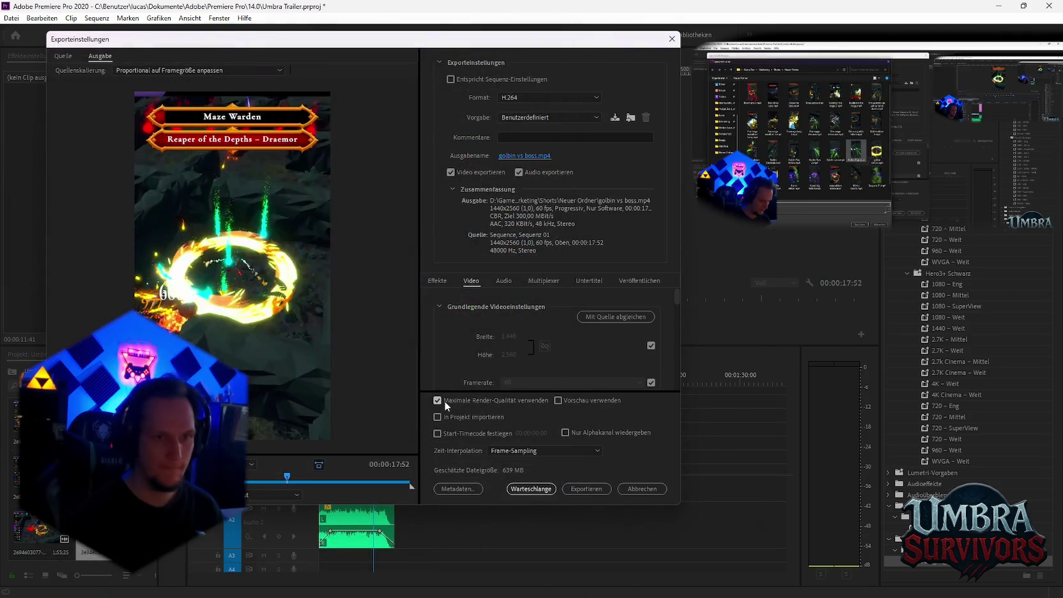
pyautogui.click(531, 488)
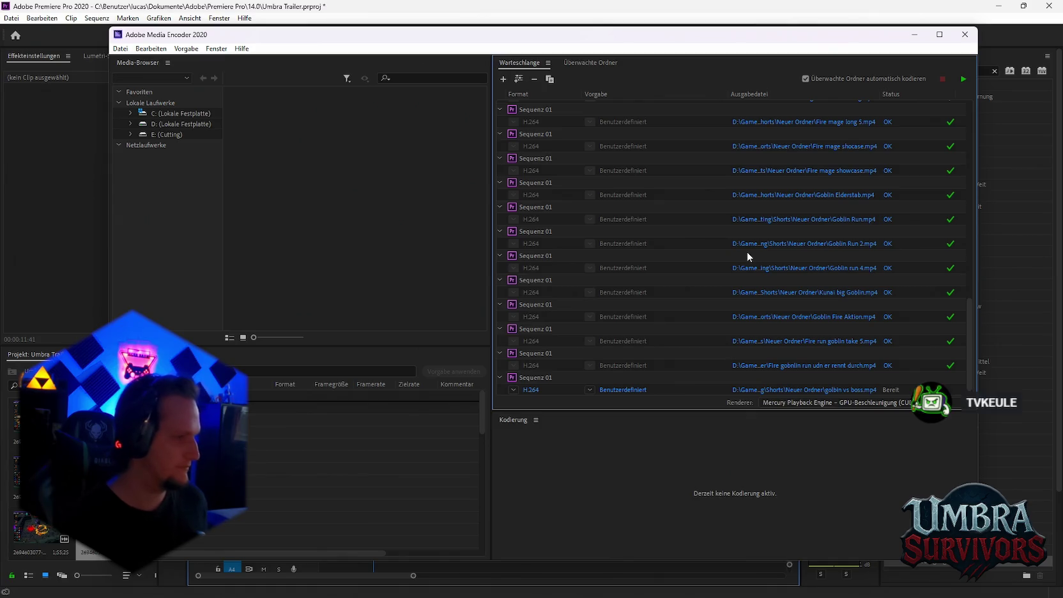
# Encode all queued exports, including golbin vs boss.mp4, then return to Premiere Pro.
pyautogui.scroll(-1, 792, 268)
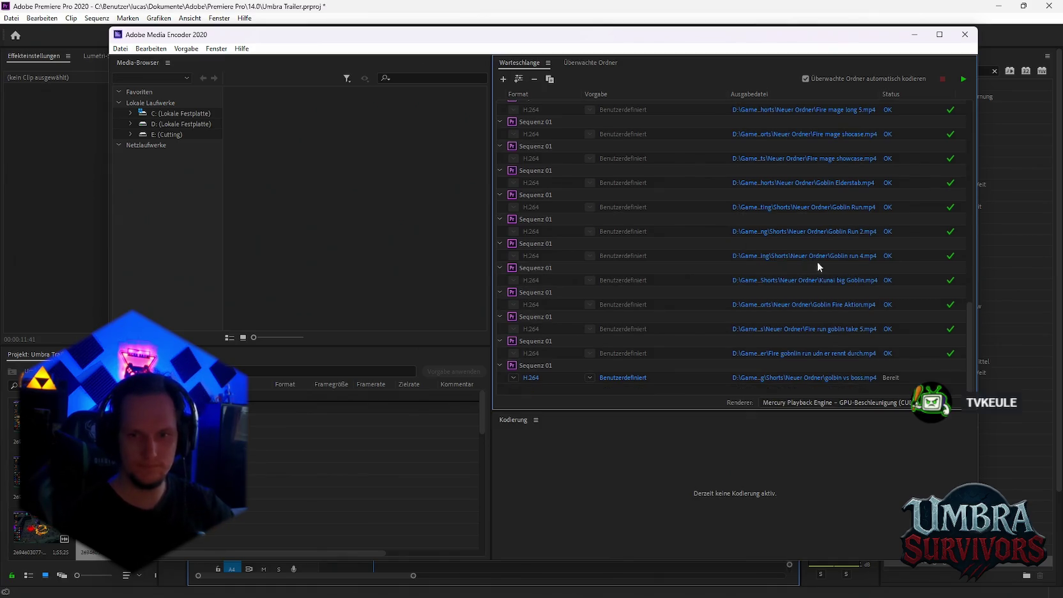
pyautogui.click(961, 79)
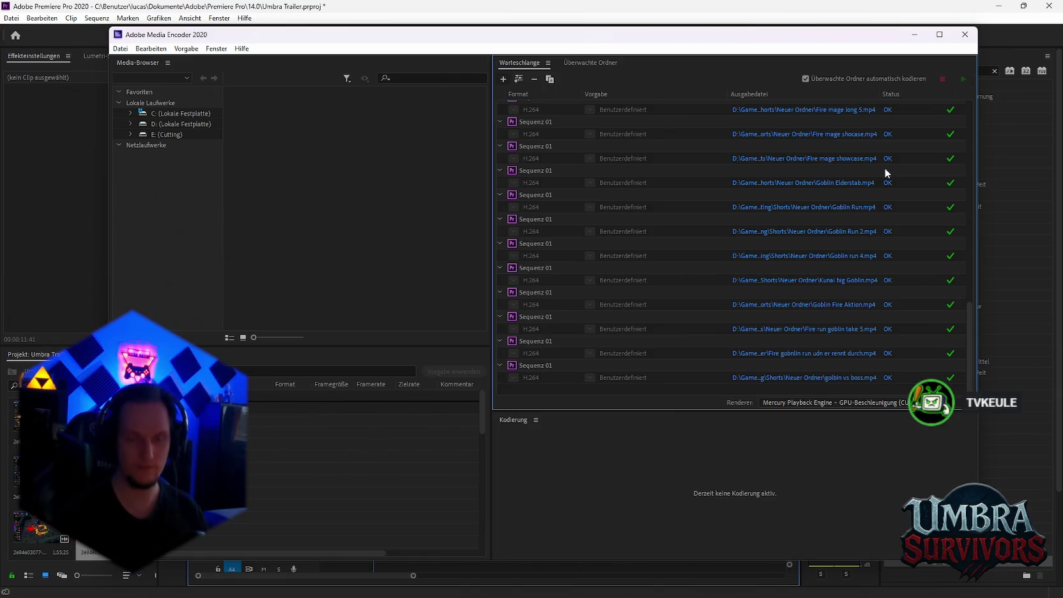
pyautogui.click(920, 36)
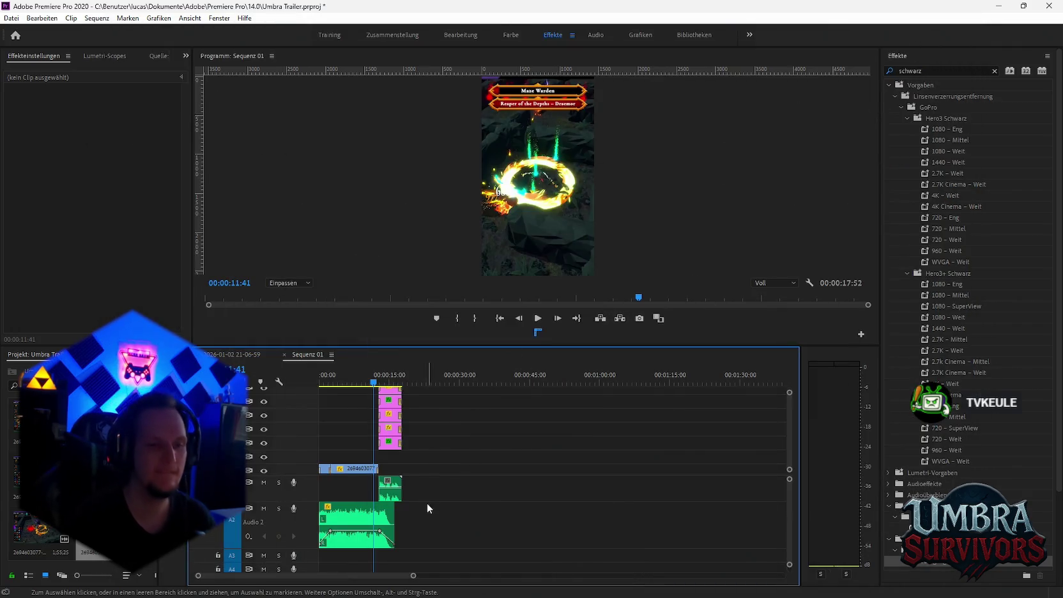
# Add the long gameplay recording after the short's existing clips and scrub through it.
pyautogui.moveTo(42, 530)
pyautogui.mouseDown()
pyautogui.moveTo(510, 481)
pyautogui.moveTo(413, 481)
pyautogui.mouseUp()
pyautogui.click(467, 382)
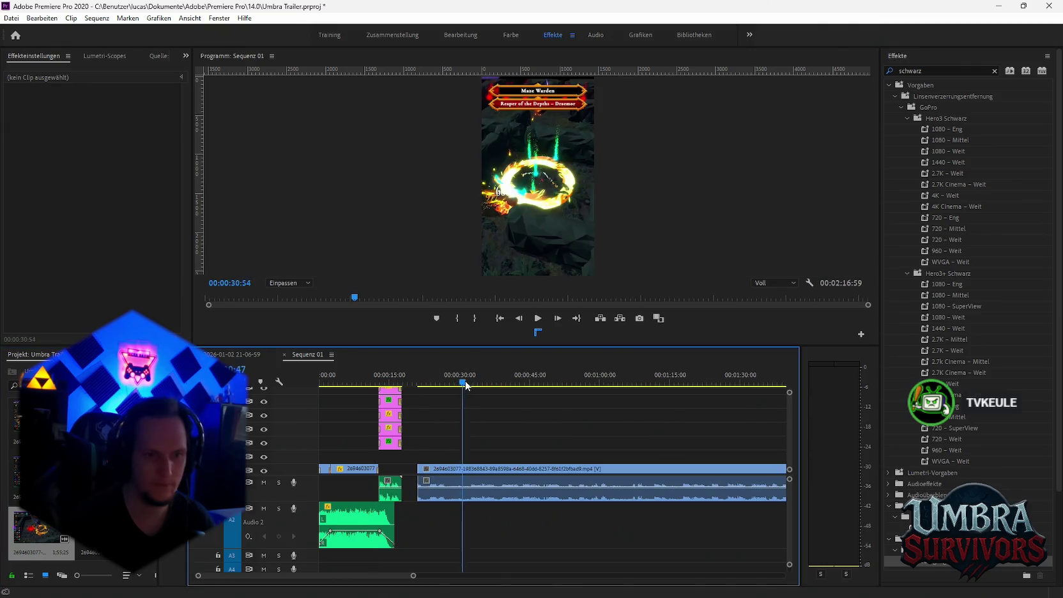
pyautogui.moveTo(505, 382); pyautogui.dragTo(567, 387)
pyautogui.scroll(-2, 568, 392)
pyautogui.moveTo(450, 383); pyautogui.dragTo(631, 390)
pyautogui.press('-')
pyautogui.press('-')
pyautogui.click(503, 383)
pyautogui.moveTo(514, 386); pyautogui.dragTo(497, 385)
pyautogui.press('=')
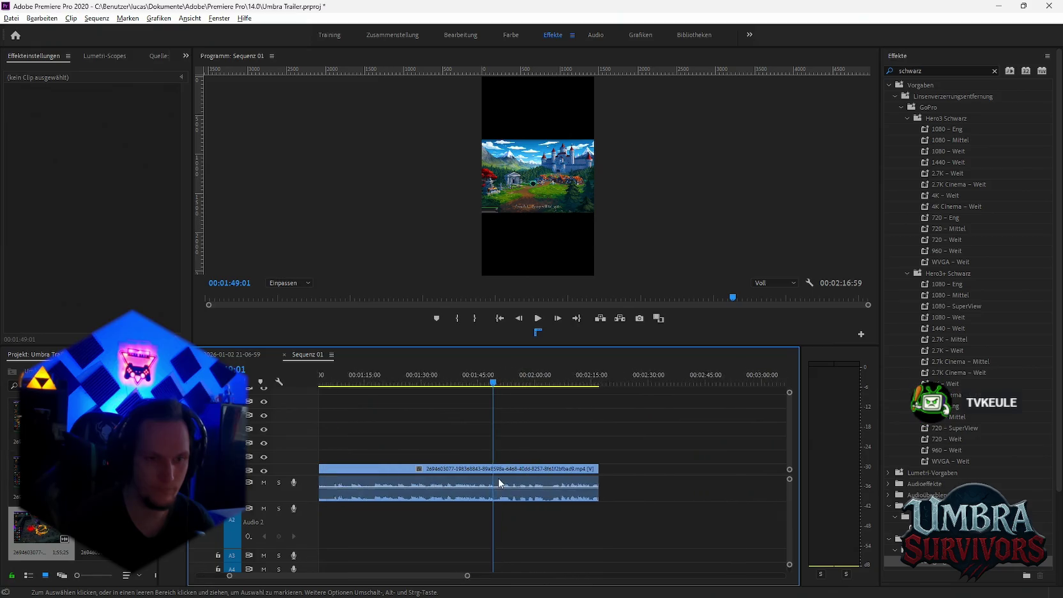
# Preview the footage from 01:40:40 and cut the gameplay clip at 01:42:17.
pyautogui.moveTo(486, 385); pyautogui.dragTo(485, 385)
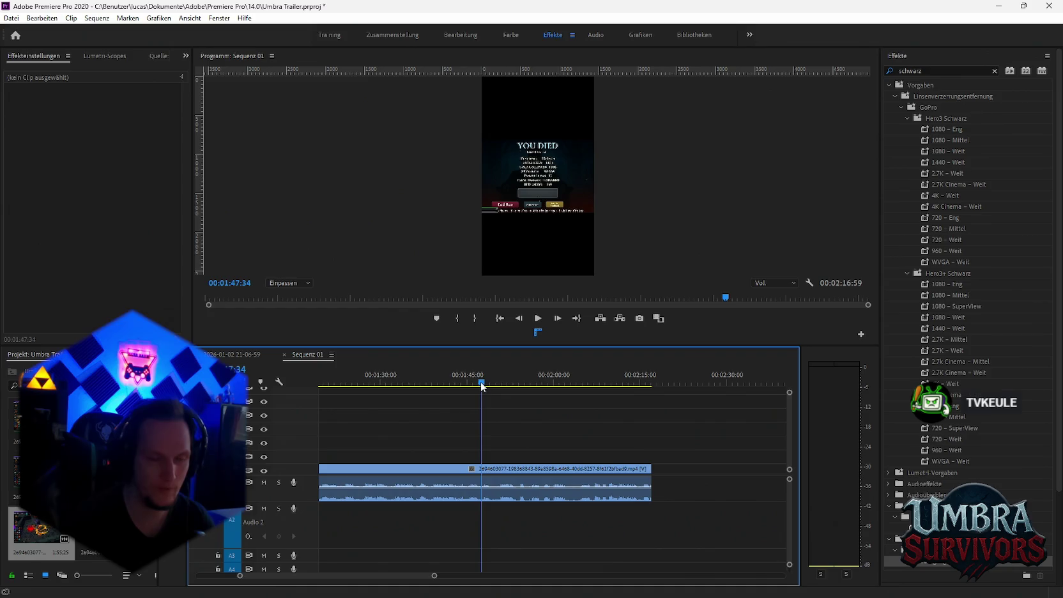
pyautogui.scroll(2, 545, 394)
pyautogui.moveTo(562, 385); pyautogui.dragTo(560, 386)
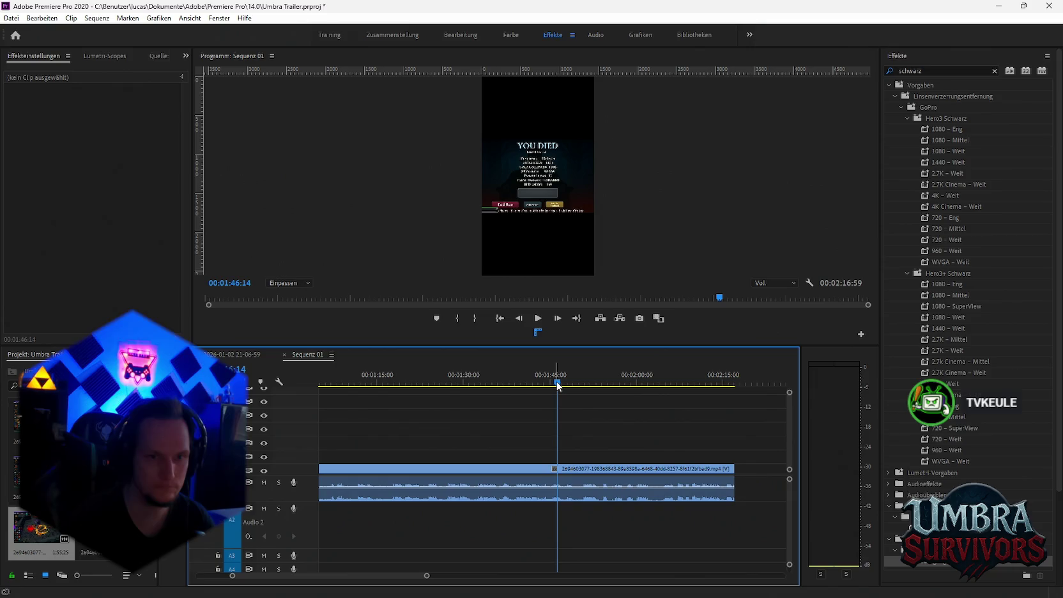
pyautogui.moveTo(552, 385); pyautogui.dragTo(544, 386)
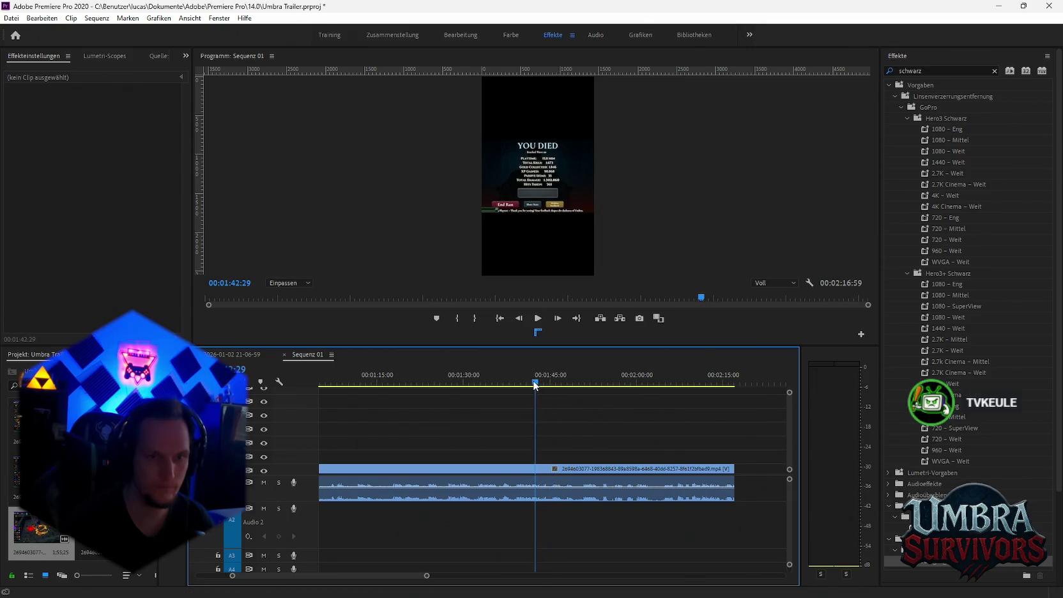
pyautogui.moveTo(536, 384); pyautogui.dragTo(527, 384)
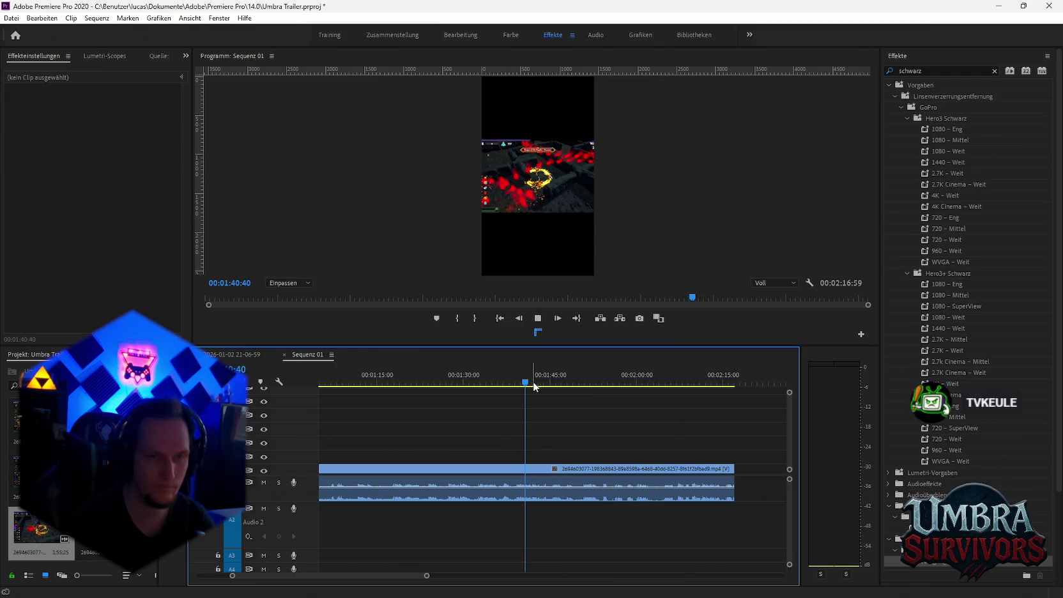
pyautogui.press('=')
pyautogui.press('space')
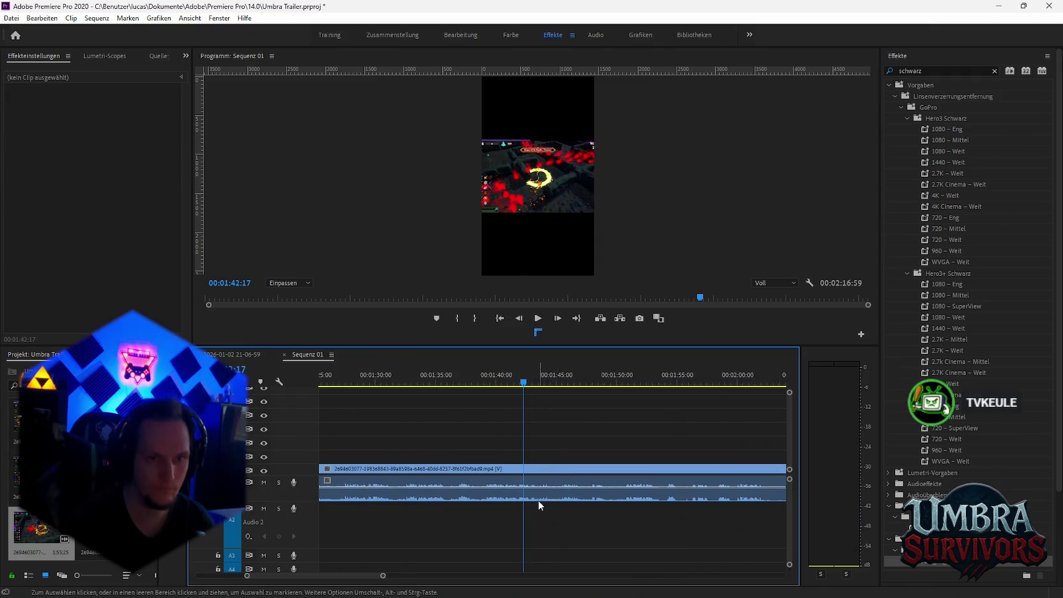
pyautogui.hotkey('ctrl', 'k')
pyautogui.click(483, 381)
# Cut at 01:37:13, delete the surrounding footage and move the excerpt to about 00:30.
pyautogui.moveTo(483, 384); pyautogui.dragTo(464, 387)
pyautogui.press('c')
pyautogui.press('v')
pyautogui.click(553, 492)
pyautogui.press('Delete')
pyautogui.click(426, 495)
pyautogui.press('Delete')
pyautogui.press('-')
pyautogui.press('-')
pyautogui.press('-')
pyautogui.press('-')
pyautogui.press('-')
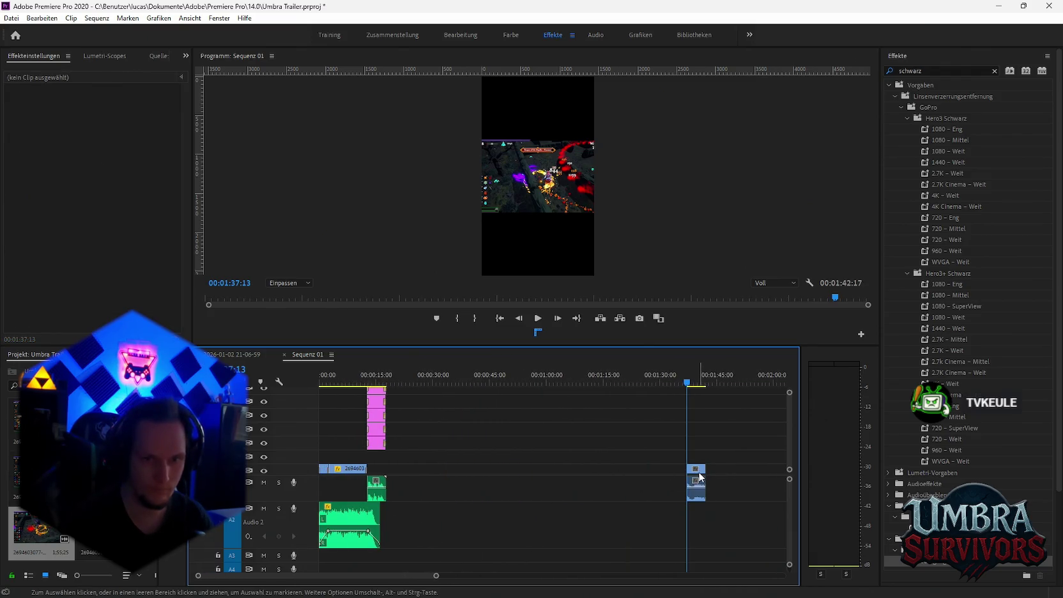
pyautogui.moveTo(698, 475); pyautogui.dragTo(451, 491)
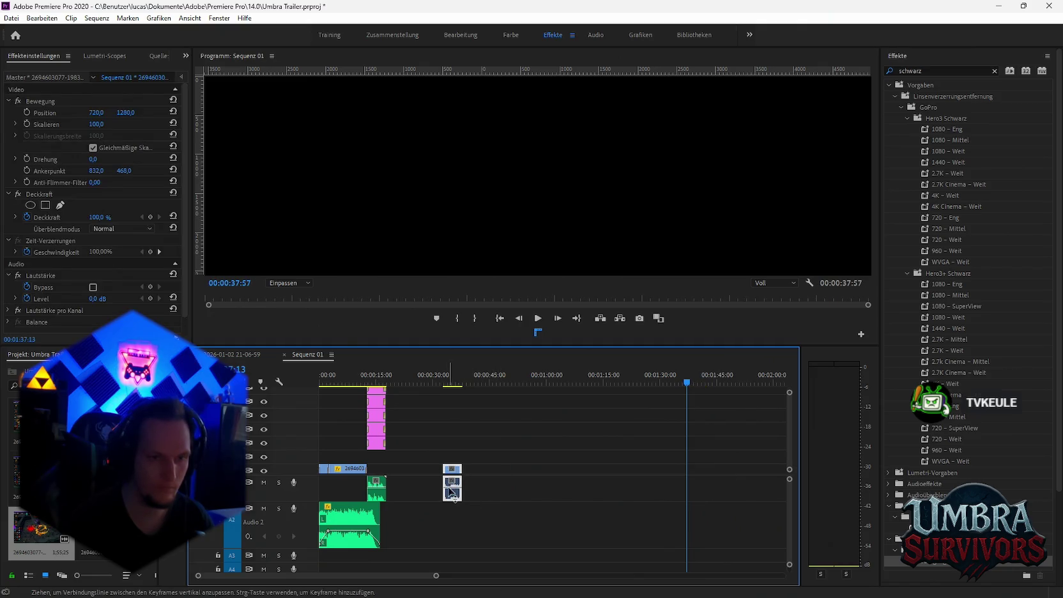
pyautogui.moveTo(438, 471)
pyautogui.mouseDown()
pyautogui.moveTo(424, 471)
pyautogui.moveTo(440, 490)
pyautogui.mouseUp()
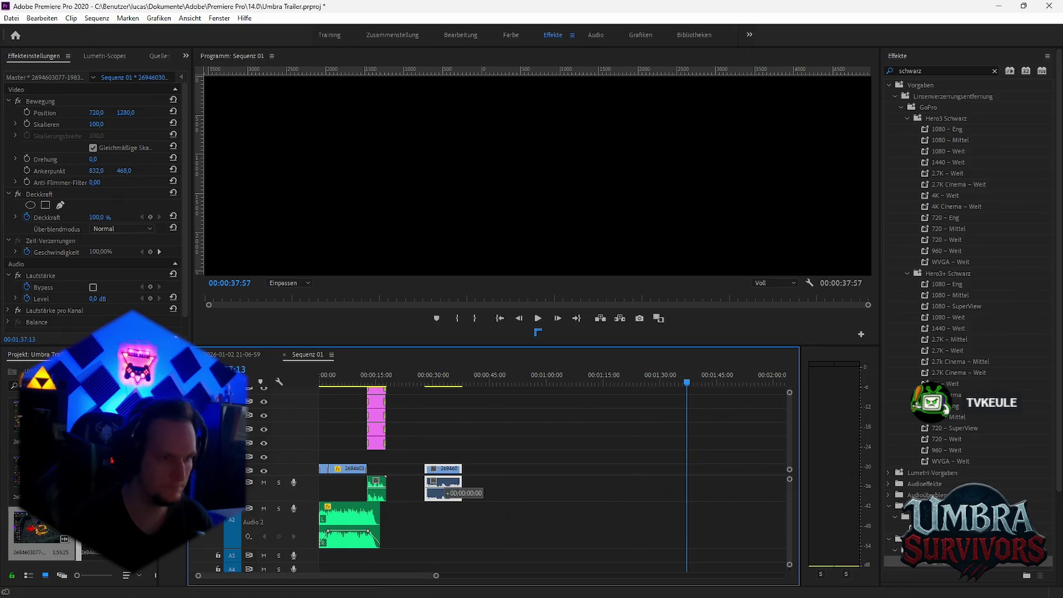
# Replace the short's existing gameplay clip with the excerpt via Durch Clip ersetzen > Aus Ablage.
pyautogui.click(337, 468)
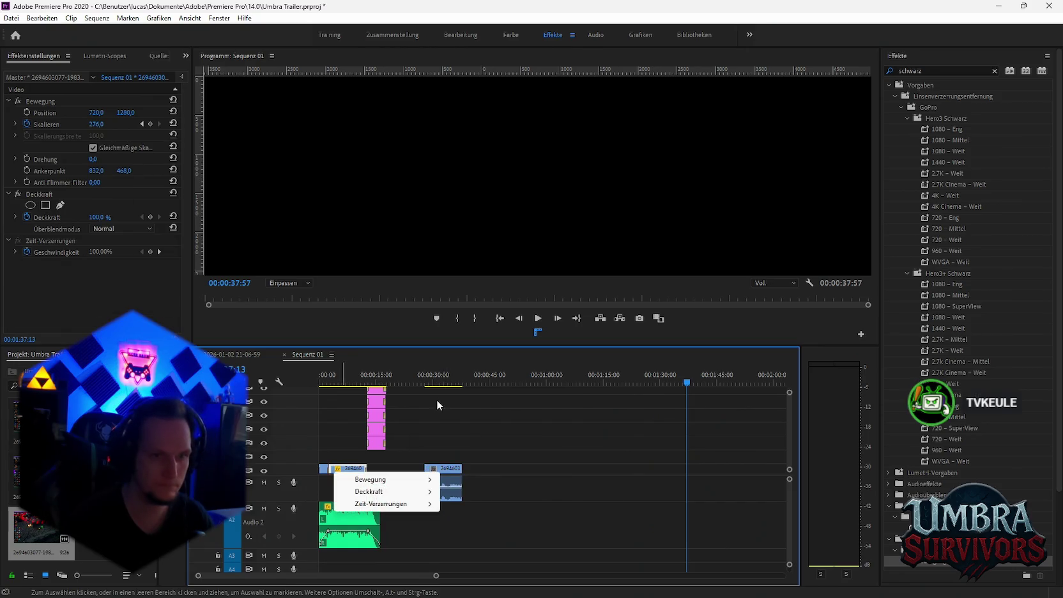
pyautogui.click(403, 465)
pyautogui.click(345, 469)
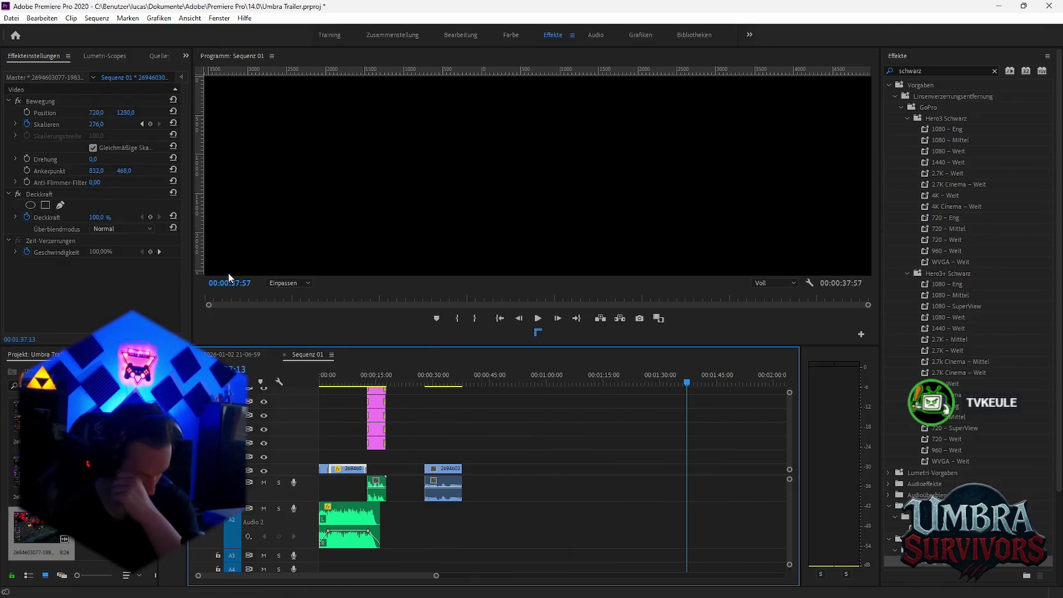
pyautogui.click(343, 471)
pyautogui.rightClick(351, 471)
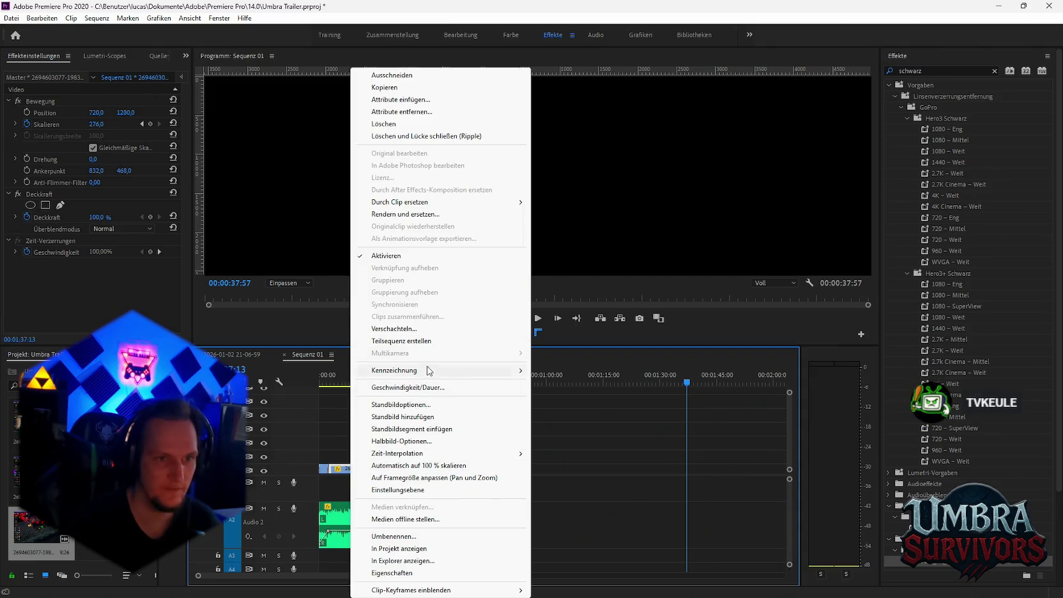
pyautogui.moveTo(432, 202)
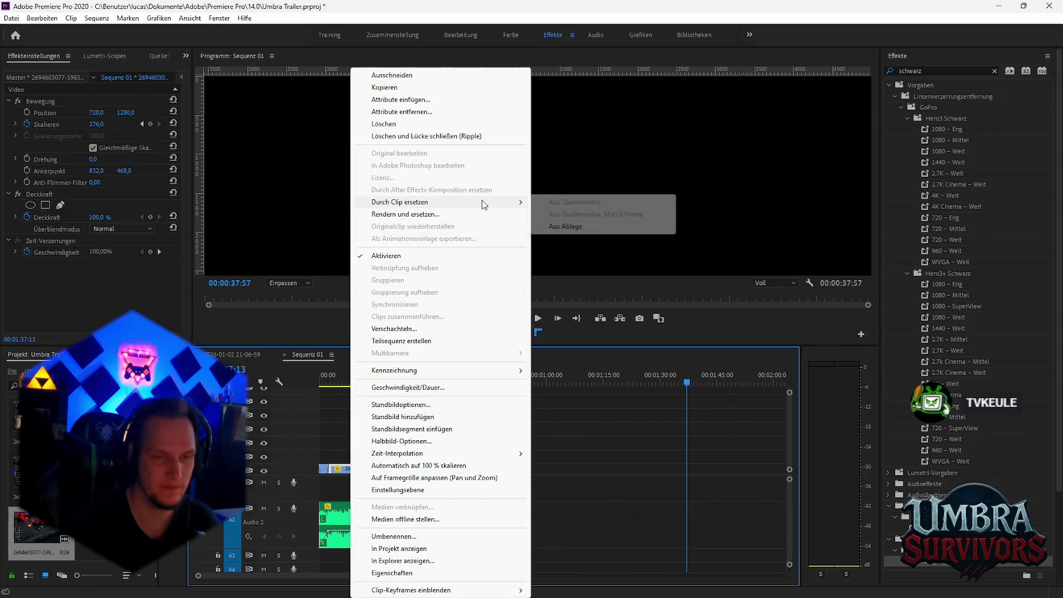
pyautogui.click(568, 227)
# Play the short from the beginning to check the new goblin scene.
pyautogui.click(326, 381)
pyautogui.press('Home')
pyautogui.press('space')
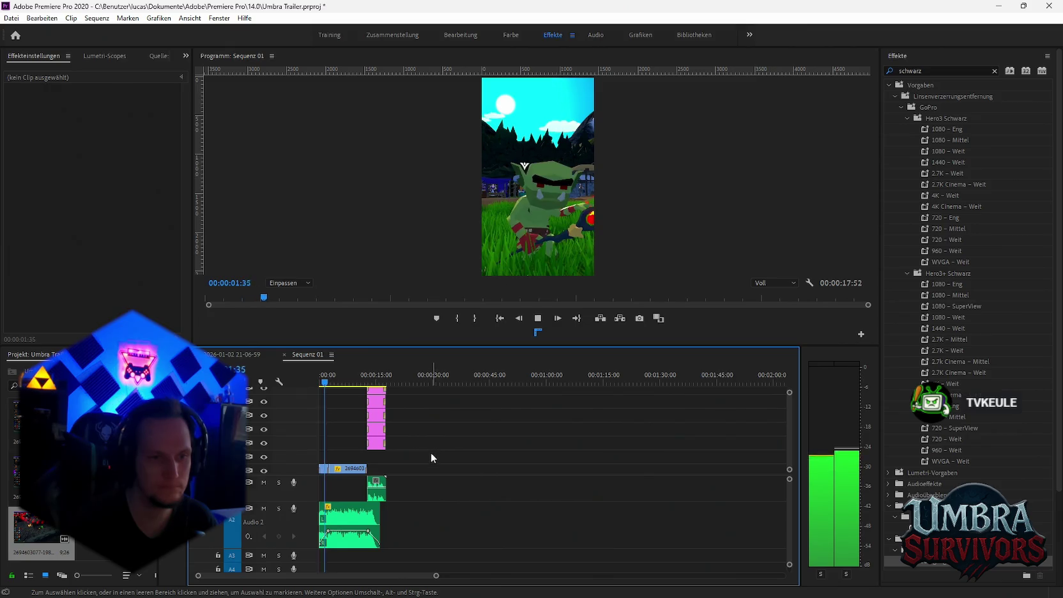
pyautogui.press('Home')
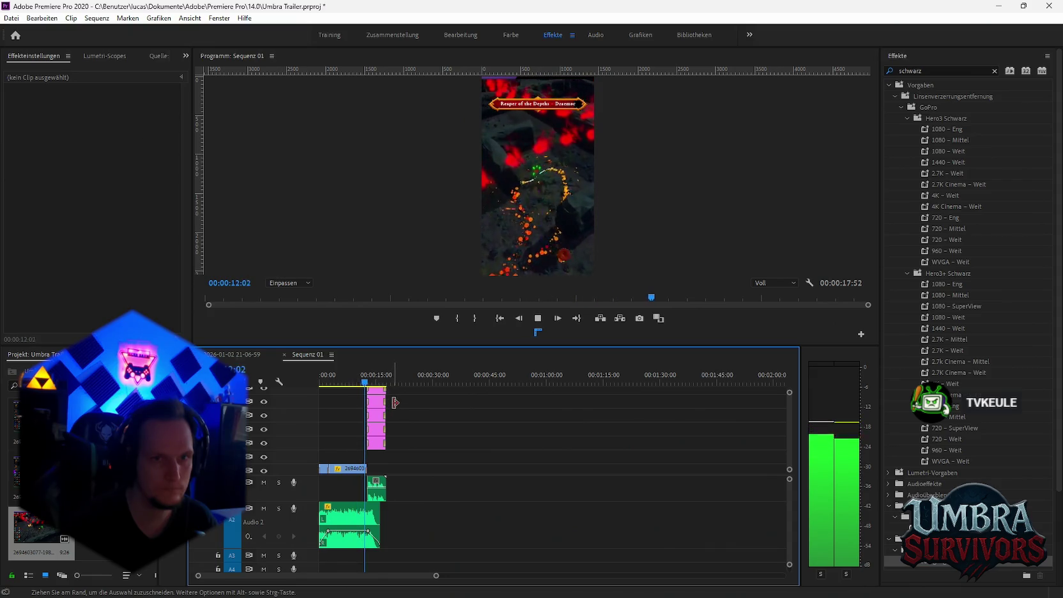
pyautogui.press('space')
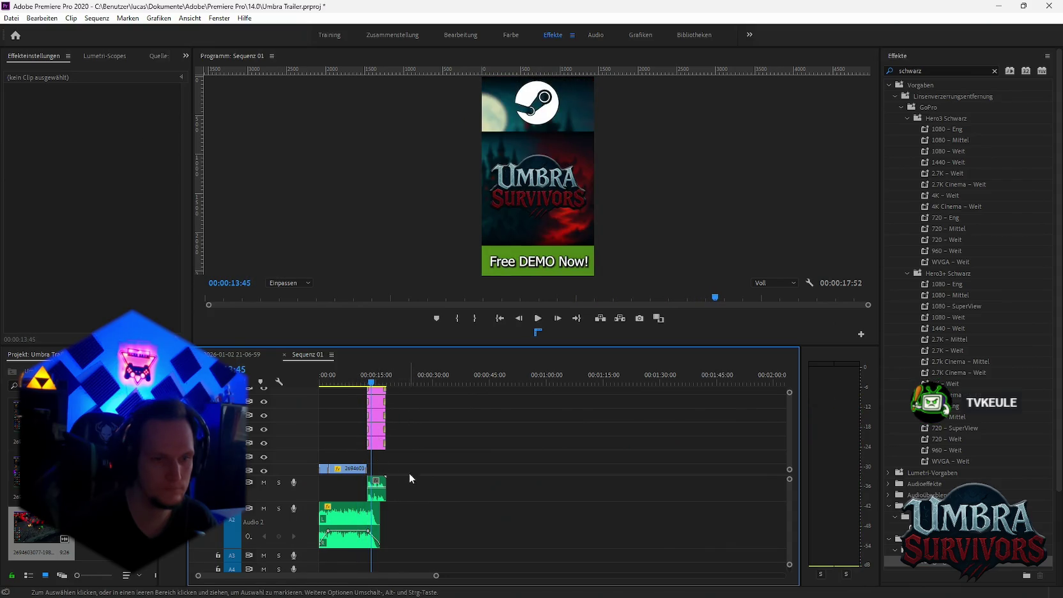
pyautogui.doubleClick(345, 468)
pyautogui.scroll(3, 457, 511)
pyautogui.scroll(2, 434, 549)
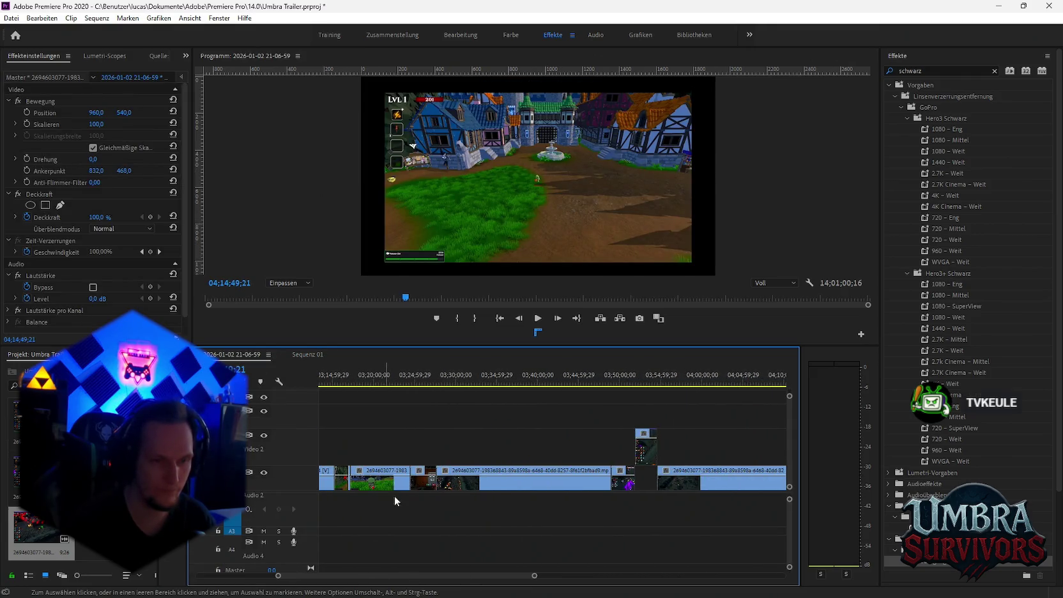
# Browse the nested sequence's timeline, then return to the Sequenz 01 short.
pyautogui.moveTo(351, 575); pyautogui.dragTo(272, 574)
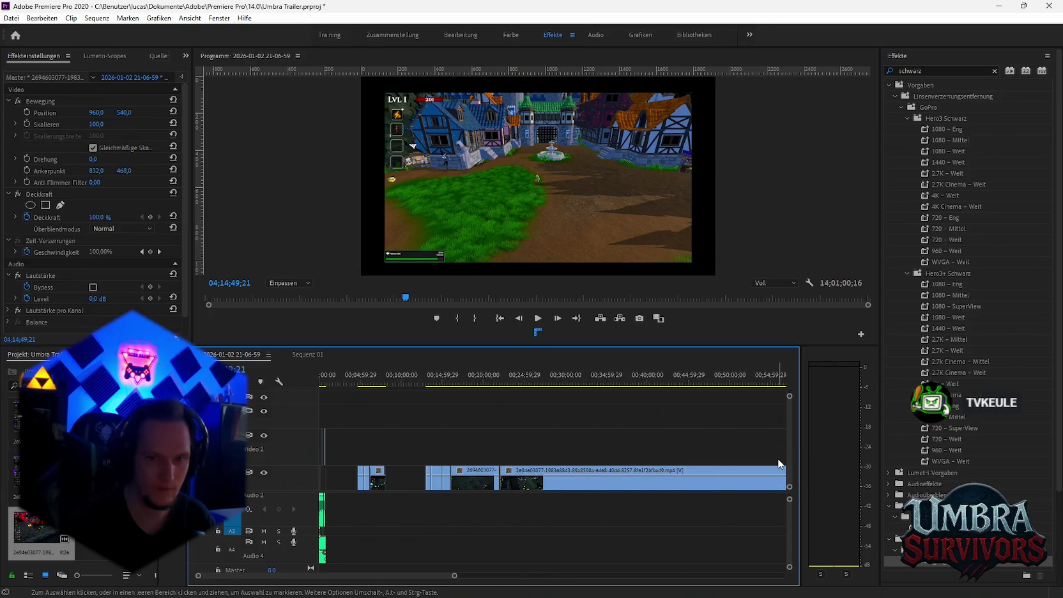
pyautogui.scroll(2, 790, 510)
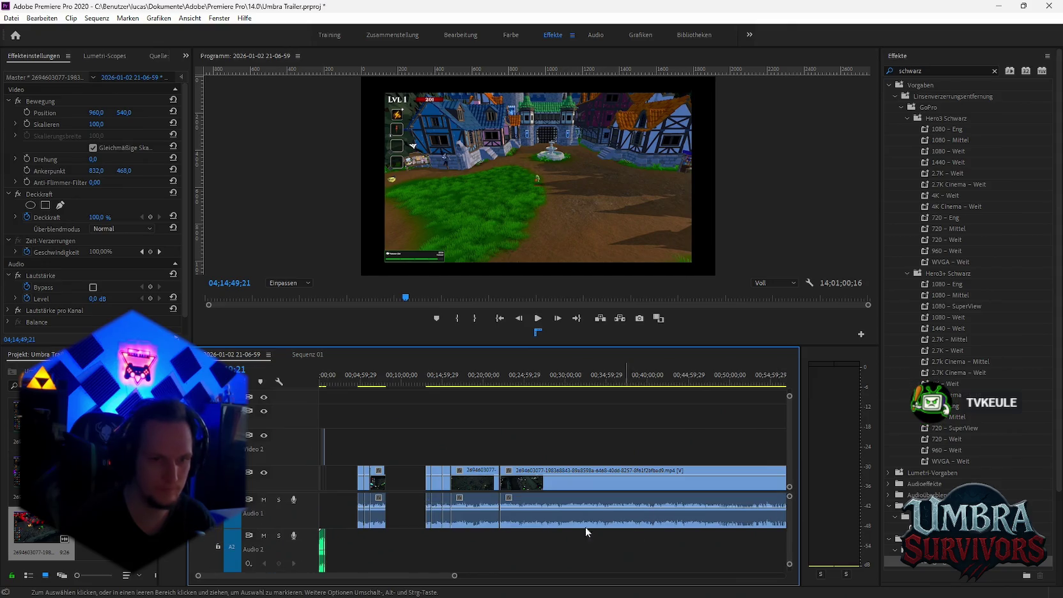
pyautogui.keyDown('alt'); pyautogui.scroll(5, 370, 533); pyautogui.keyUp('alt')
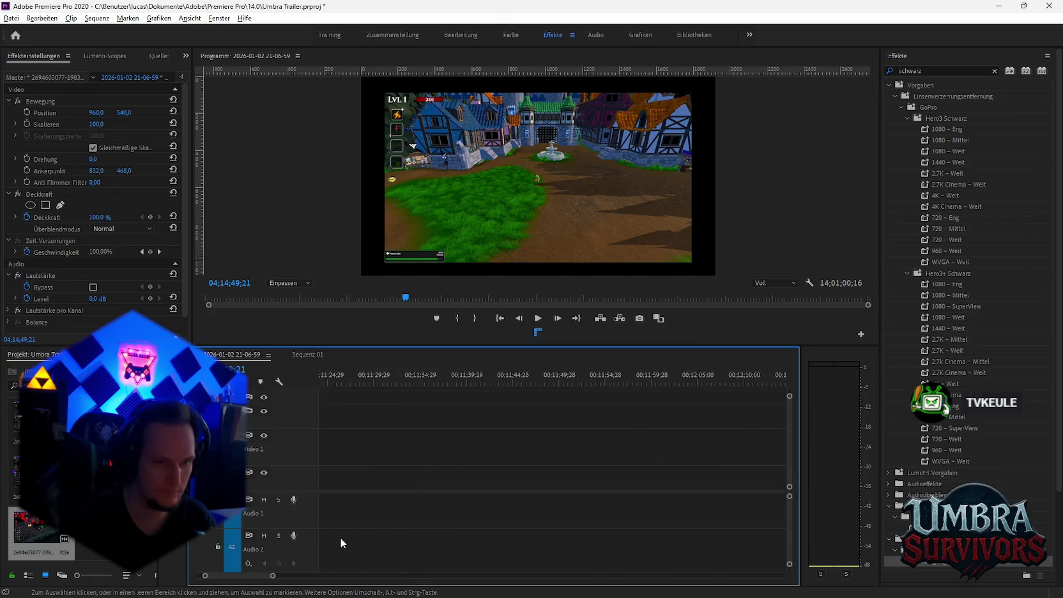
pyautogui.keyDown('alt'); pyautogui.scroll(-5, 534, 525); pyautogui.keyUp('alt')
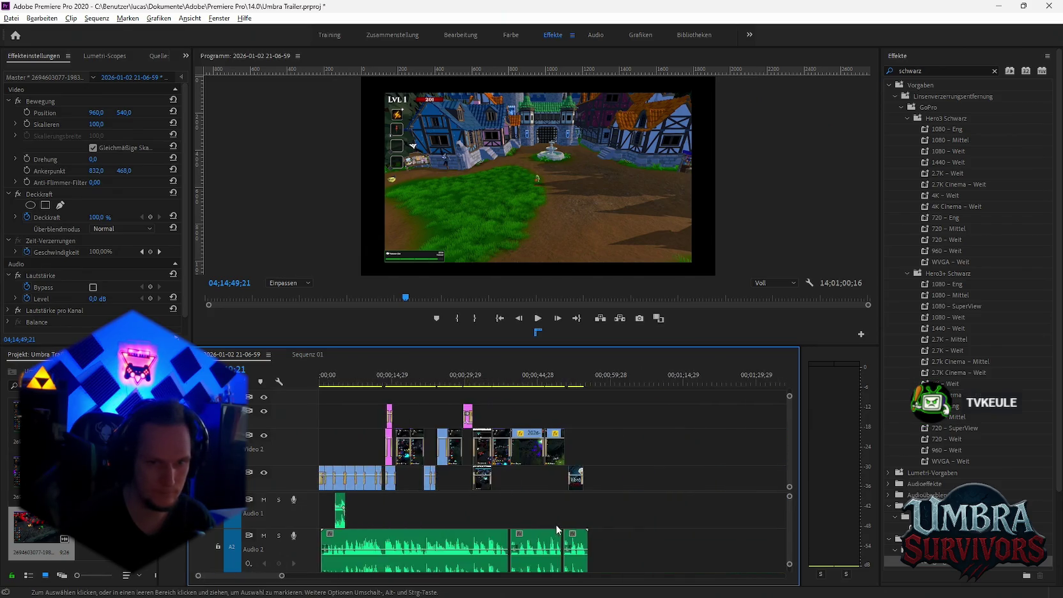
pyautogui.scroll(-3, 734, 518)
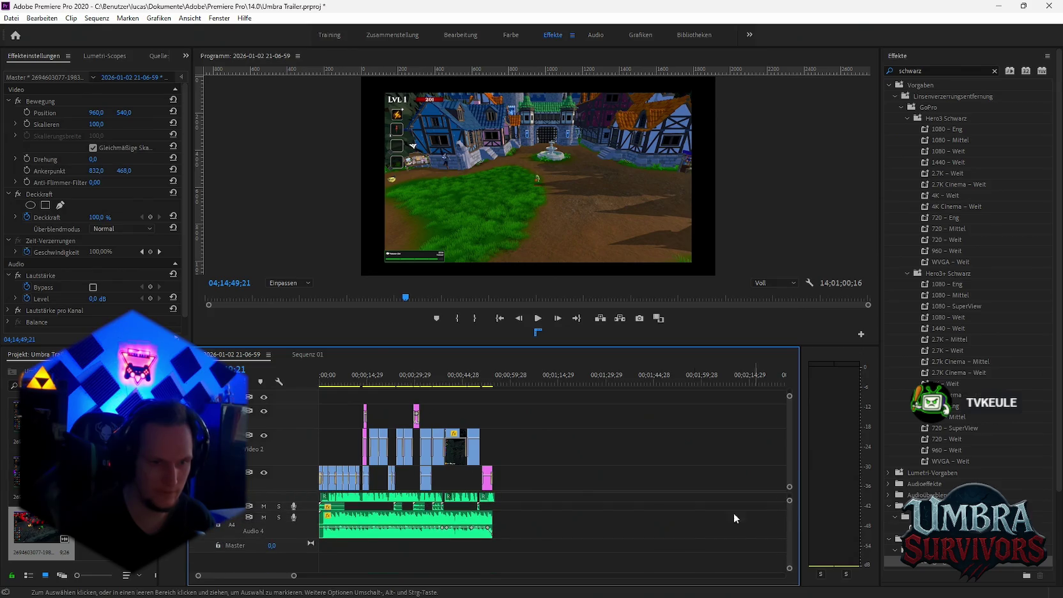
pyautogui.click(440, 512)
pyautogui.click(304, 354)
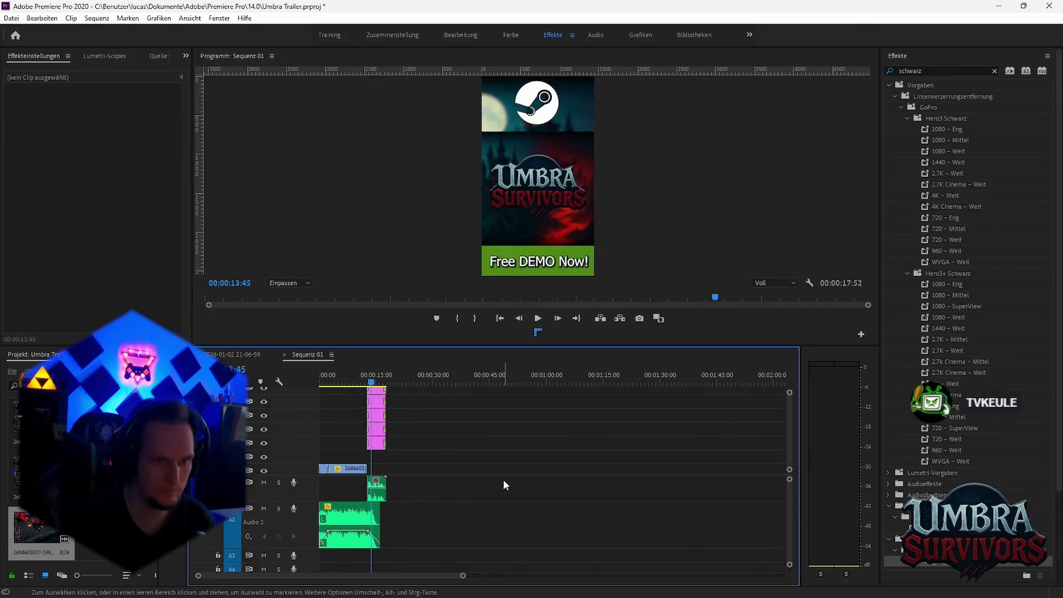
# Move the poly_gore01 sound effect from the sequence end into the gameplay section.
pyautogui.click(417, 377)
pyautogui.click(416, 486)
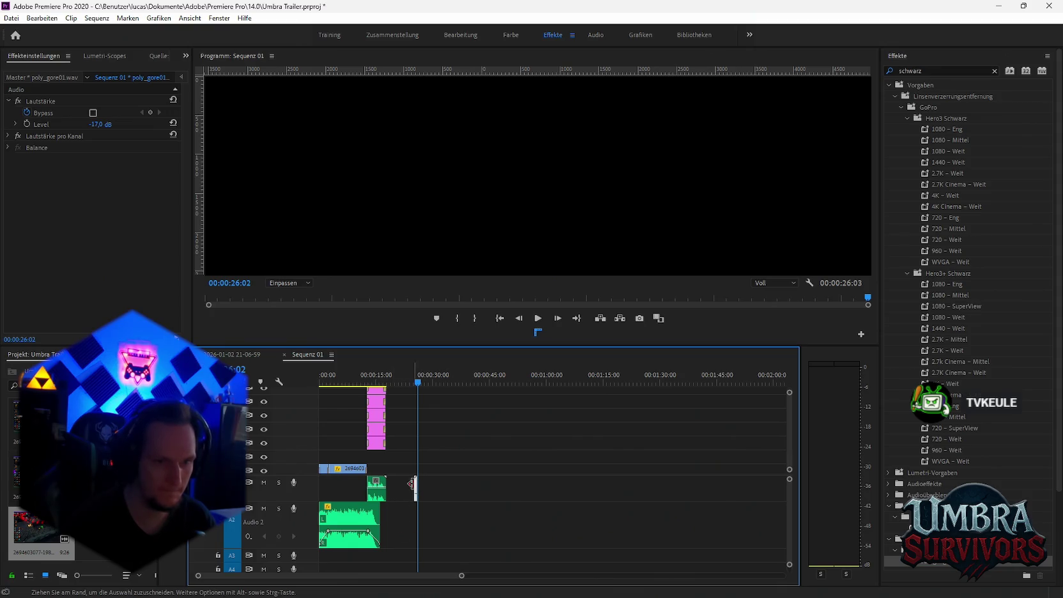
pyautogui.moveTo(414, 486); pyautogui.dragTo(352, 493)
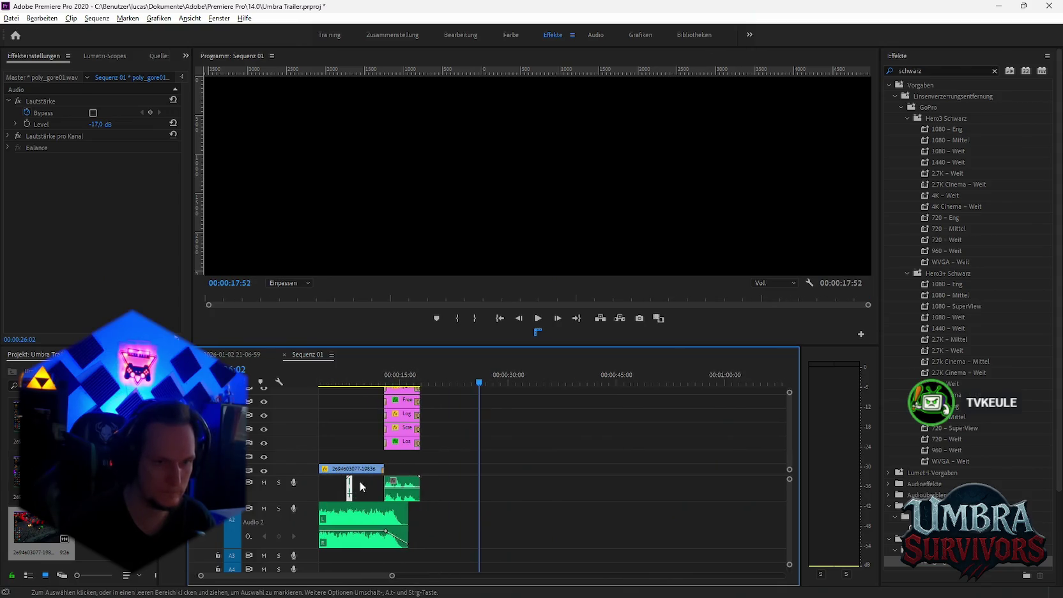
pyautogui.scroll(5, 348, 492)
pyautogui.click(404, 382)
pyautogui.moveTo(407, 385)
pyautogui.mouseDown()
pyautogui.moveTo(484, 384)
pyautogui.moveTo(471, 389)
pyautogui.mouseUp()
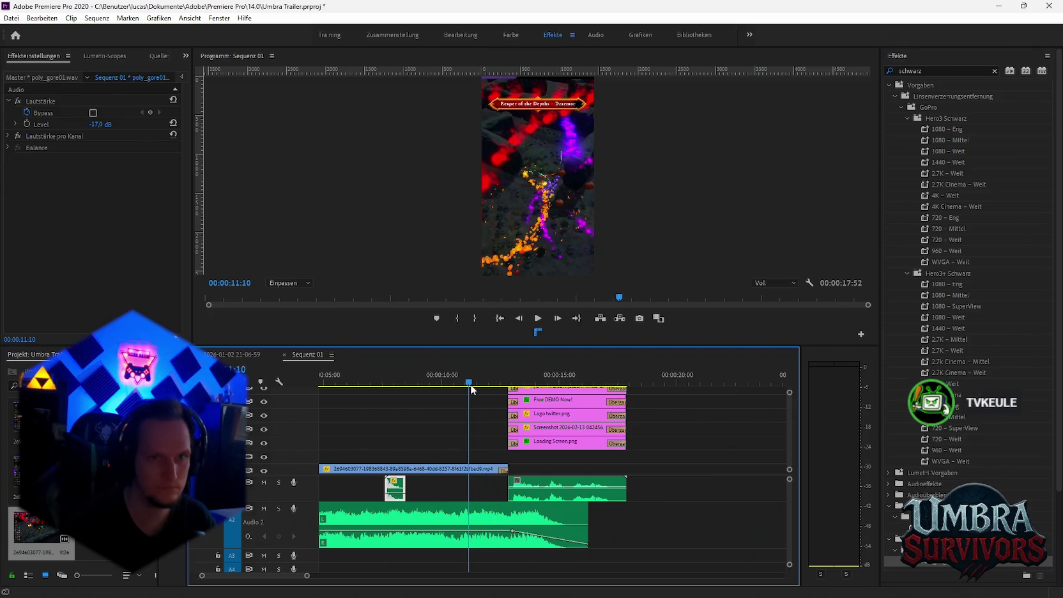
# Scale the gameplay clip to 615 and shift the sound effect to about 11 seconds.
pyautogui.click(415, 469)
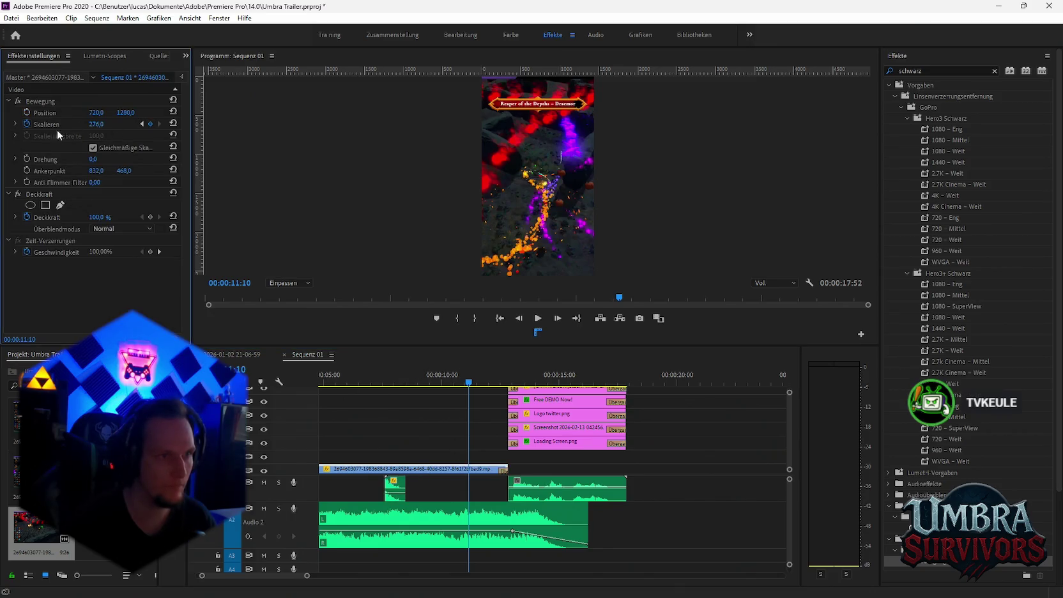
pyautogui.moveTo(95, 124); pyautogui.dragTo(147, 124)
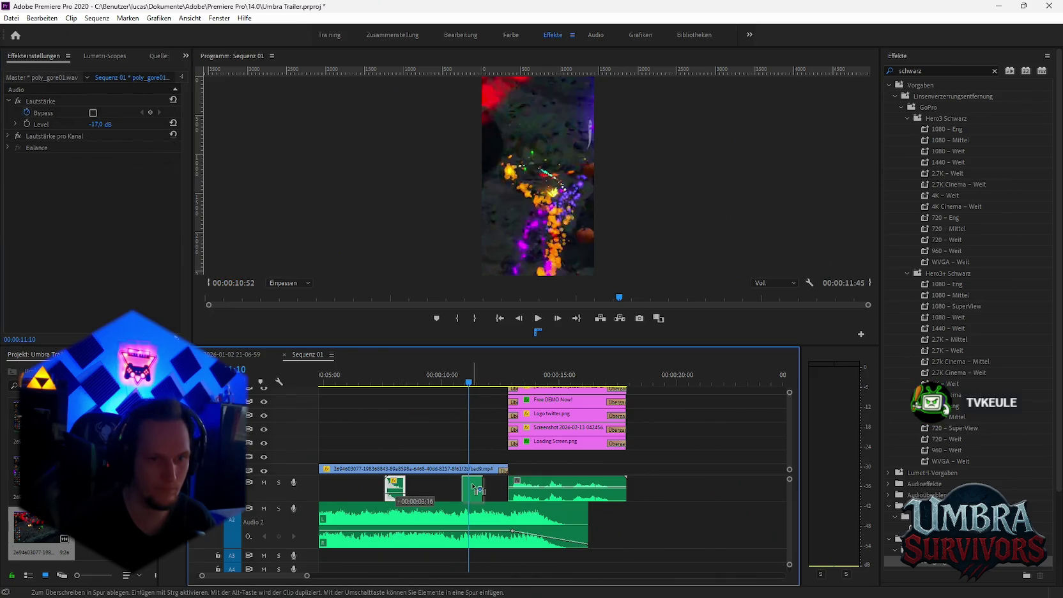
pyautogui.moveTo(396, 485); pyautogui.dragTo(473, 485)
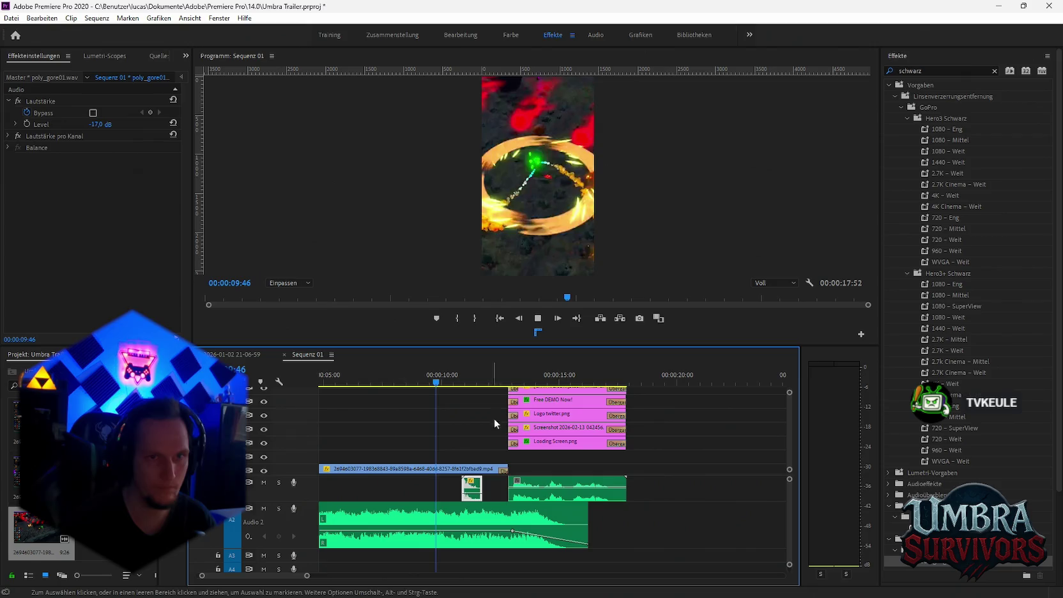
pyautogui.press('space')
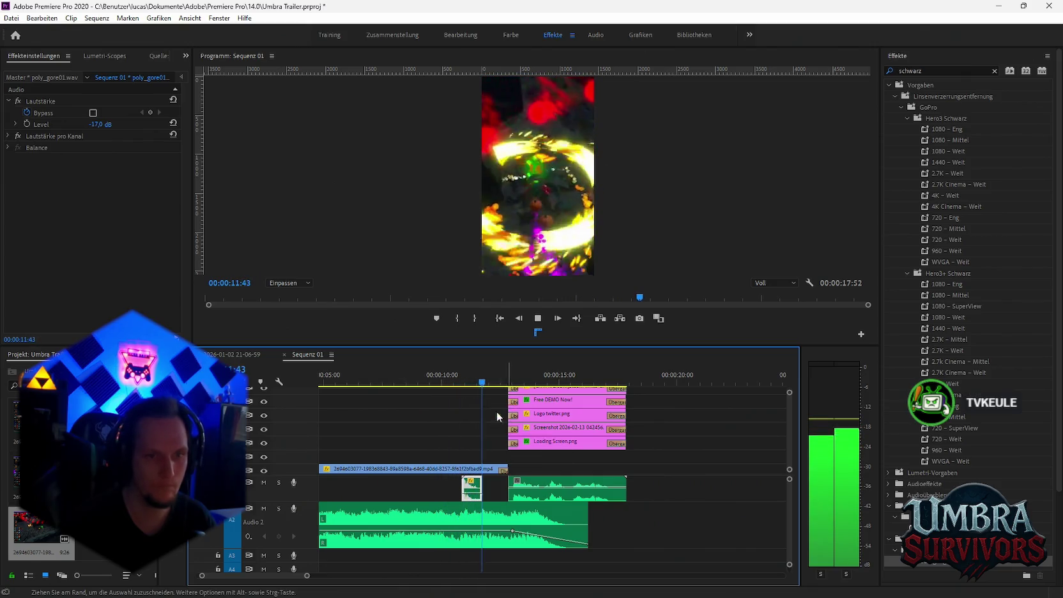
pyautogui.press('space')
pyautogui.moveTo(468, 489); pyautogui.dragTo(483, 490)
pyautogui.press('space')
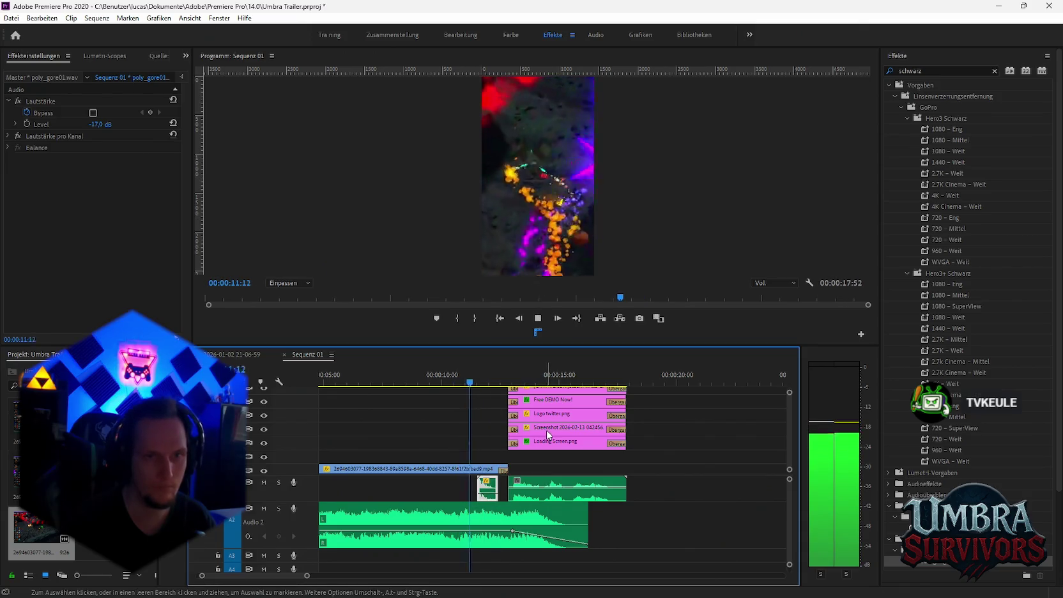
pyautogui.press('space')
pyautogui.moveTo(325, 375); pyautogui.dragTo(473, 387)
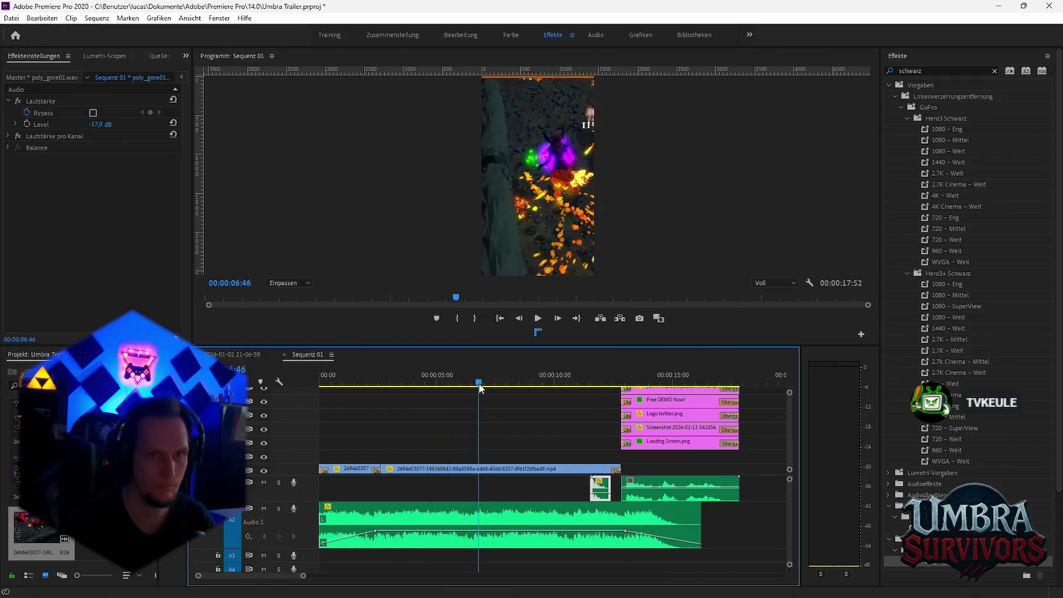
# Add a Skalieren keyframe on the gameplay clip at 00:00:09:45.
pyautogui.moveTo(473, 387); pyautogui.dragTo(525, 386)
pyautogui.click(493, 469)
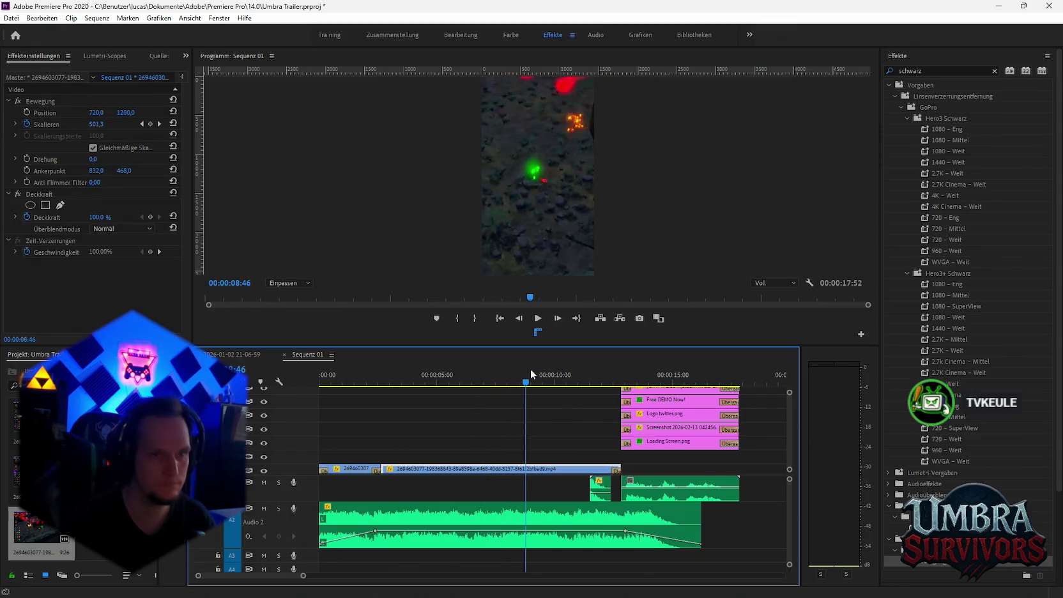
pyautogui.moveTo(526, 386); pyautogui.dragTo(538, 386)
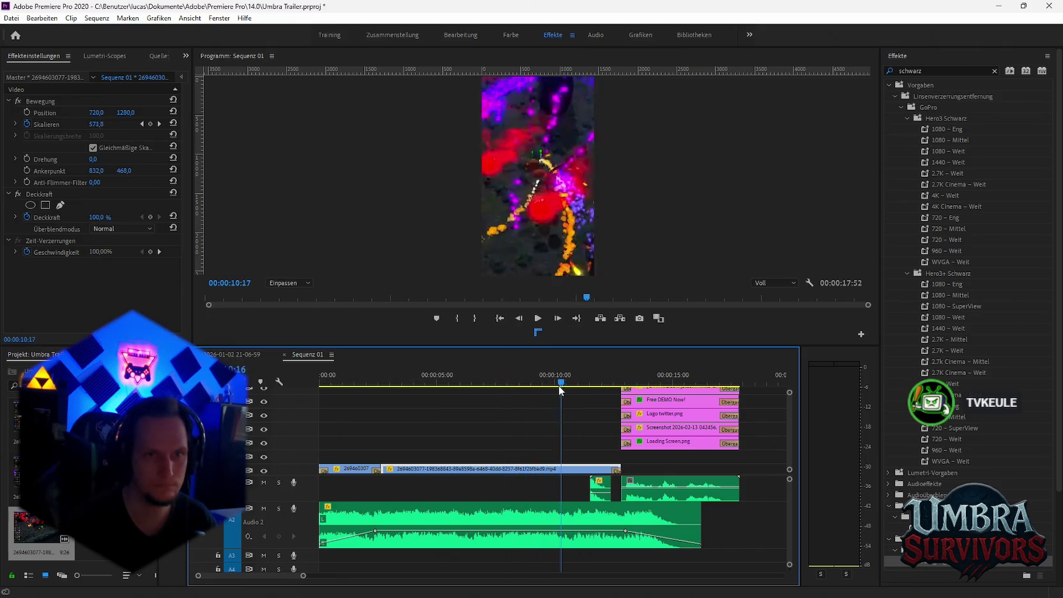
pyautogui.moveTo(554, 385); pyautogui.dragTo(549, 386)
pyautogui.click(150, 124)
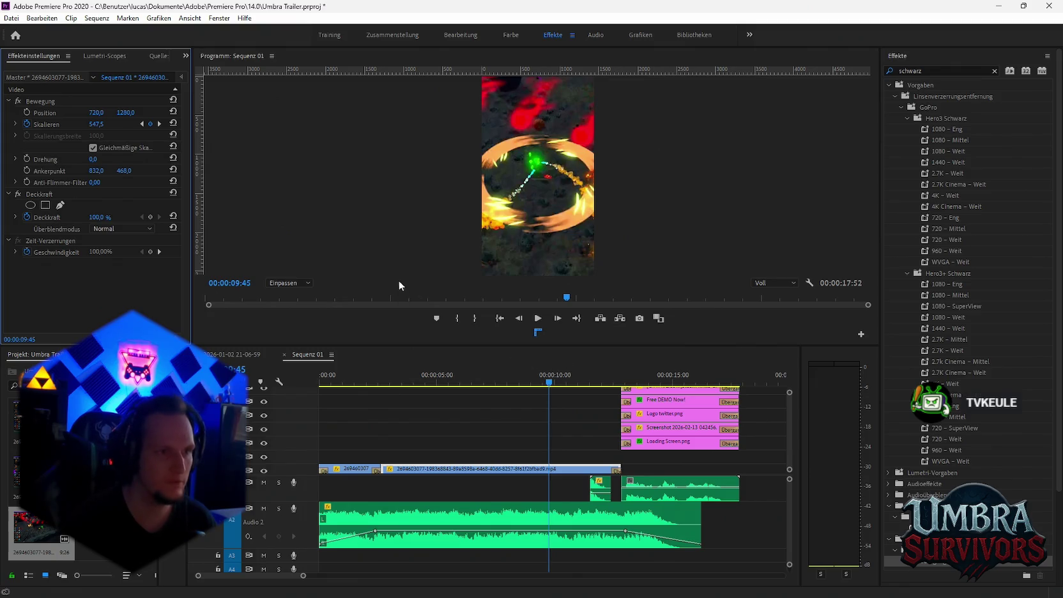
# Set that keyframe's scale to 547.5 and play back to review the zoom.
pyautogui.click(159, 123)
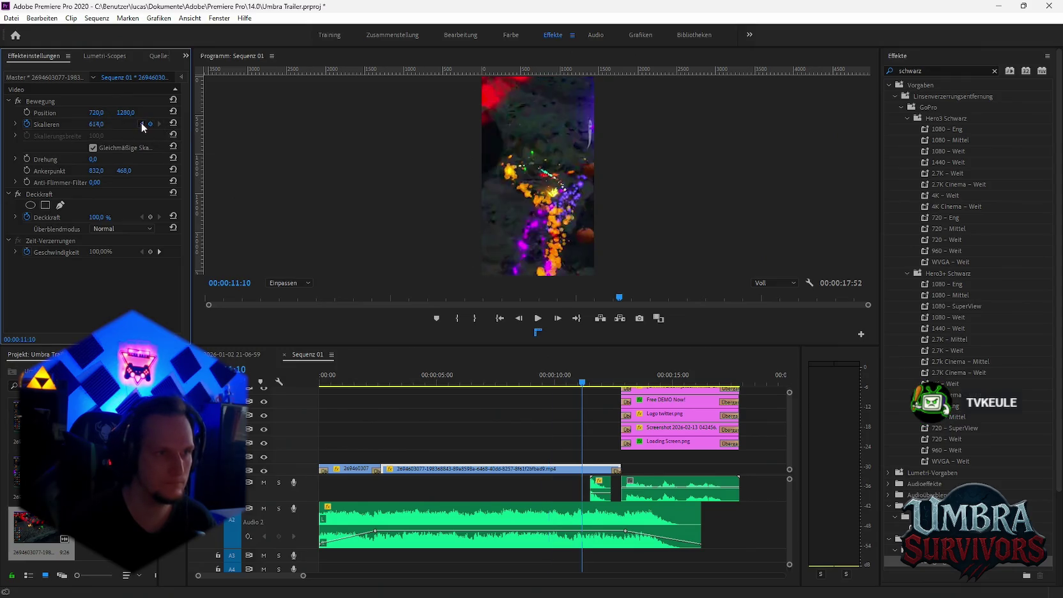
pyautogui.click(142, 124)
pyautogui.moveTo(546, 377); pyautogui.dragTo(447, 377)
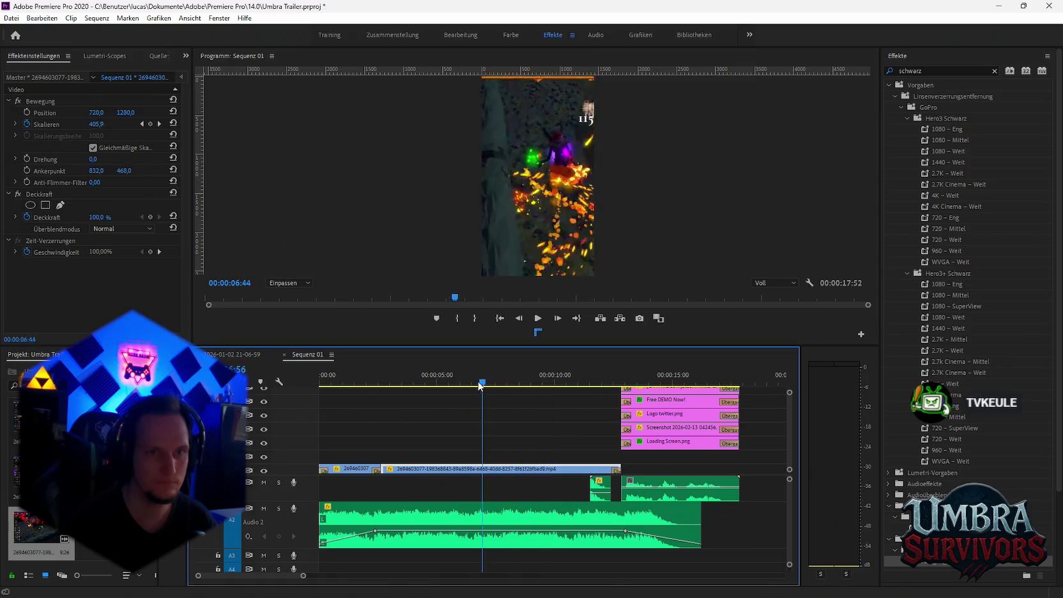
pyautogui.click(141, 127)
pyautogui.click(159, 124)
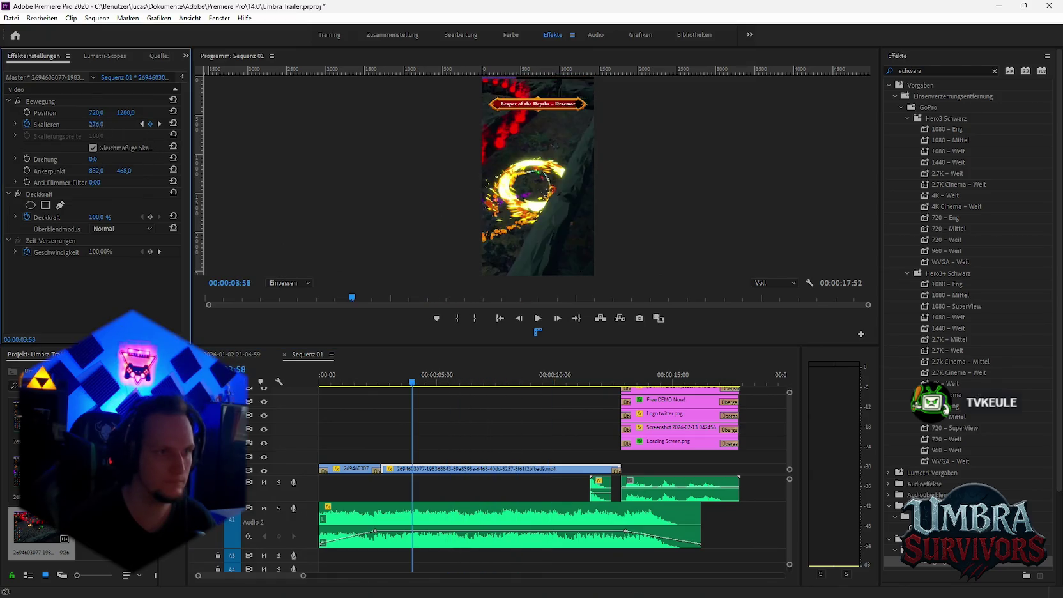
pyautogui.press('Return')
pyautogui.press('space')
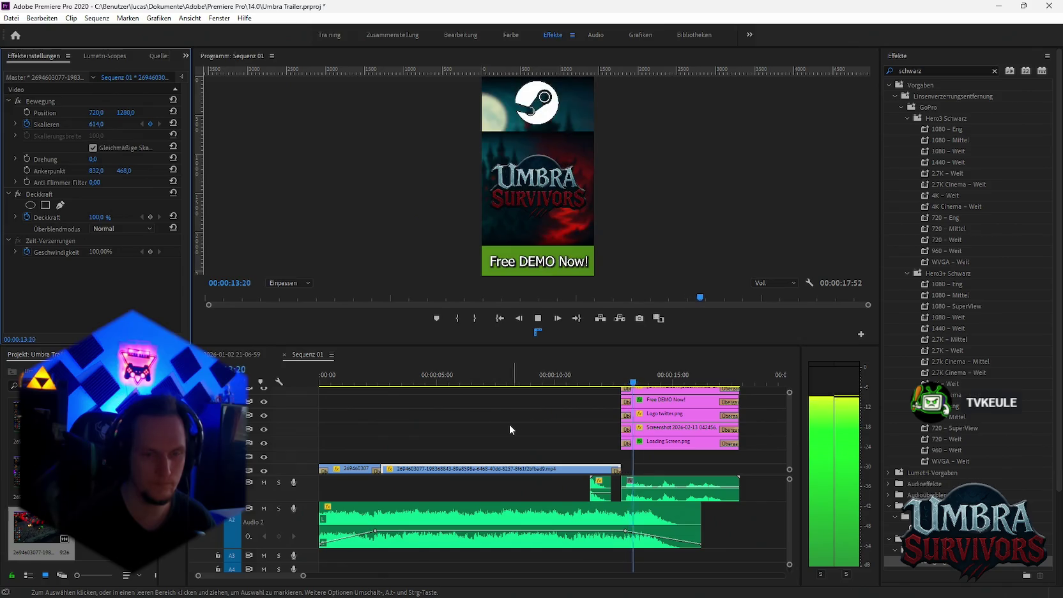
# Stop playback and open the Sequenz 01 media export settings (H.264, 1440x2560).
pyautogui.press('-')
pyautogui.press('-')
pyautogui.press('-')
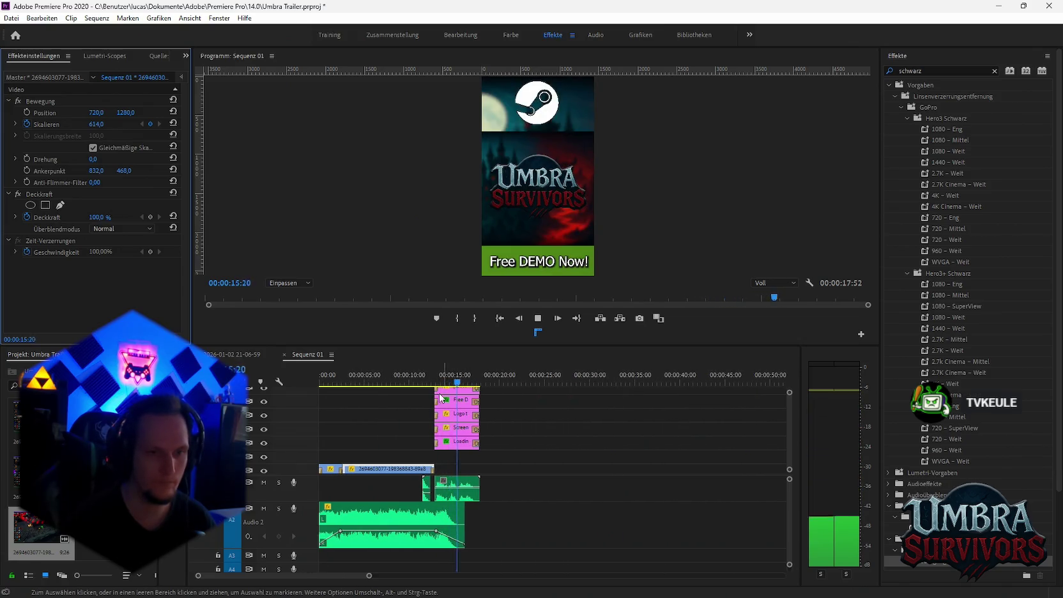
pyautogui.press('space')
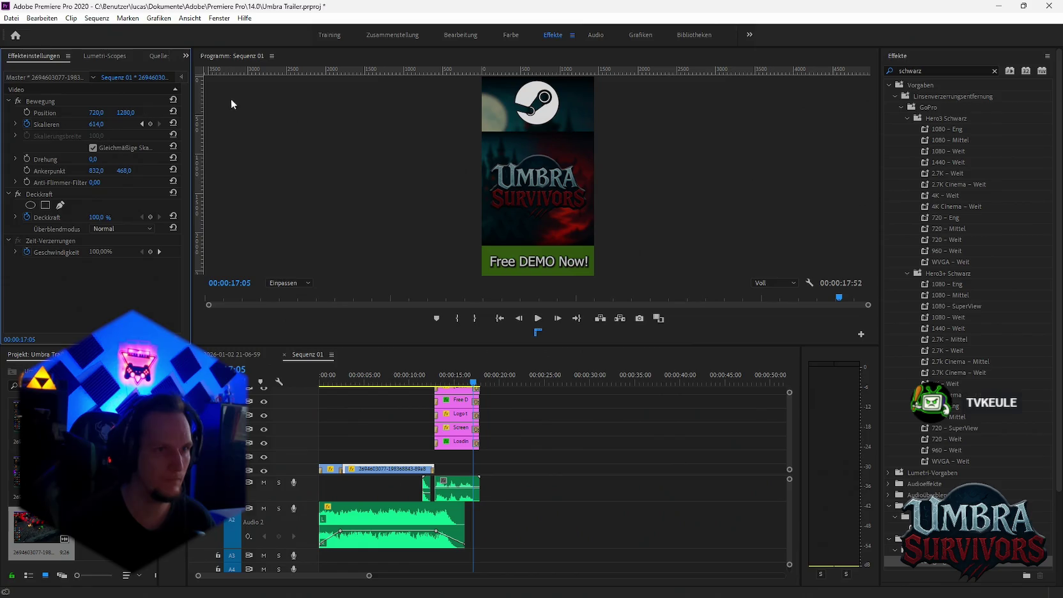
pyautogui.click(9, 18)
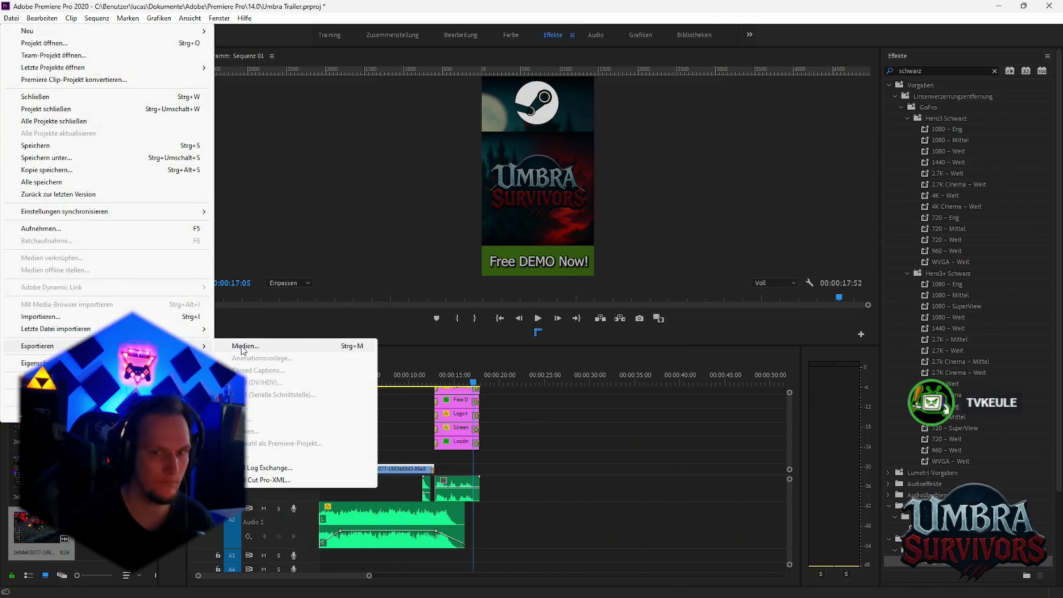
pyautogui.click(243, 350)
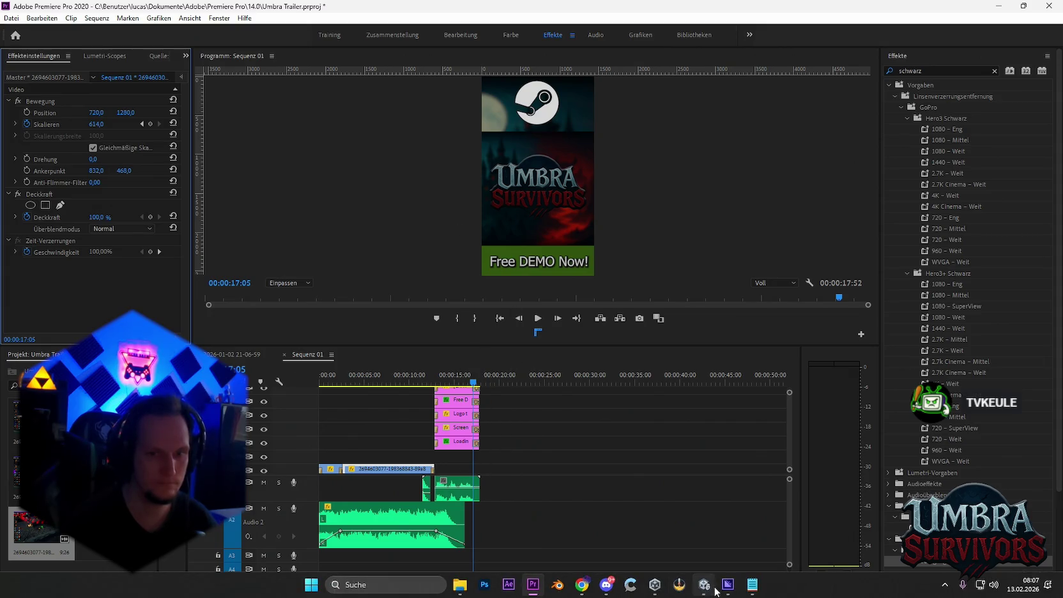
pyautogui.click(396, 360)
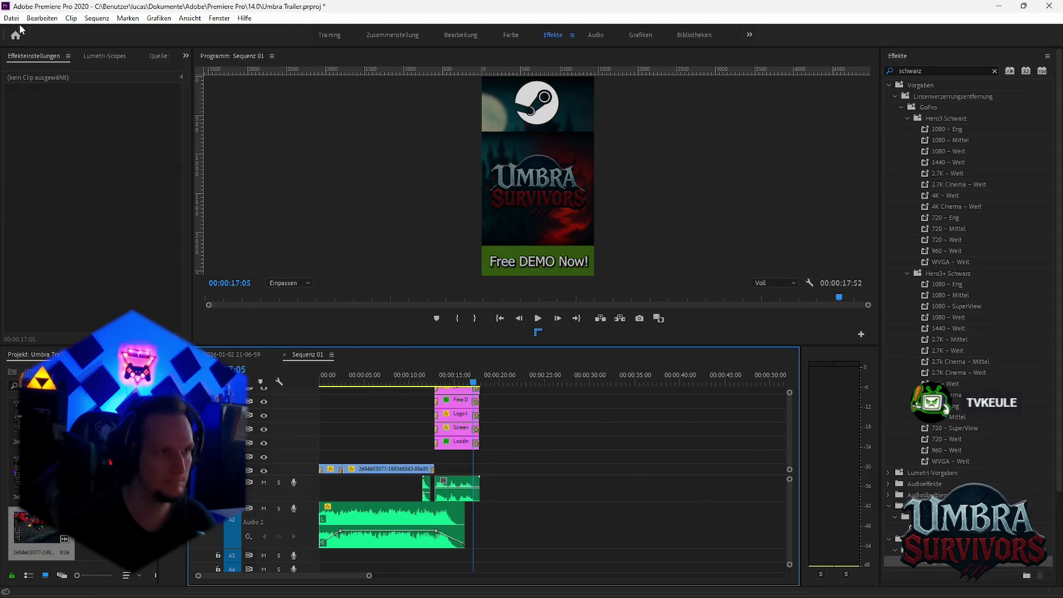
pyautogui.click(11, 18)
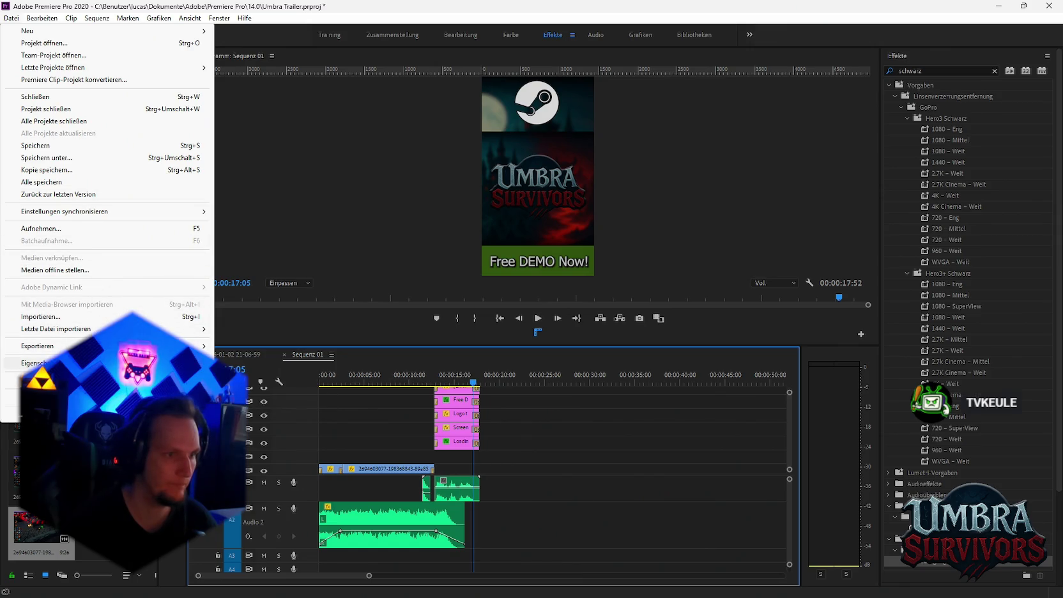
pyautogui.moveTo(37, 345)
pyautogui.click(266, 347)
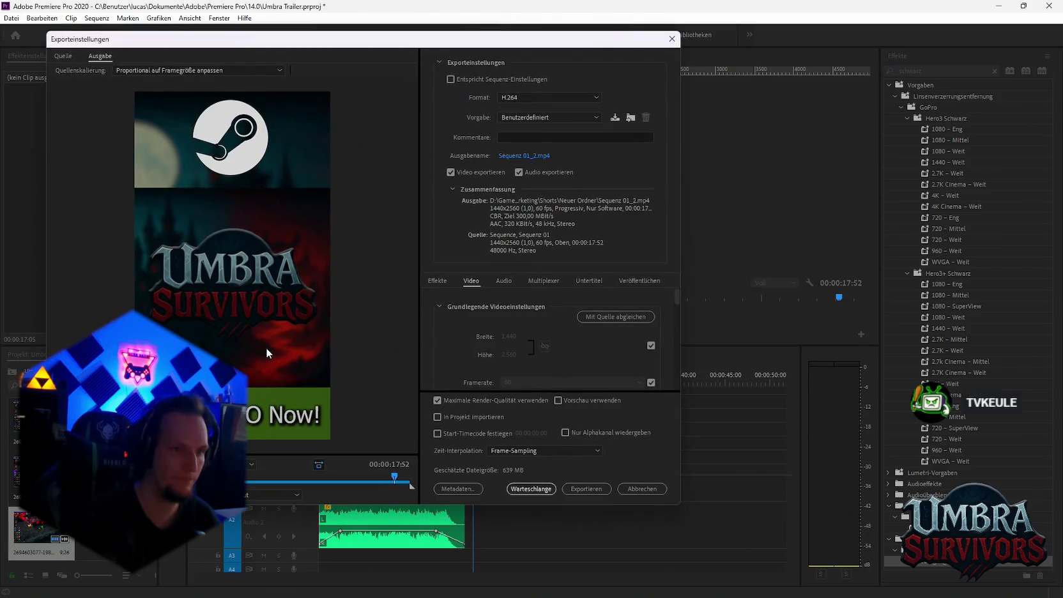
# Name the output 'Goblin and bioss im maze.mp4' and send it to the Media Encoder queue.
pyautogui.click(533, 156)
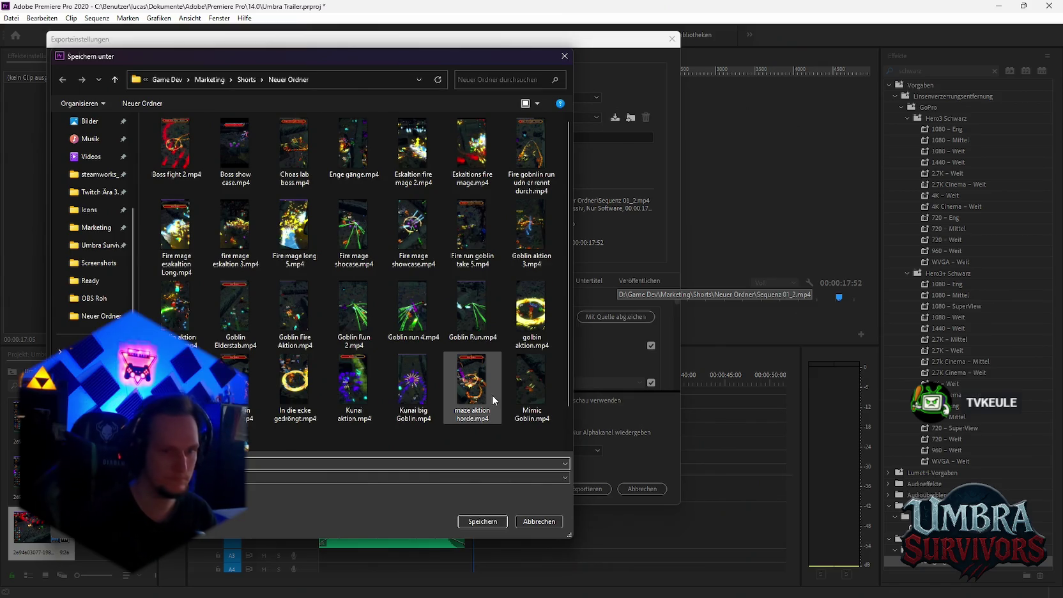
pyautogui.click(481, 521)
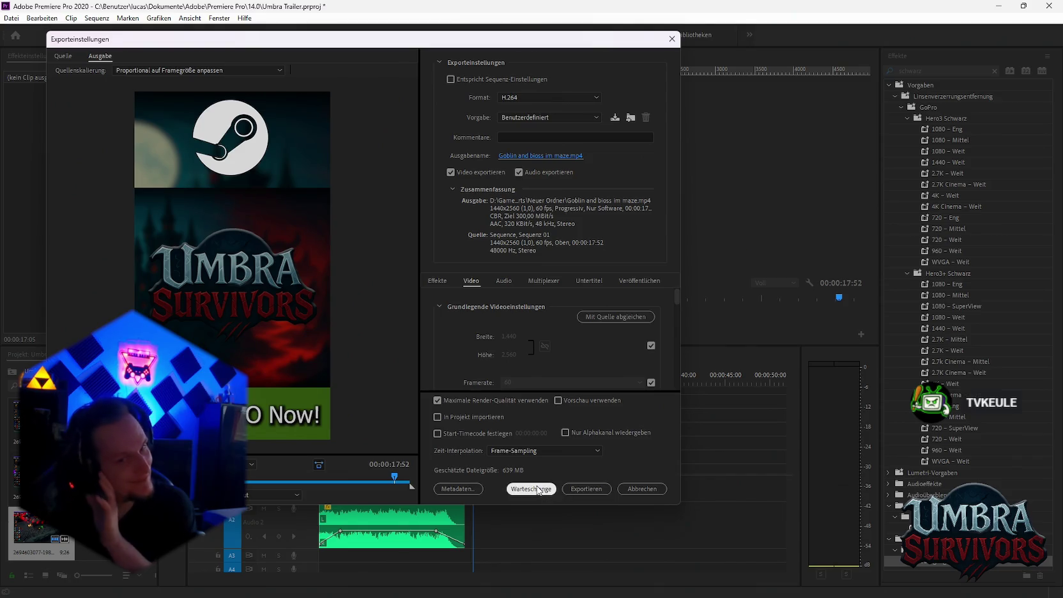
pyautogui.scroll(-3, 543, 358)
pyautogui.scroll(-3, 535, 362)
pyautogui.scroll(-3, 531, 361)
pyautogui.scroll(-2, 531, 361)
pyautogui.scroll(-3, 531, 362)
pyautogui.scroll(-3, 533, 359)
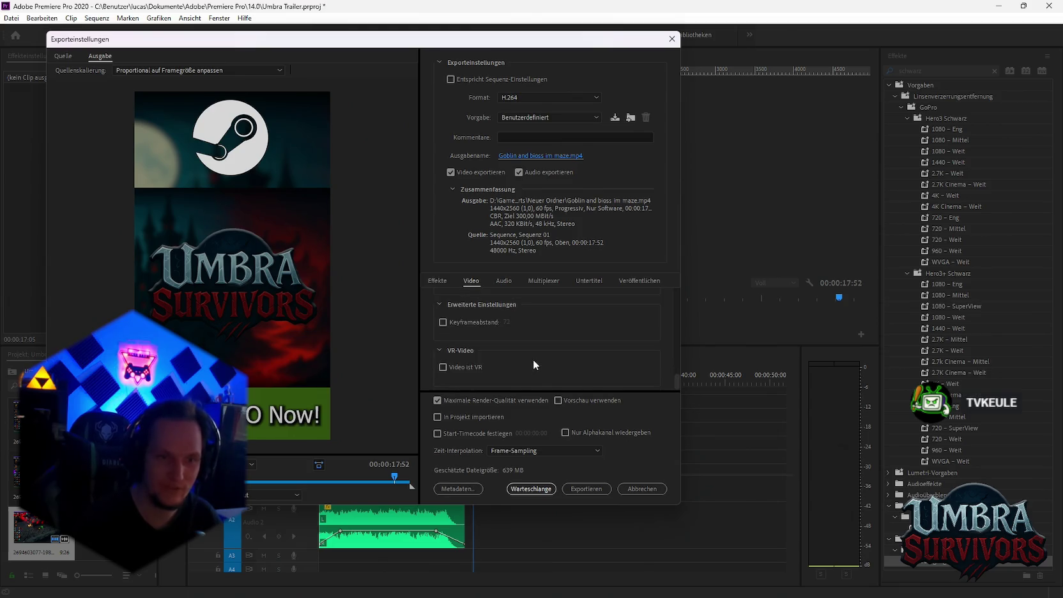
pyautogui.click(531, 489)
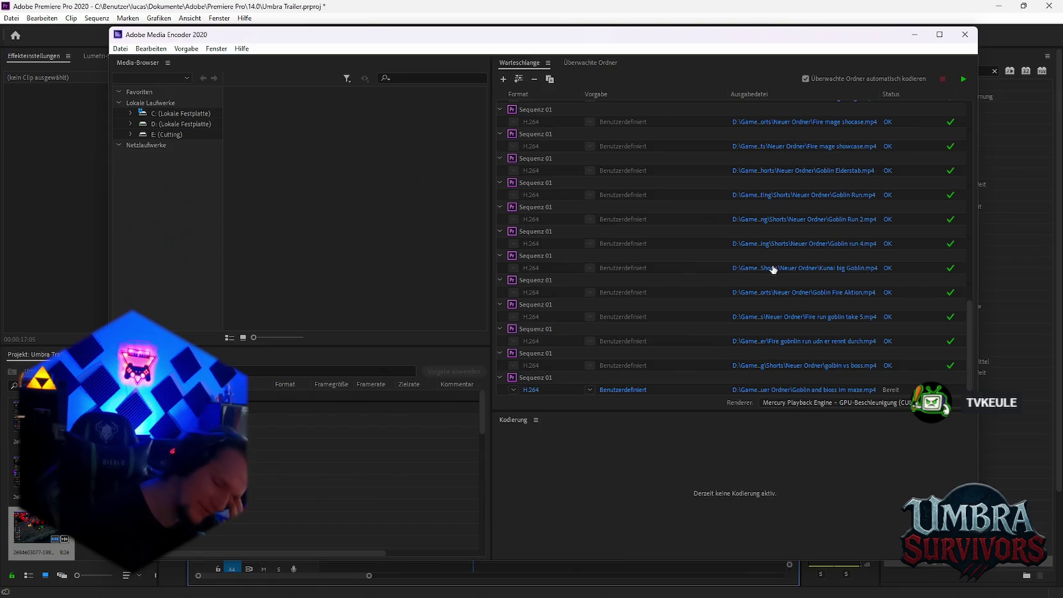
# Start encoding the queue, beginning with Goblin and bioss im maze.mp4.
pyautogui.scroll(-1, 770, 271)
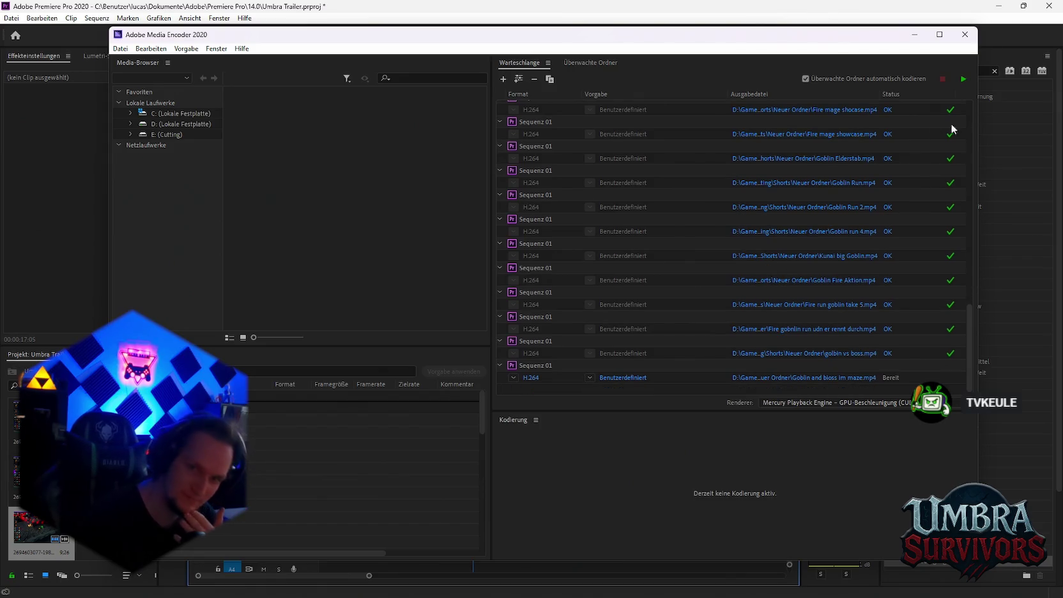
pyautogui.click(963, 79)
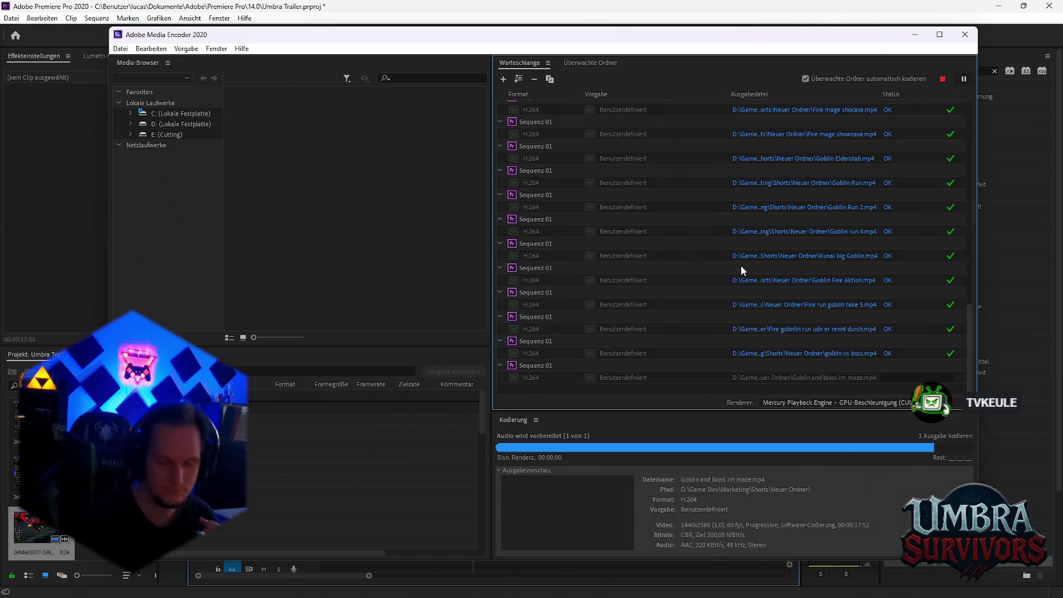
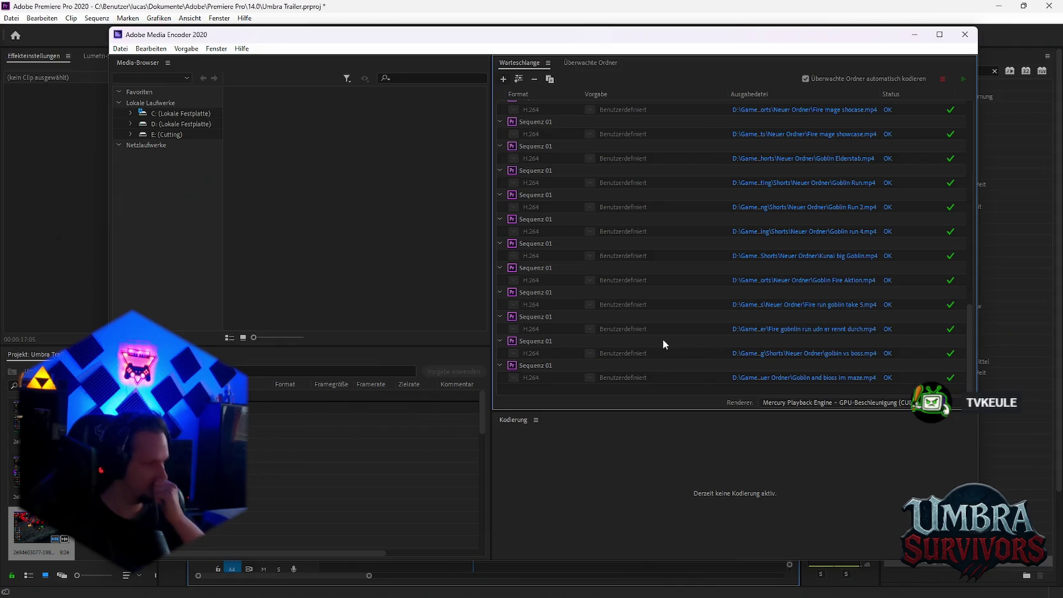
# Minimize Media Encoder and preview the long gameplay recording around the 22-minute mark.
pyautogui.click(915, 36)
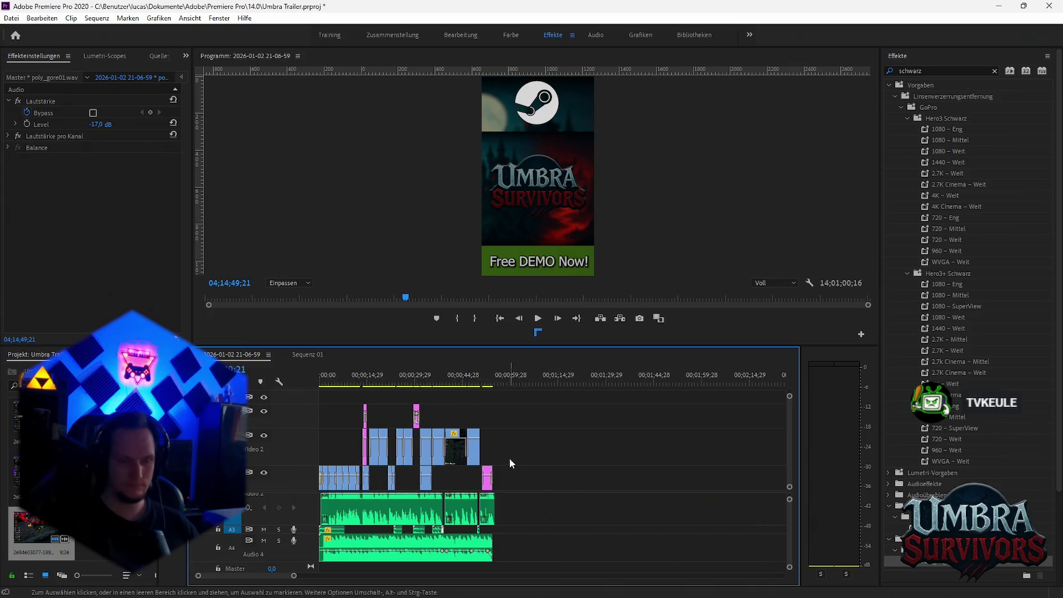
pyautogui.press('-')
pyautogui.press('-')
pyautogui.press('-')
pyautogui.press('-')
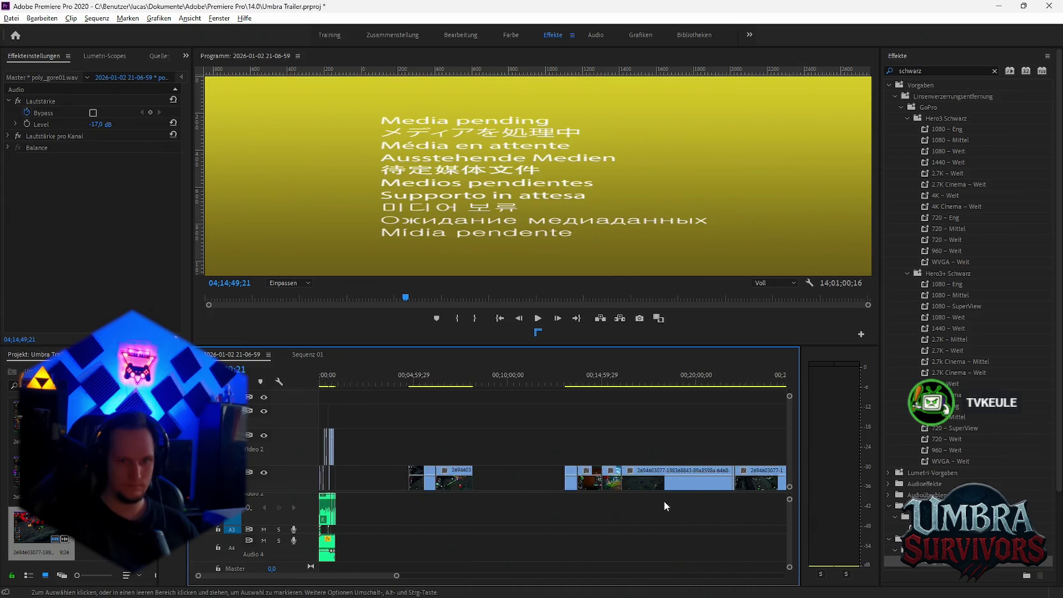
pyautogui.scroll(3, 664, 502)
pyautogui.moveTo(398, 384); pyautogui.dragTo(410, 385)
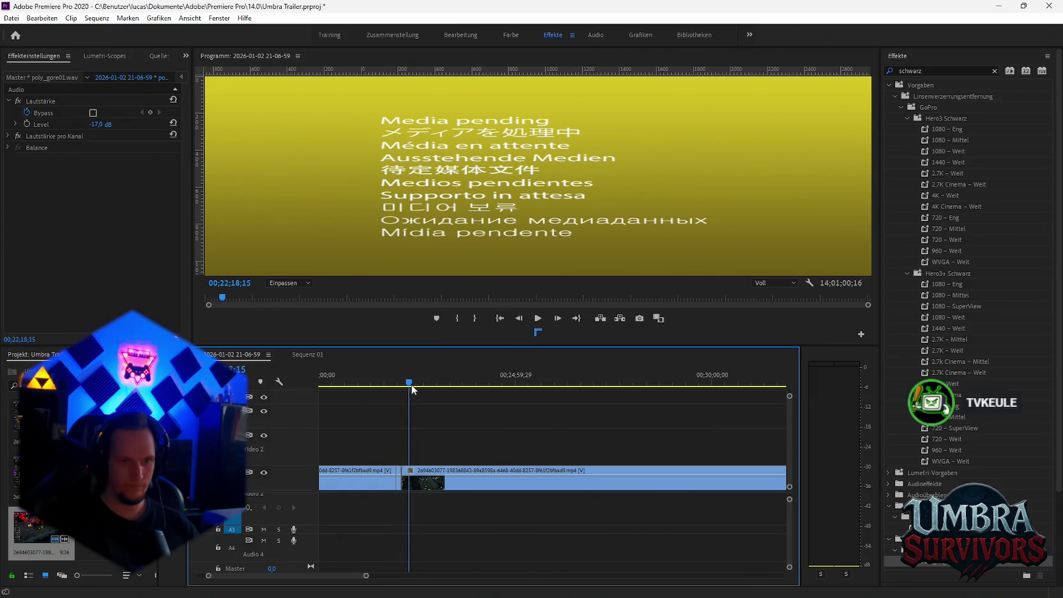
pyautogui.click(428, 479)
pyautogui.press('space')
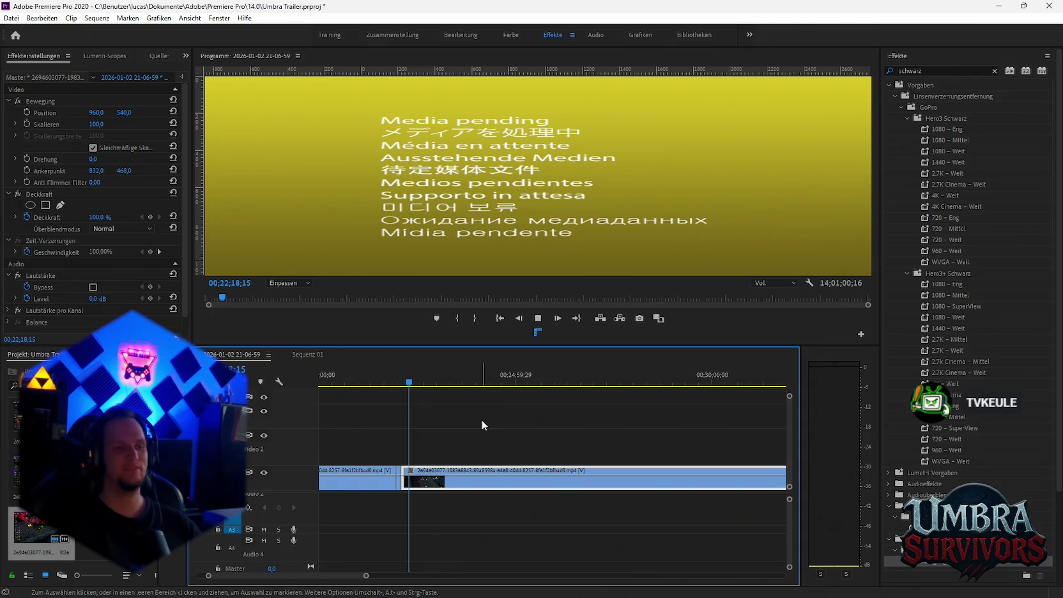
pyautogui.press('space')
# Play and scrub the footage near 03;34;59 to locate the boss-fight moment.
pyautogui.scroll(-2, 542, 435)
pyautogui.scroll(-5, 644, 475)
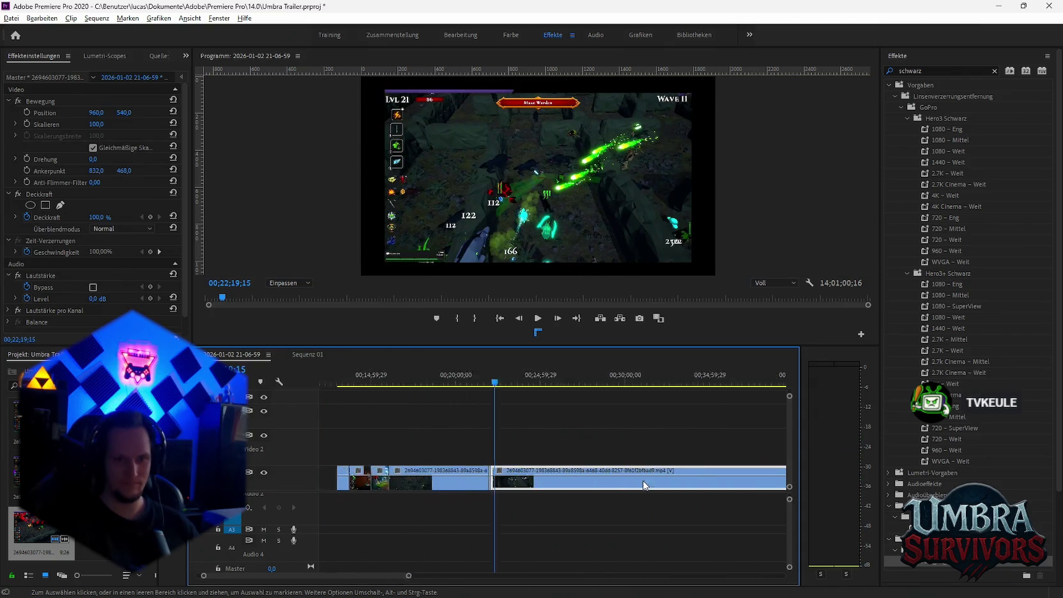
pyautogui.scroll(-2, 642, 488)
pyautogui.scroll(-2, 606, 490)
pyautogui.scroll(-1, 648, 484)
pyautogui.scroll(2, 647, 484)
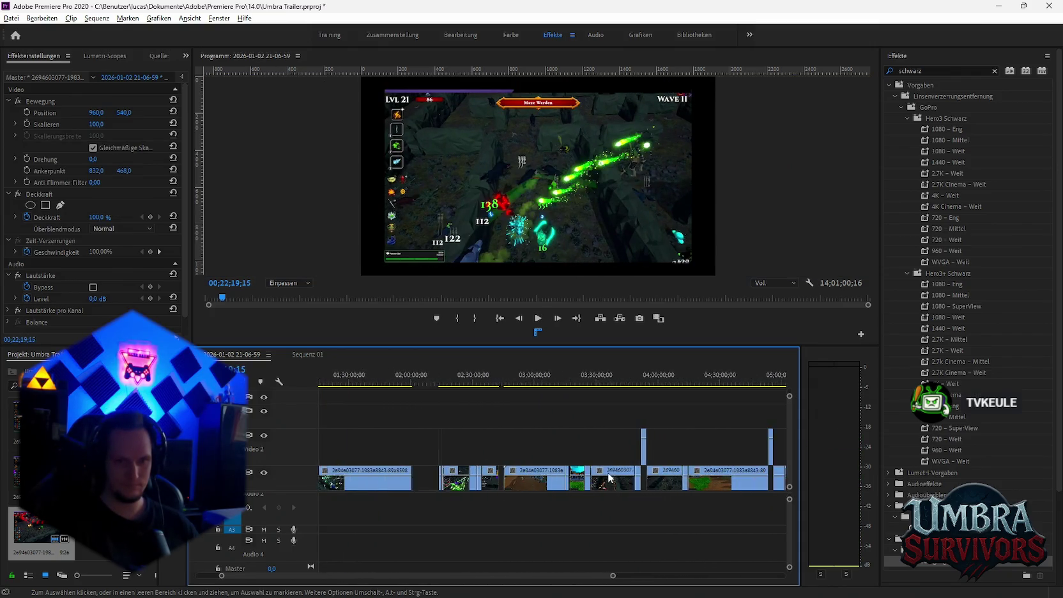
pyautogui.scroll(2, 496, 419)
pyautogui.click(425, 385)
pyautogui.press('space')
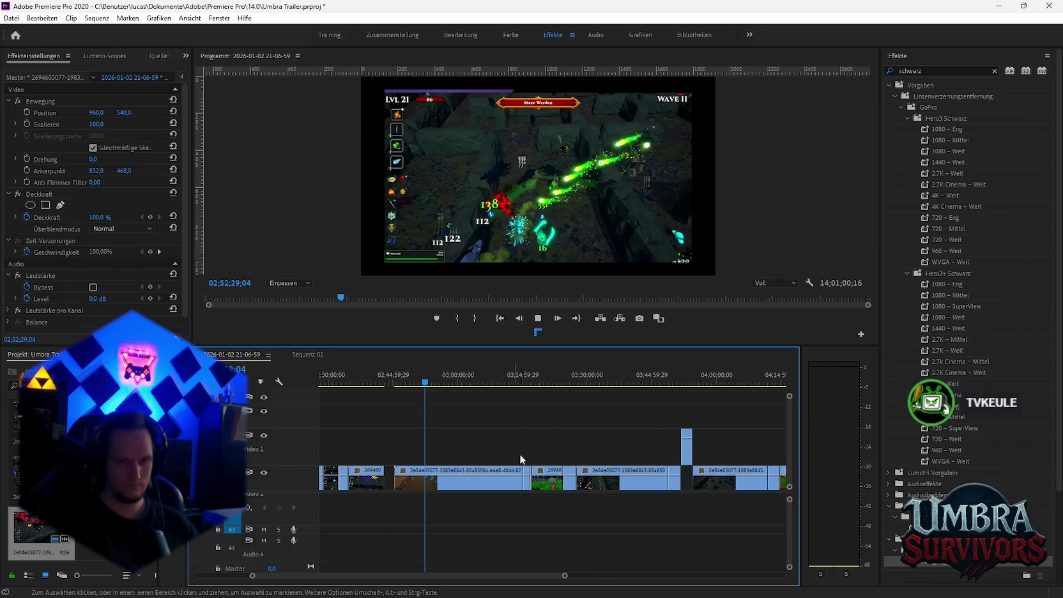
pyautogui.scroll(1, 662, 466)
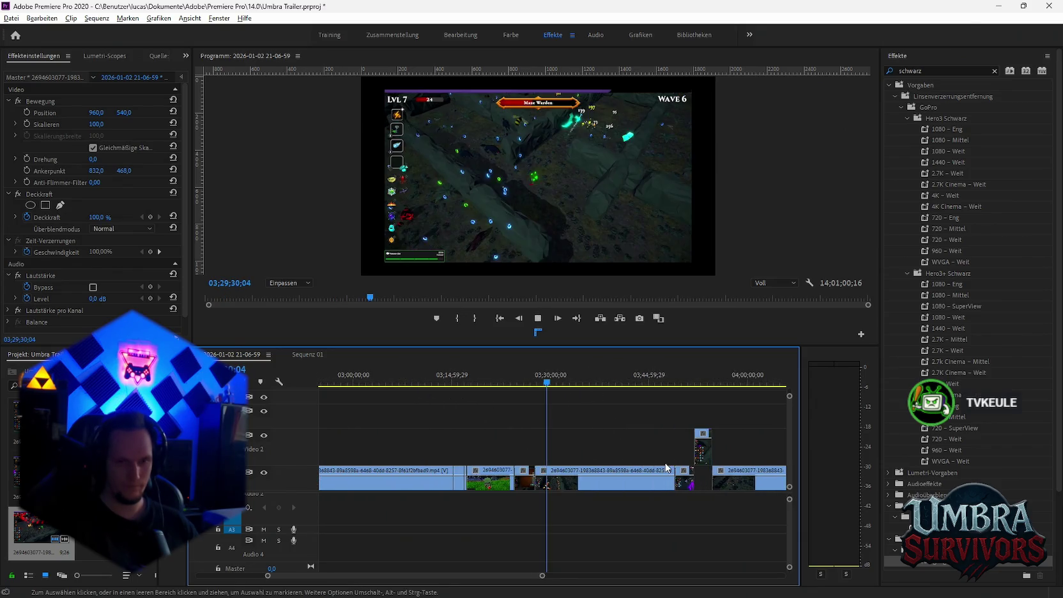
pyautogui.click(583, 381)
pyautogui.scroll(-2, 568, 432)
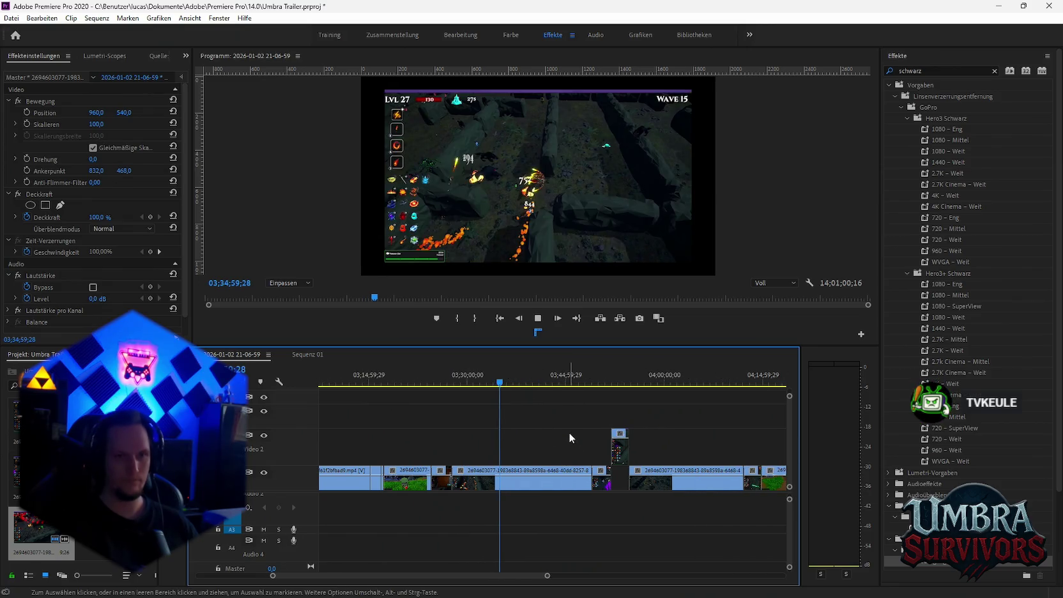
pyautogui.press('space')
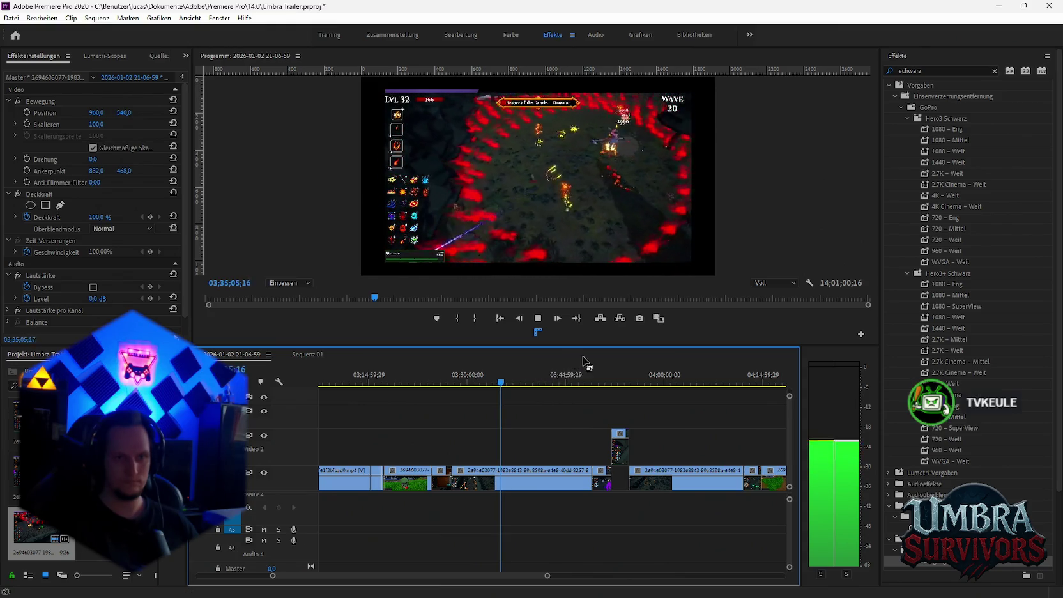
pyautogui.press('space')
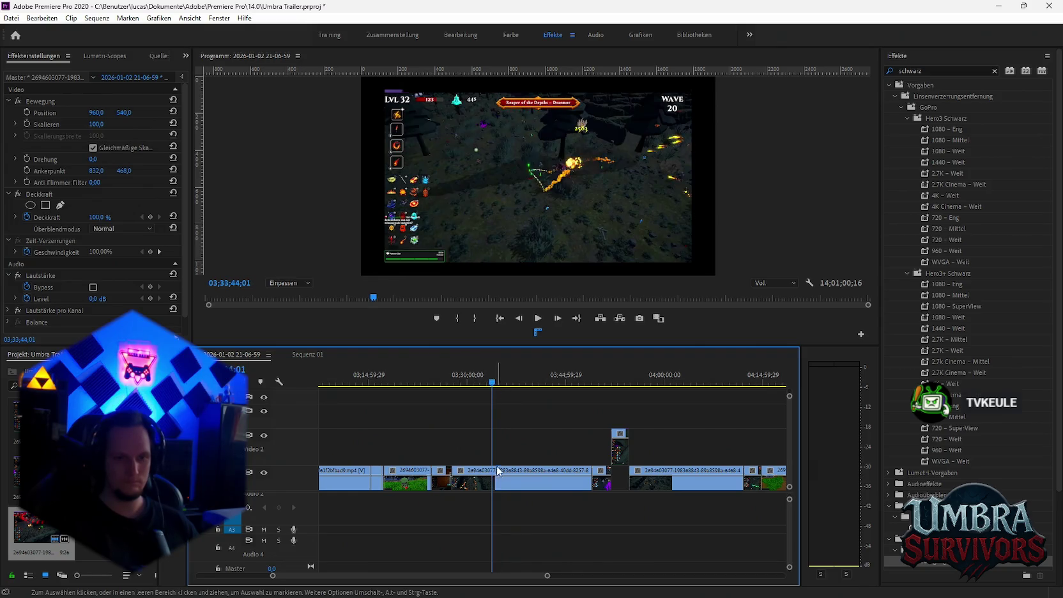
pyautogui.keyDown('alt'); pyautogui.scroll(3, 495, 377); pyautogui.keyUp('alt')
pyautogui.moveTo(472, 385); pyautogui.dragTo(483, 386)
# Razor-cut a short boss-fight piece at 03;34;29, copy it, and switch to Sequenz 01.
pyautogui.press('c')
pyautogui.click(483, 482)
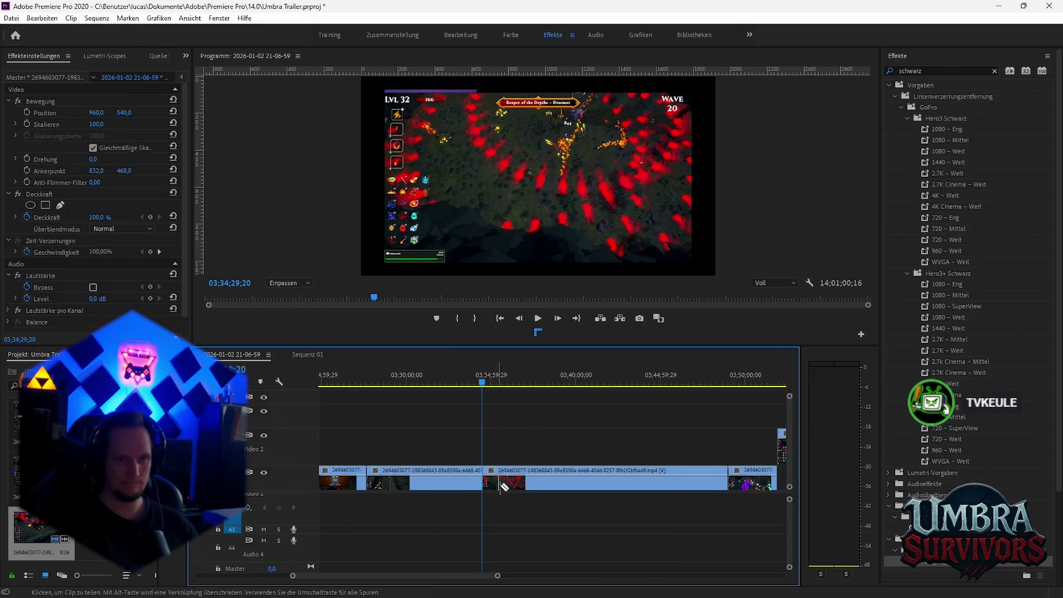
pyautogui.click(502, 479)
pyautogui.press('v')
pyautogui.click(498, 488)
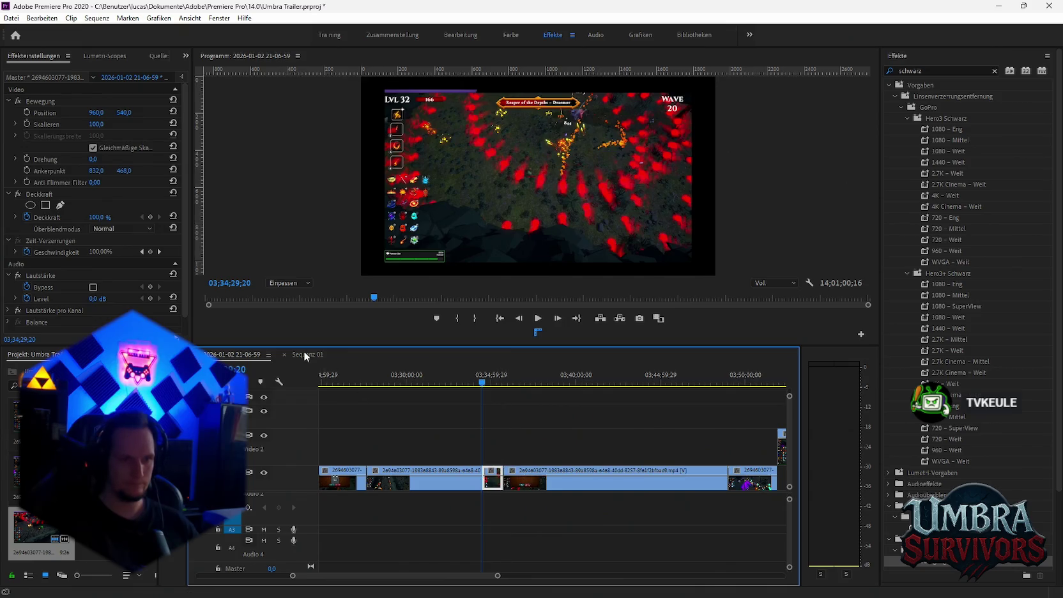
pyautogui.click(307, 354)
# Paste the copied boss-fight piece into Sequenz 01 and scrub through it.
pyautogui.click(551, 389)
pyautogui.hotkey('ctrl', 'v')
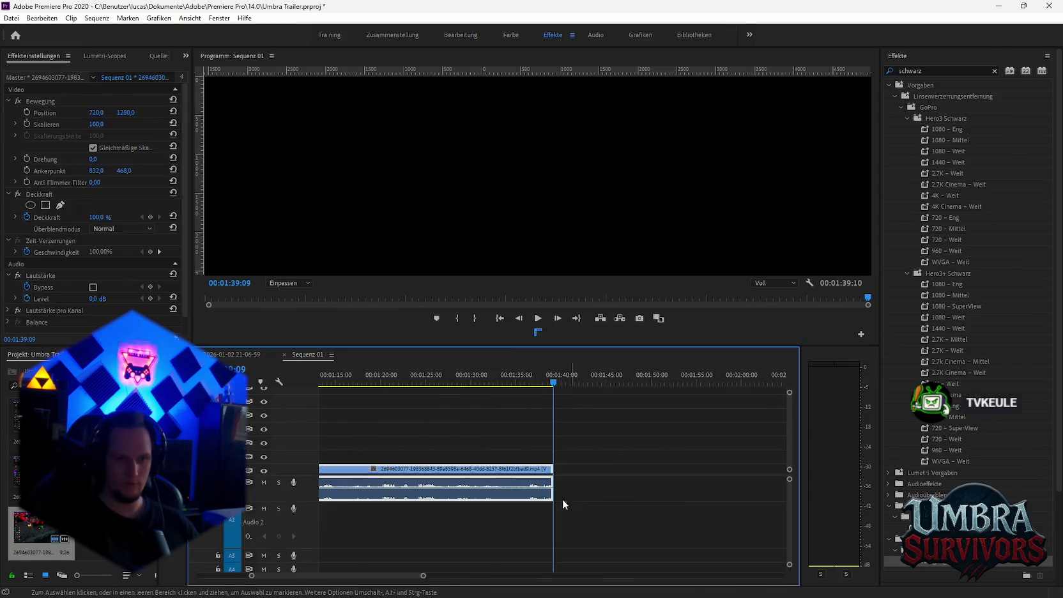
pyautogui.press('=')
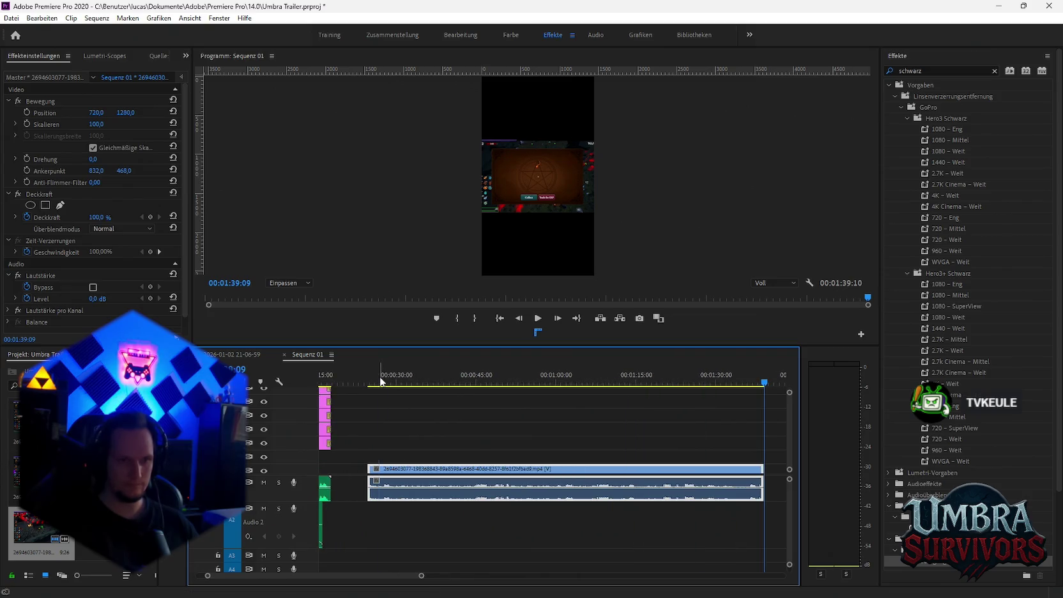
pyautogui.moveTo(392, 383); pyautogui.dragTo(400, 386)
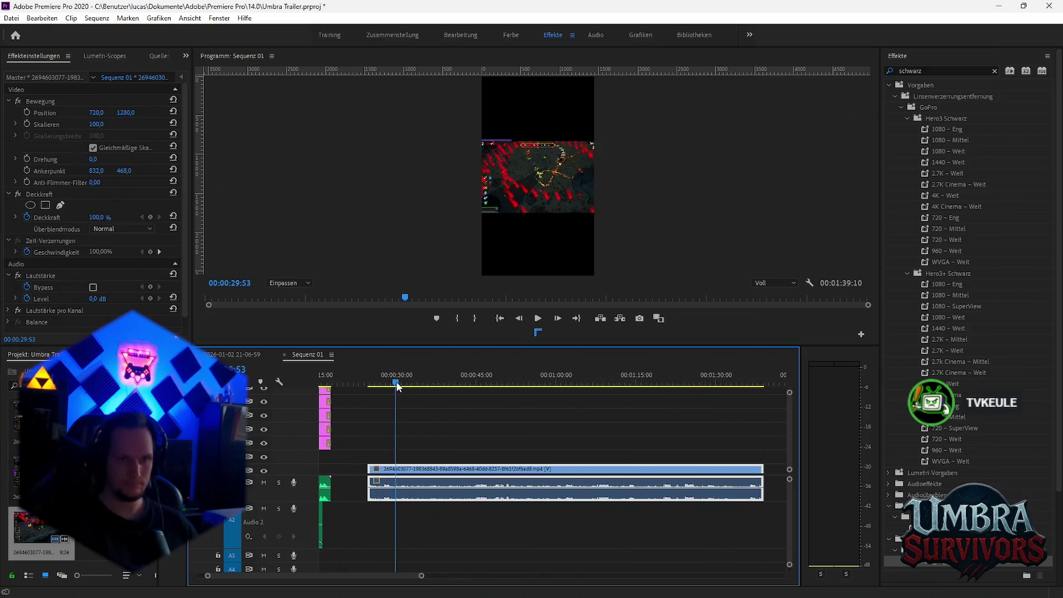
pyautogui.moveTo(400, 386); pyautogui.dragTo(423, 392)
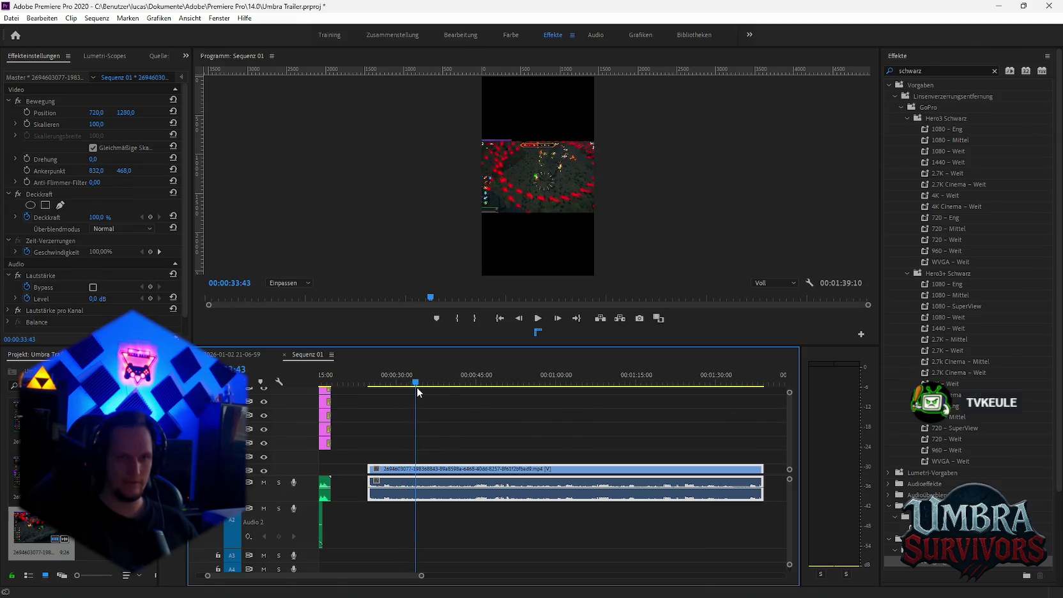
pyautogui.moveTo(421, 389)
pyautogui.mouseDown()
pyautogui.moveTo(381, 390)
pyautogui.moveTo(431, 402)
pyautogui.mouseUp()
pyautogui.press('-')
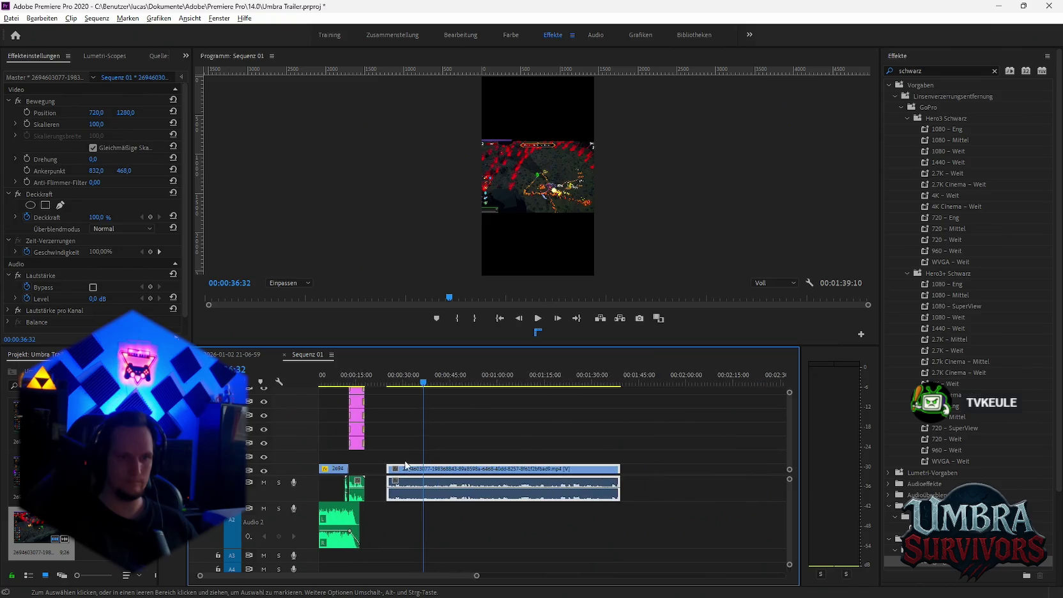
pyautogui.press('-')
# Cut the pasted clip at 00:38:54 and delete the excess video and leftover audio.
pyautogui.click(417, 383)
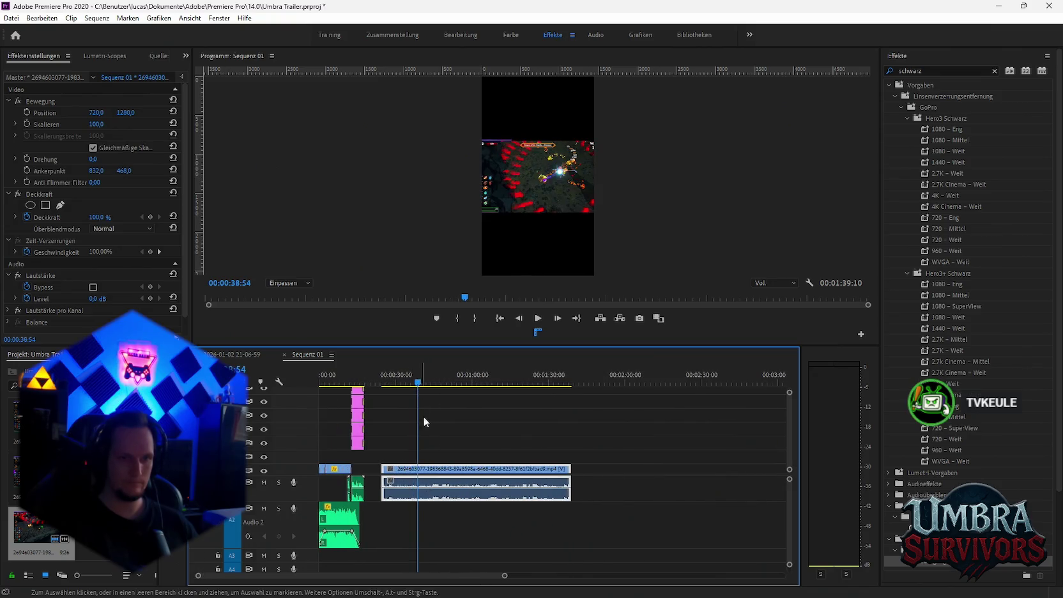
pyautogui.click(419, 485)
pyautogui.press('v')
pyautogui.click(448, 469)
pyautogui.press('Delete')
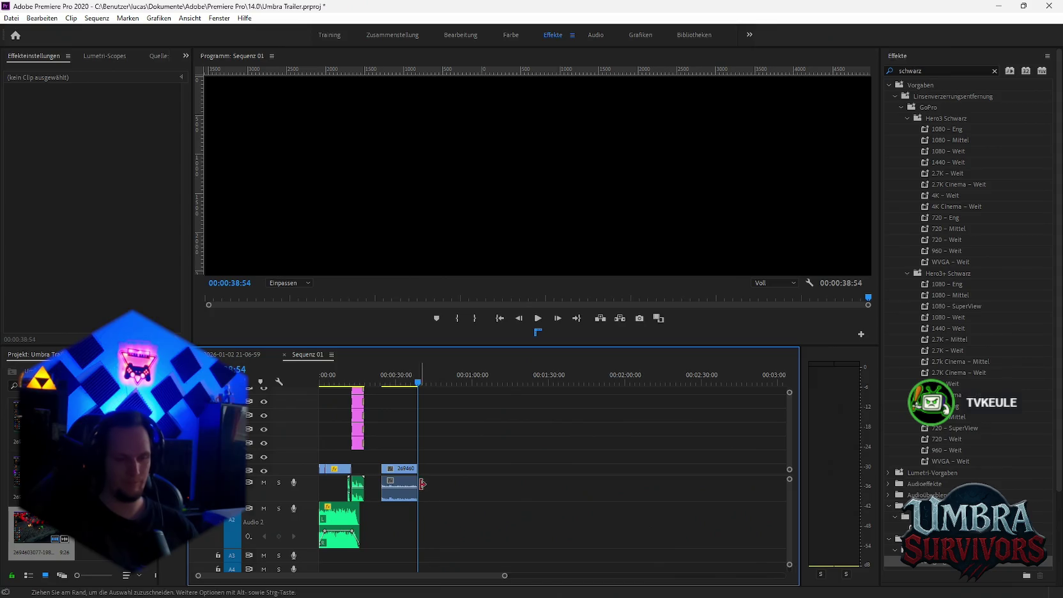
pyautogui.click(398, 498)
pyautogui.press('Delete')
pyautogui.click(395, 471)
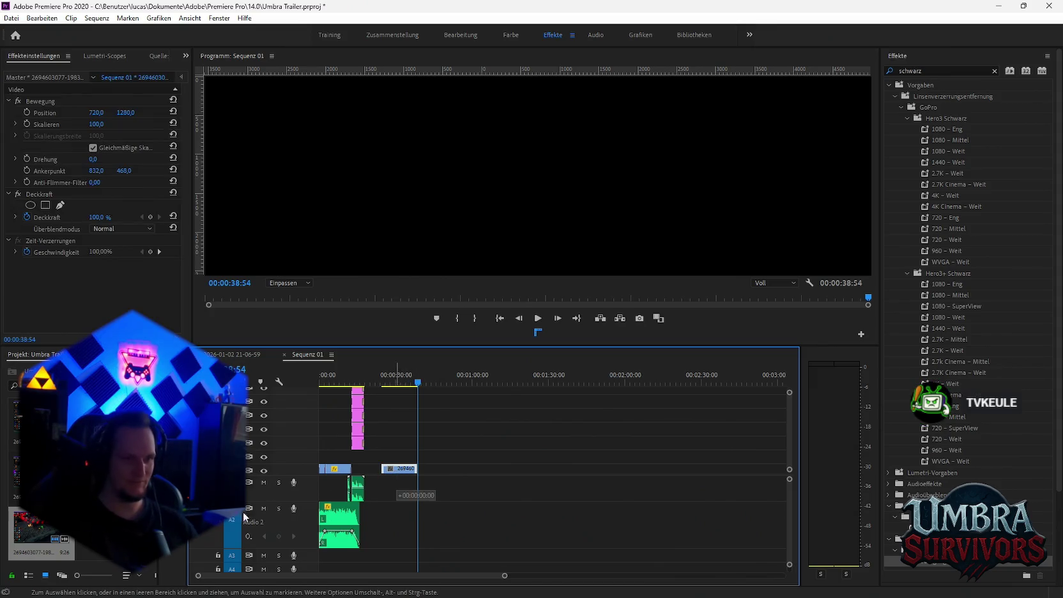
# Replace the first V1 clip with the clipboard footage via Durch Clip ersetzen > Aus Ablage.
pyautogui.rightClick(338, 470)
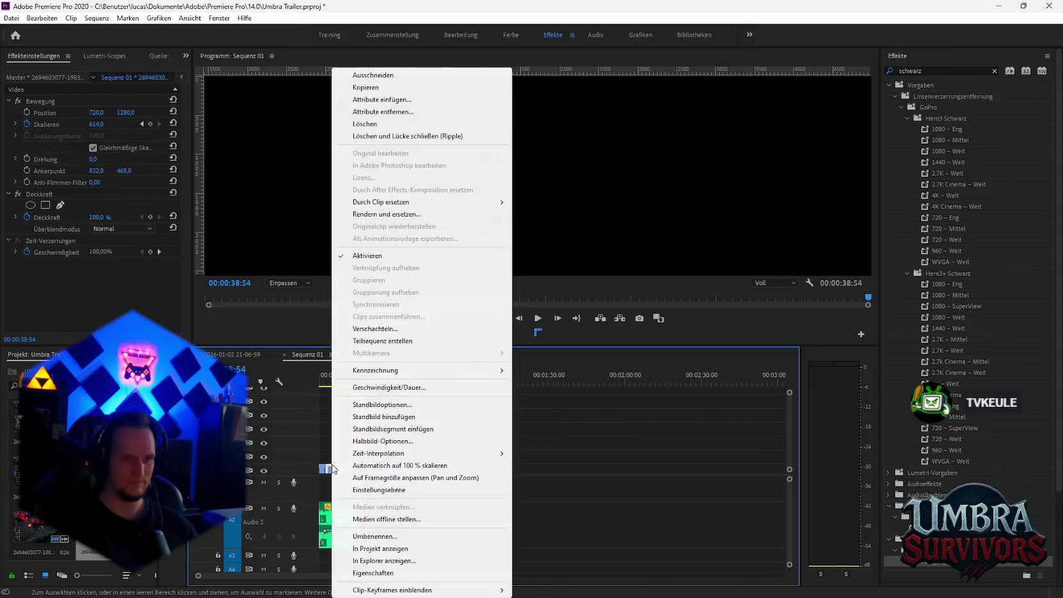
pyautogui.moveTo(380, 202)
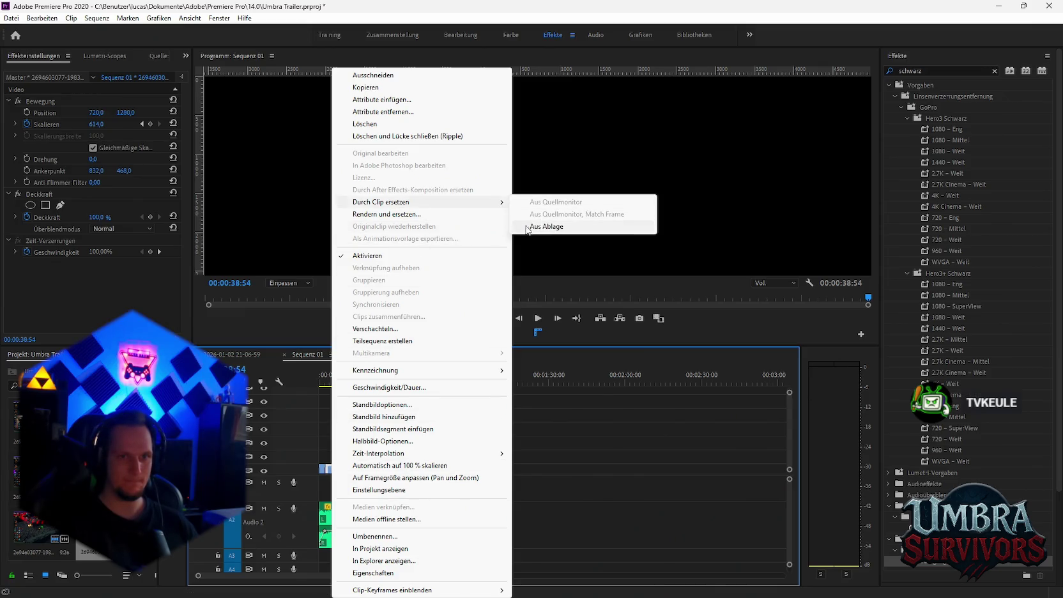
pyautogui.click(546, 226)
pyautogui.press('Home')
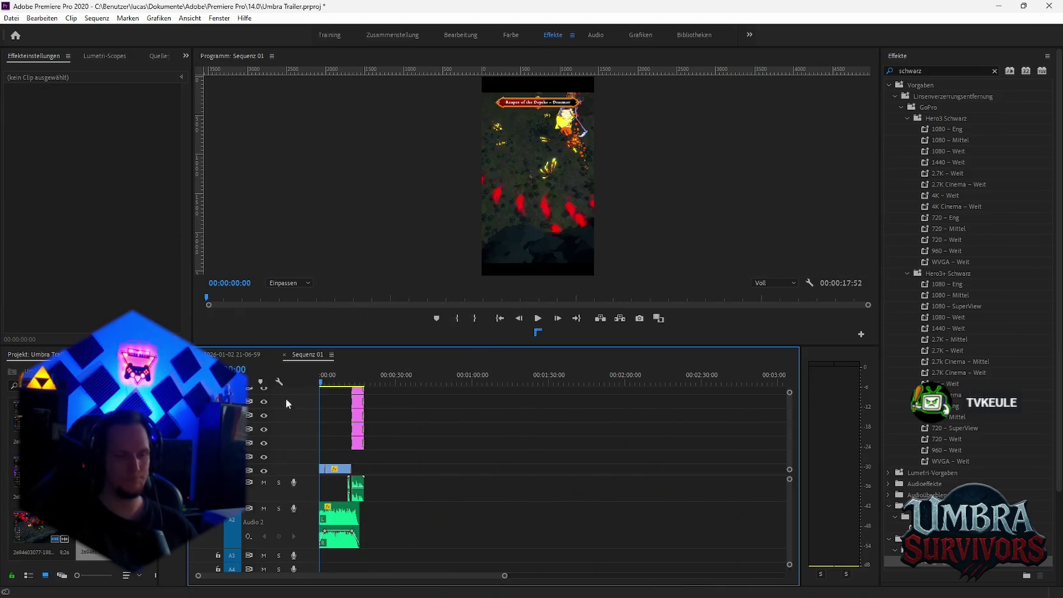
# Play Sequenz 01 from the start several times to review the new opening.
pyautogui.press('space')
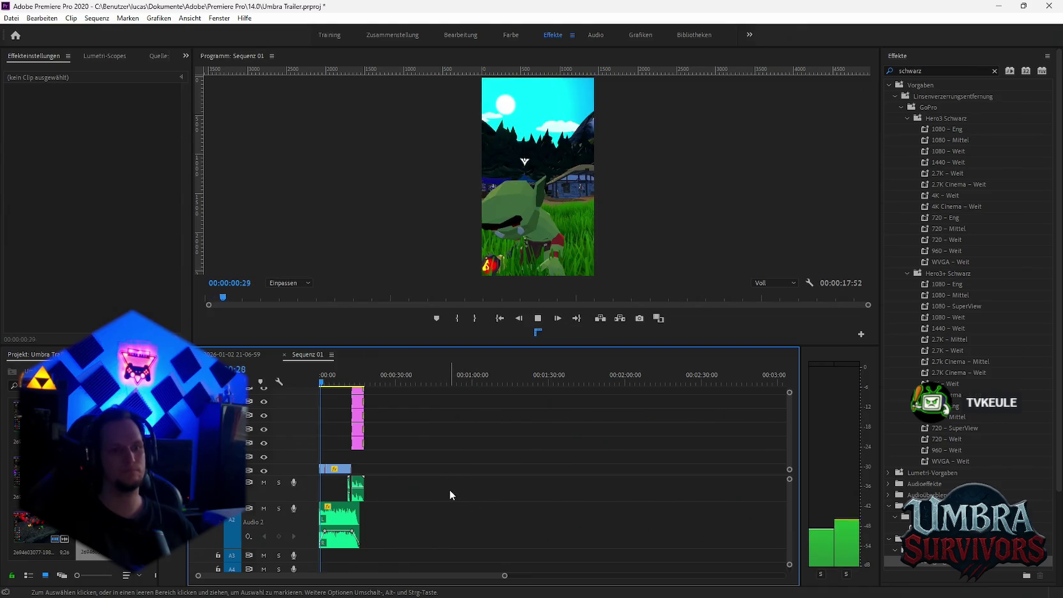
pyautogui.press('space')
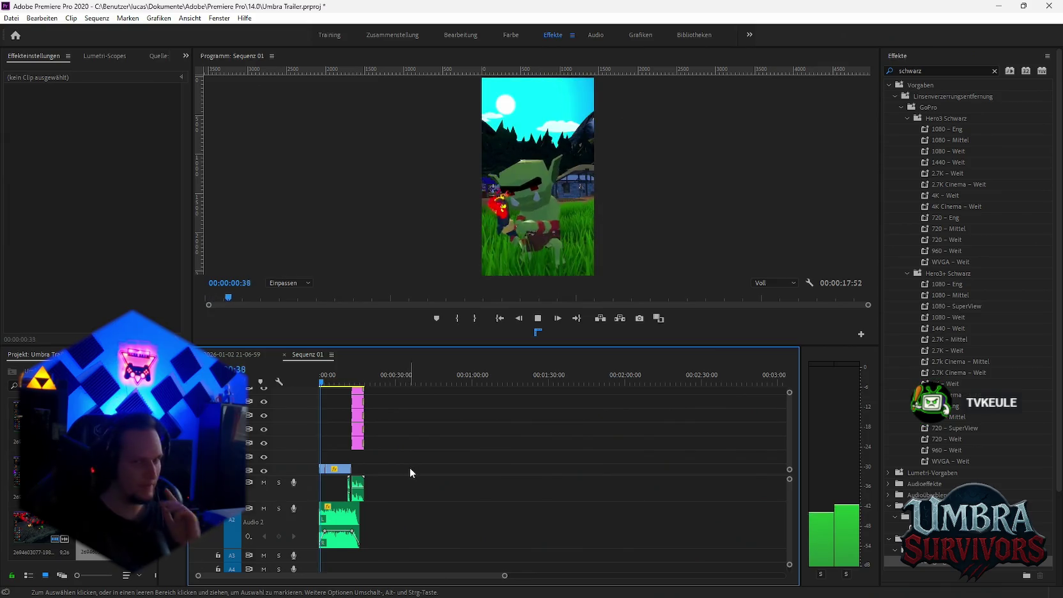
pyautogui.press('space')
pyautogui.press('Home')
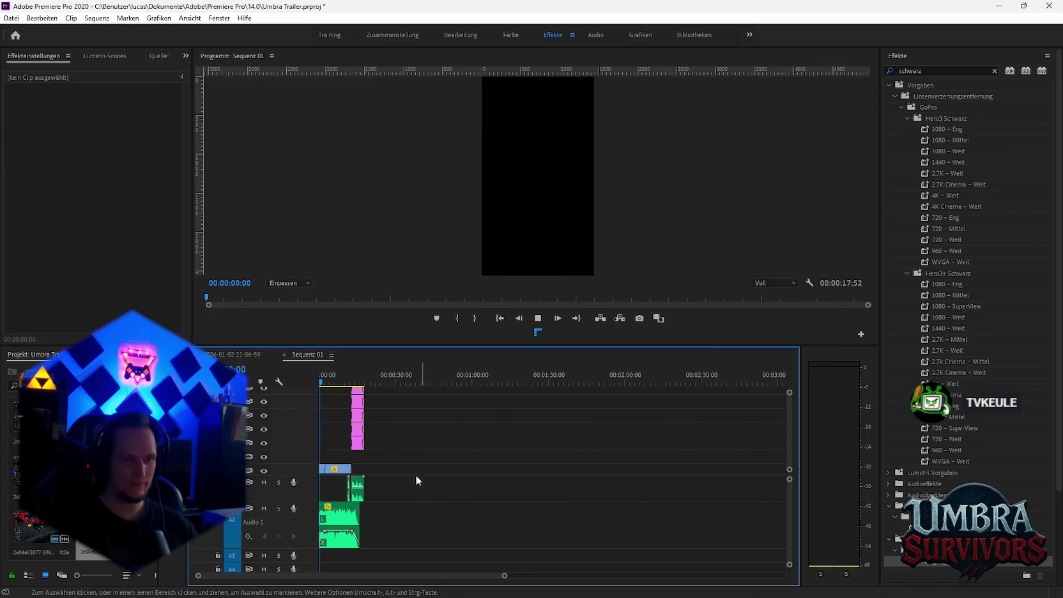
pyautogui.scroll(-2, 380, 478)
pyautogui.scroll(5, 376, 484)
pyautogui.press('space')
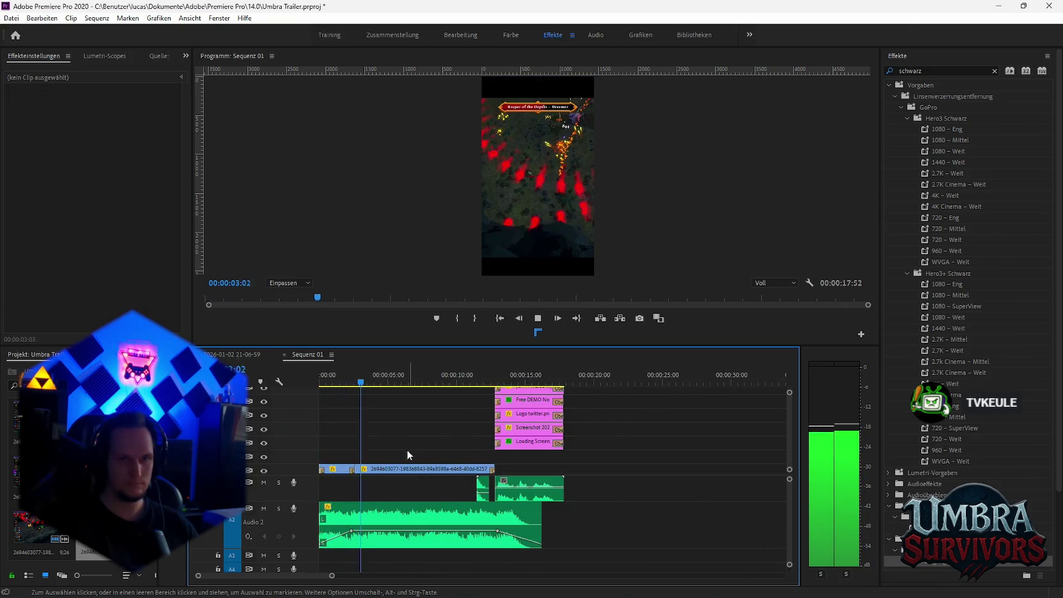
pyautogui.press('space')
pyautogui.press('Home')
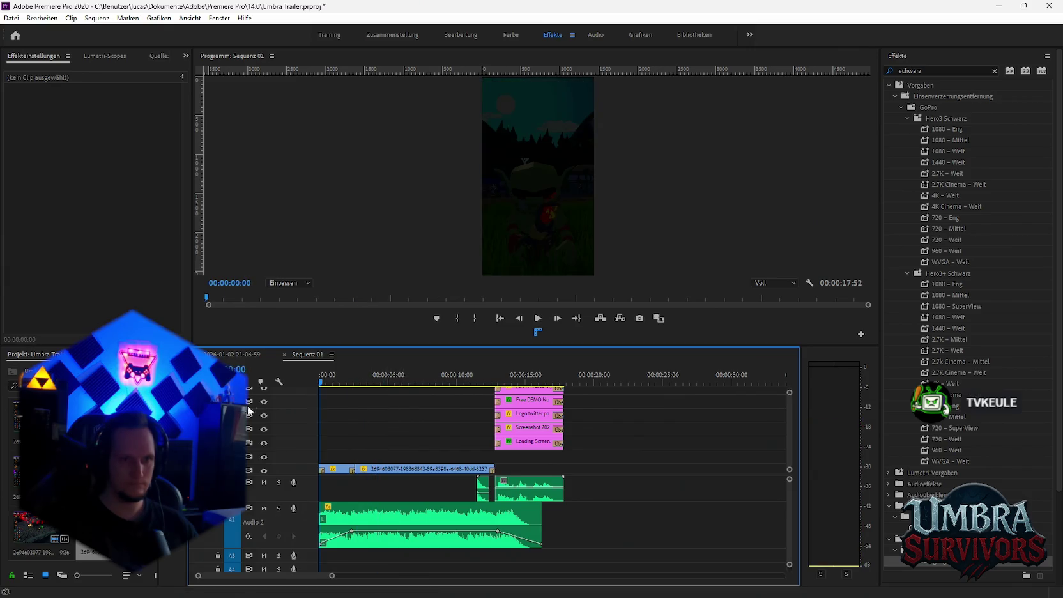
pyautogui.press('space')
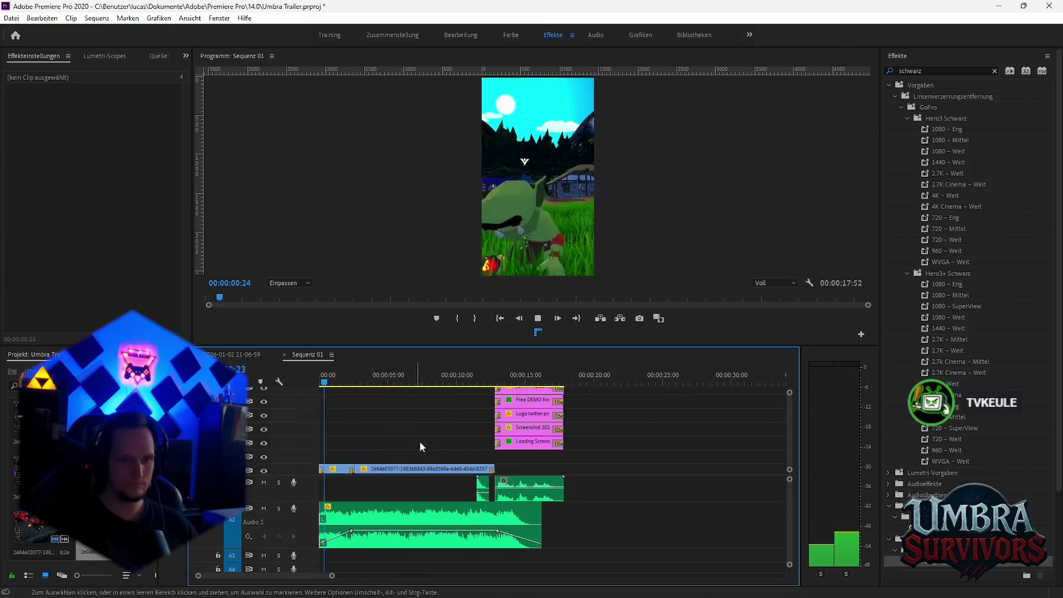
# Delete the small stray audio snippet on A1 just before the end-card audio.
pyautogui.click(482, 486)
pyautogui.press('Delete')
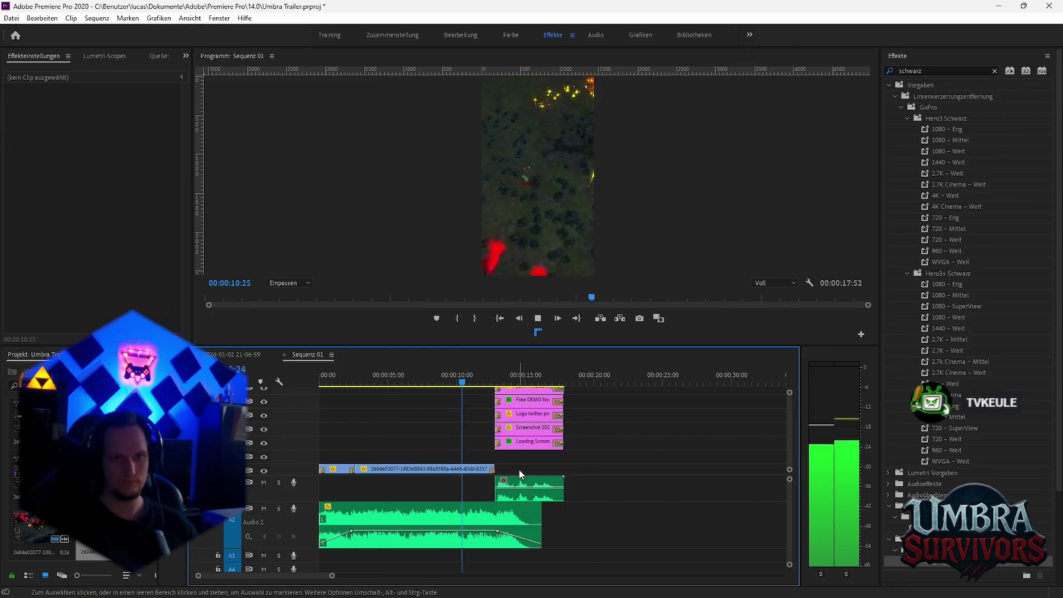
pyautogui.press('space')
# Set the gameplay clip's starting Skalieren keyframe to 223,0 and preview the zoom.
pyautogui.click(447, 469)
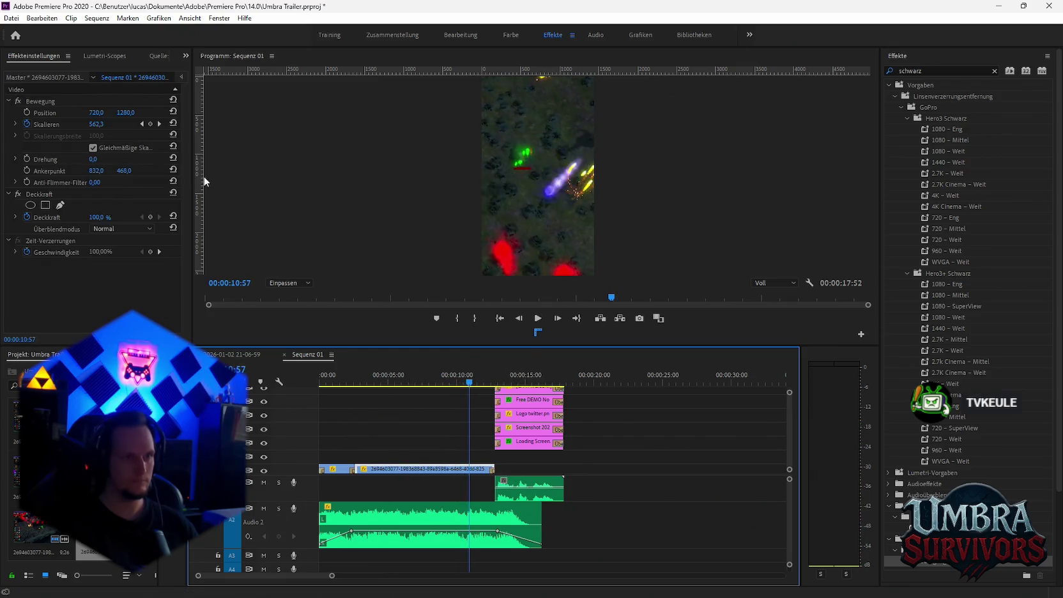
pyautogui.click(141, 123)
pyautogui.click(159, 123)
pyautogui.click(142, 123)
pyautogui.click(153, 124)
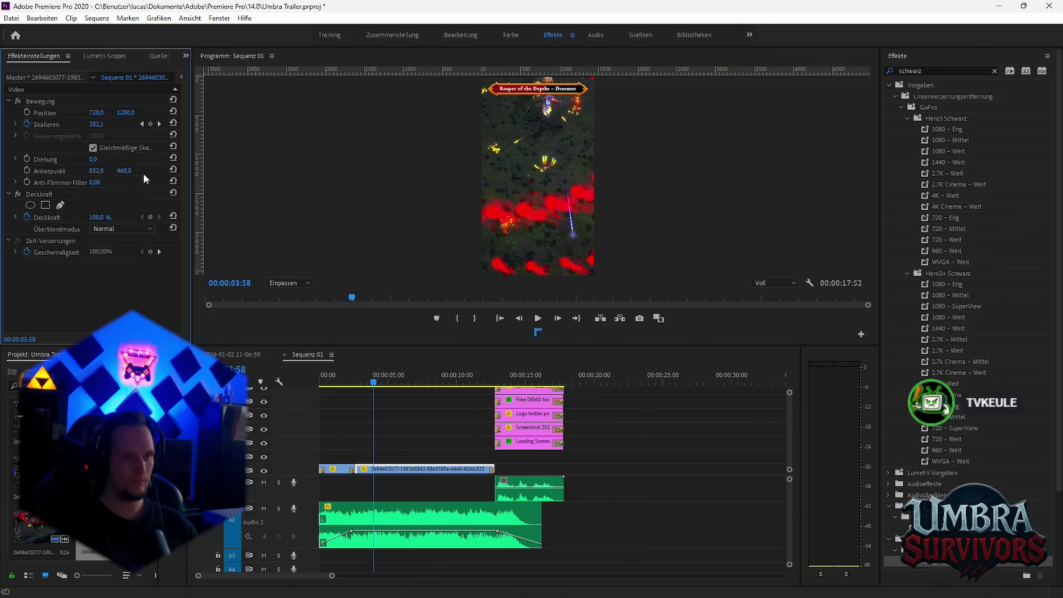
pyautogui.click(348, 391)
pyautogui.press('Home')
pyautogui.press('space')
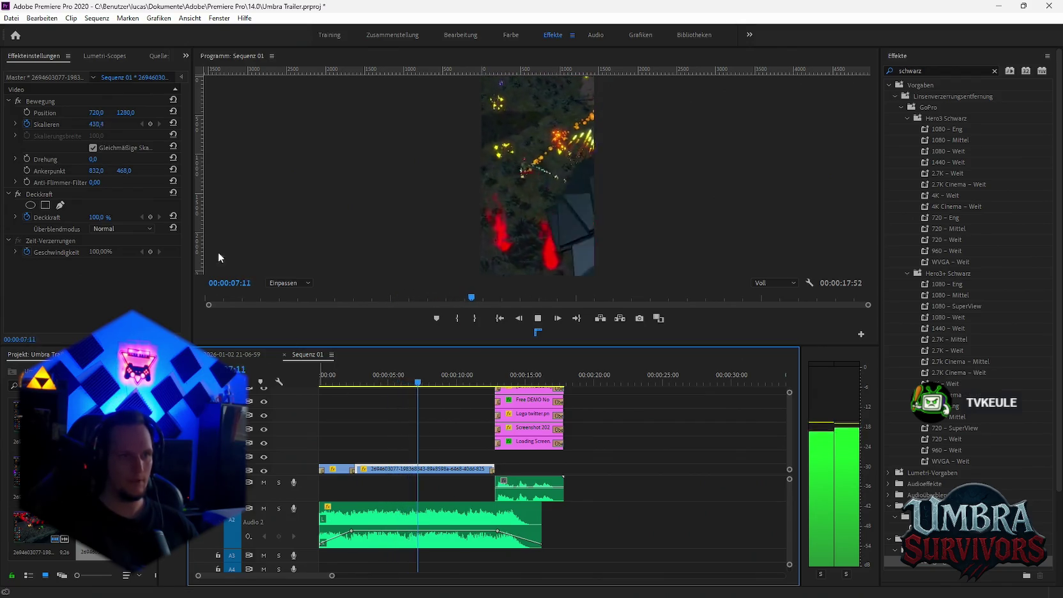
pyautogui.press('space')
# Move to the next scale keyframe and replay the short to review the zoom.
pyautogui.click(160, 124)
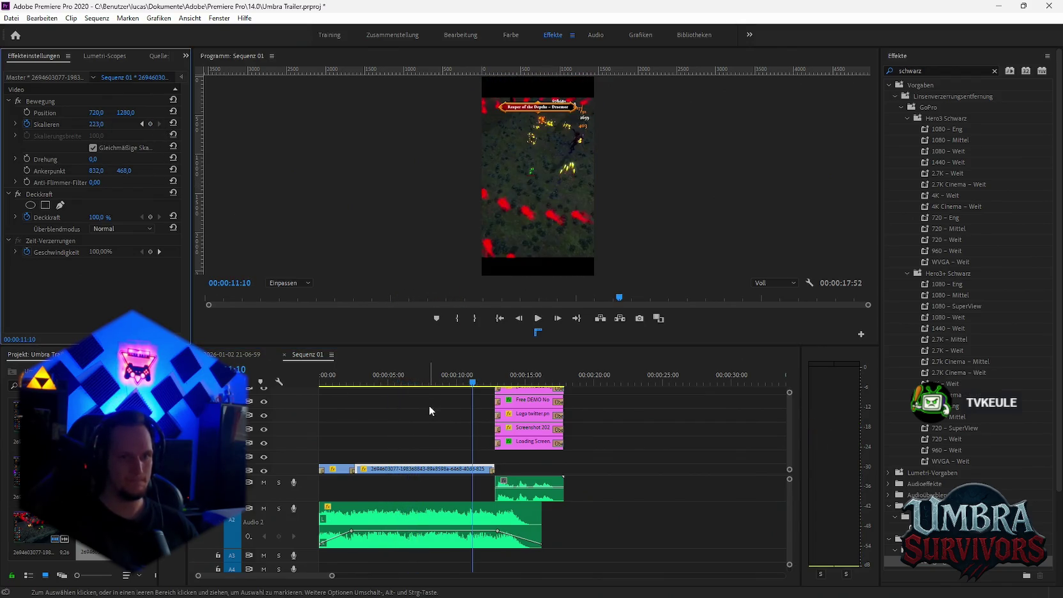
pyautogui.click(402, 385)
pyautogui.press('Home')
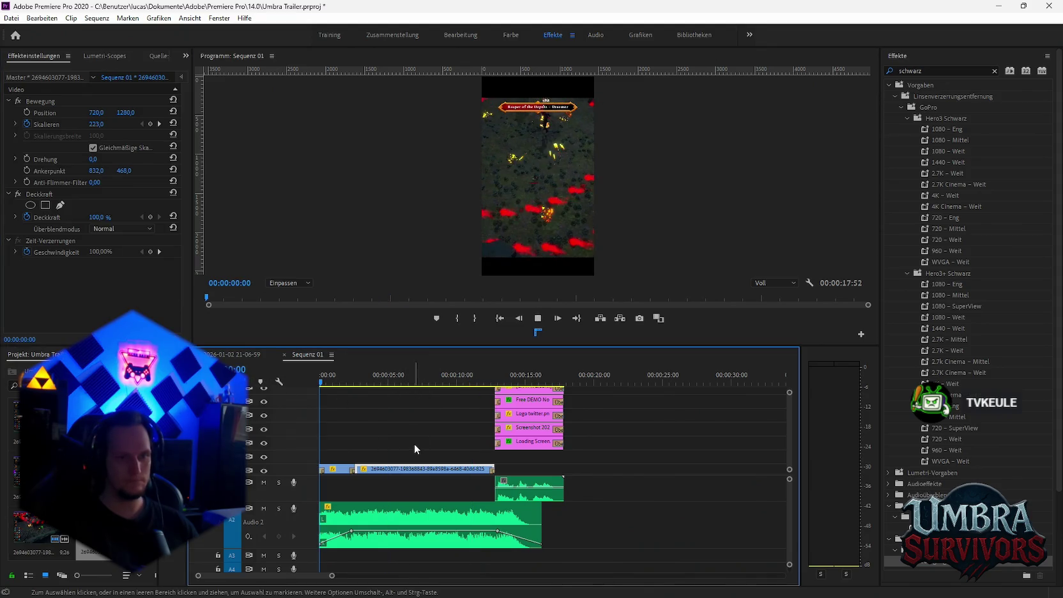
pyautogui.press('space')
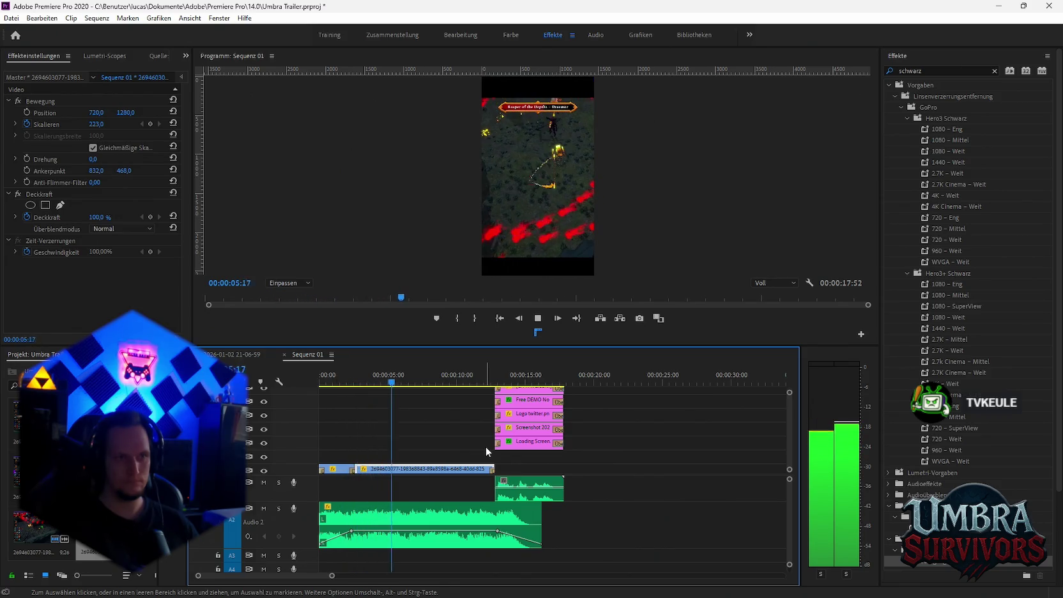
pyautogui.press('space')
# Add a Skalieren keyframe of 274,0 near 4 seconds and play through to the end card.
pyautogui.click(367, 382)
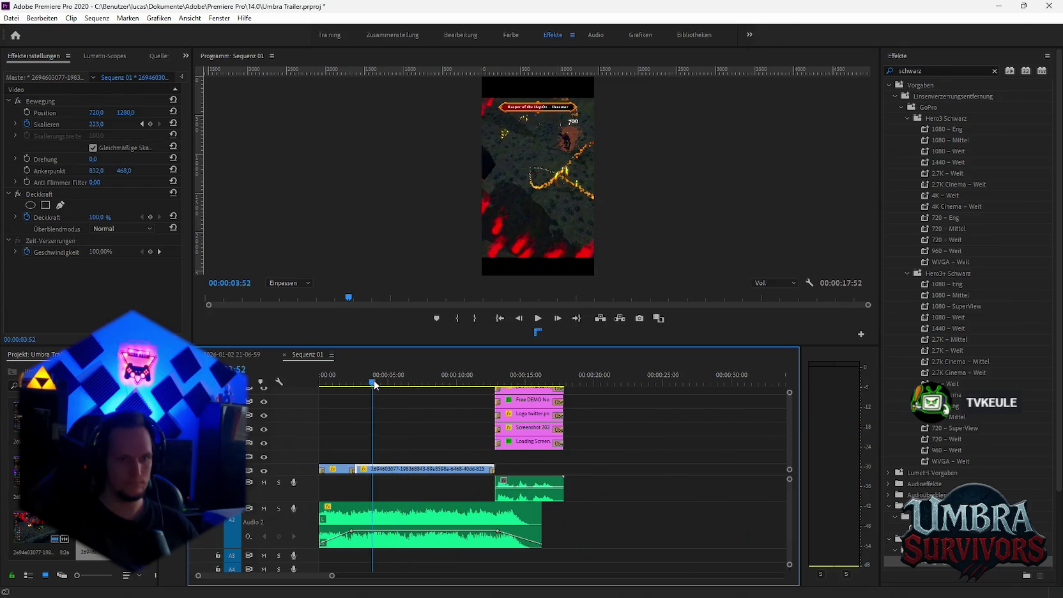
pyautogui.moveTo(377, 383); pyautogui.dragTo(386, 384)
pyautogui.click(121, 130)
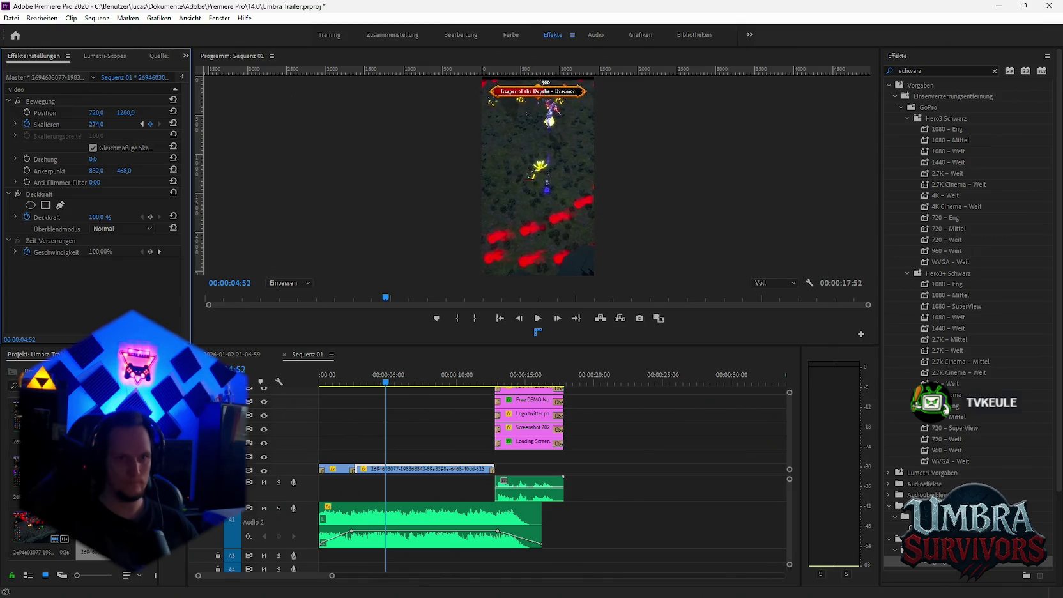
pyautogui.click(457, 479)
pyautogui.press('Home')
pyautogui.press('space')
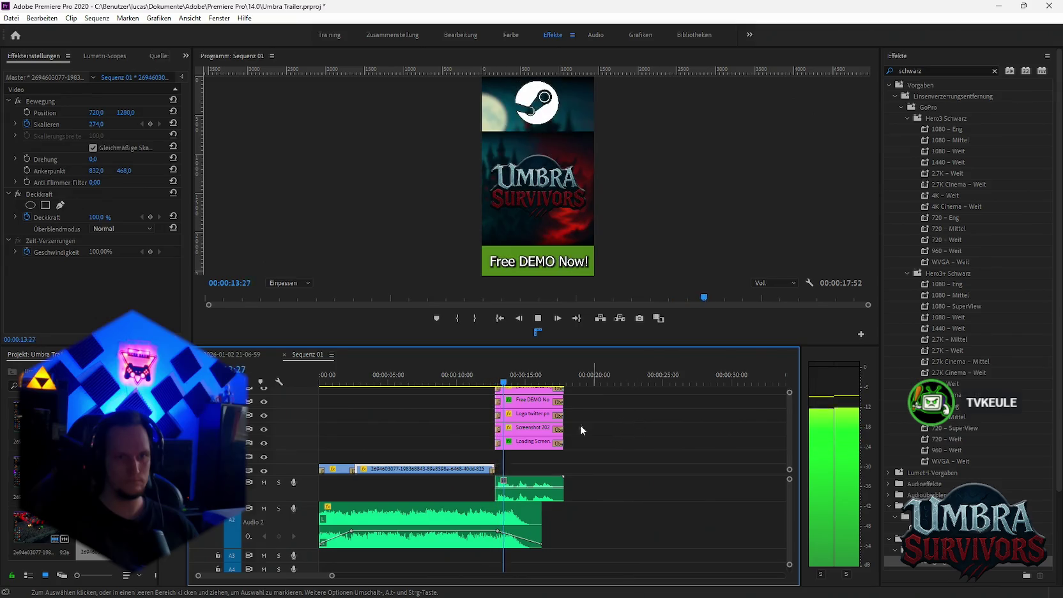
pyautogui.press('space')
pyautogui.click(11, 18)
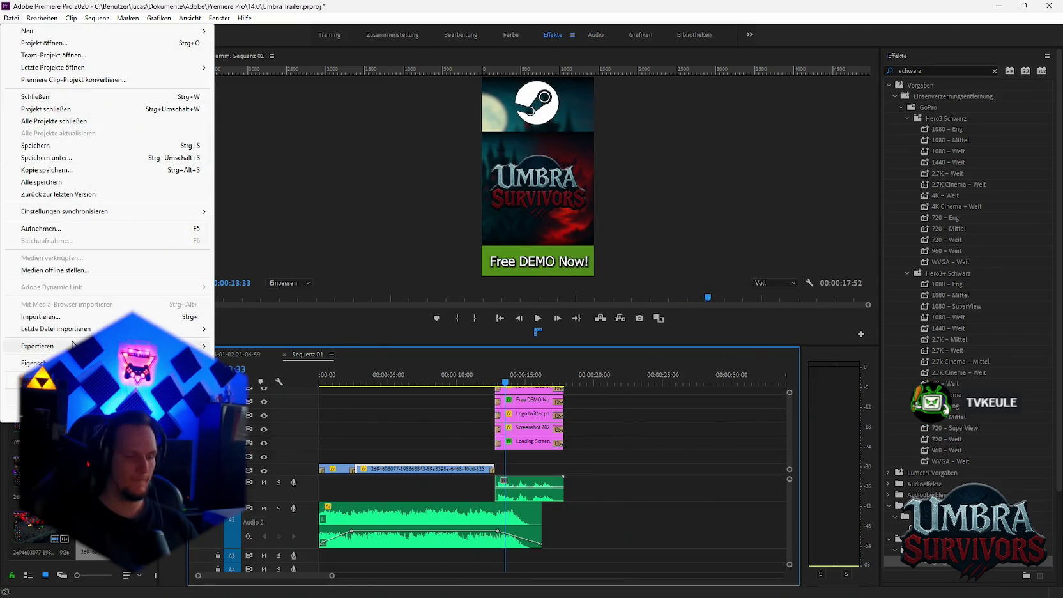
# Queue an H.264 export named 'Goblin vs endboss.mp4' in Shorts\Neuer Ordner to Media Encoder.
pyautogui.click(263, 350)
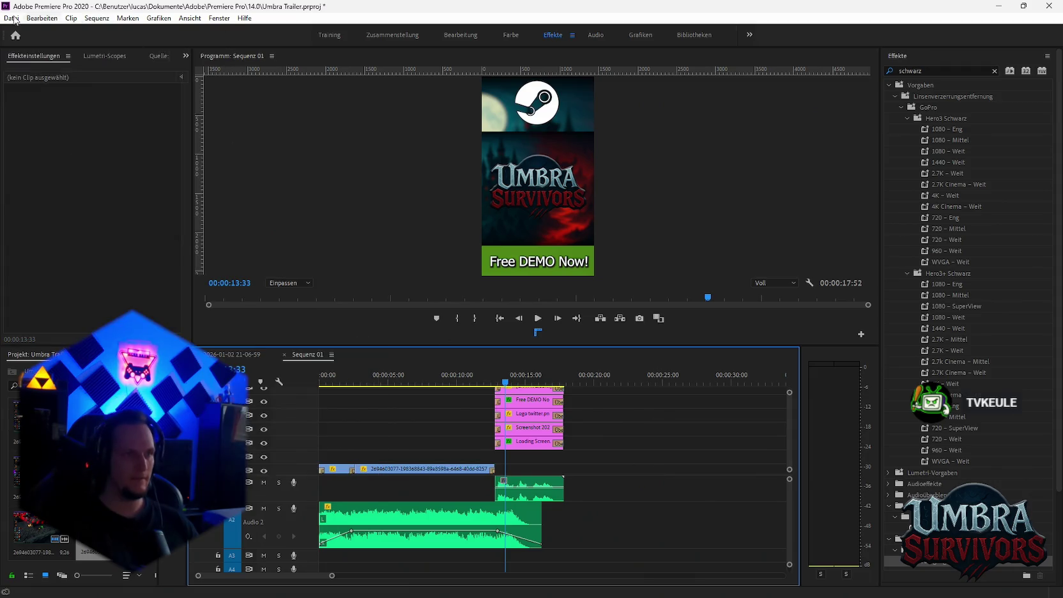
pyautogui.click(11, 18)
pyautogui.click(256, 348)
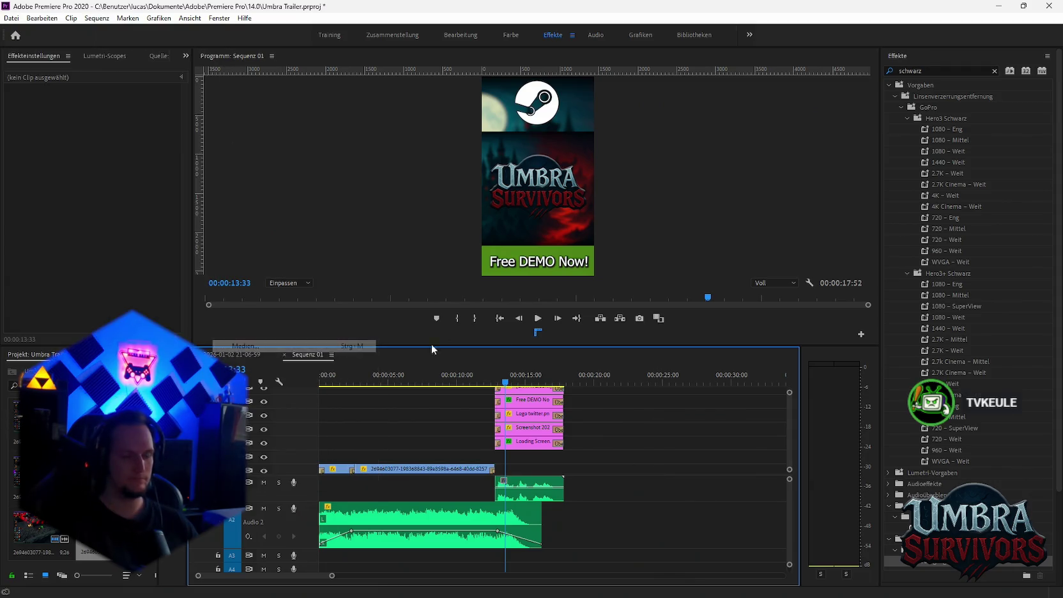
pyautogui.click(512, 157)
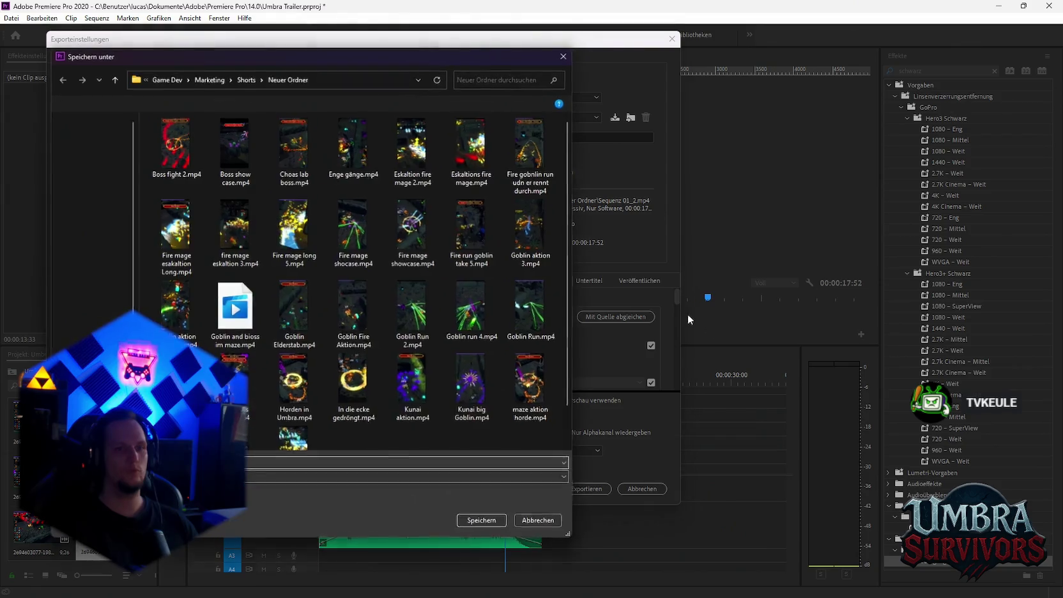
pyautogui.click(256, 479)
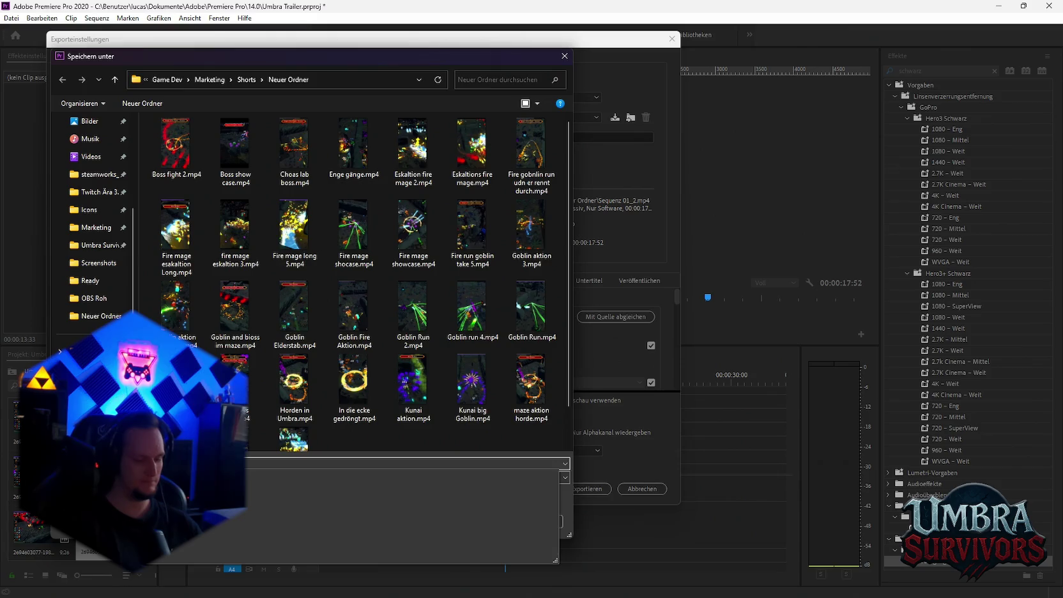
pyautogui.click(258, 493)
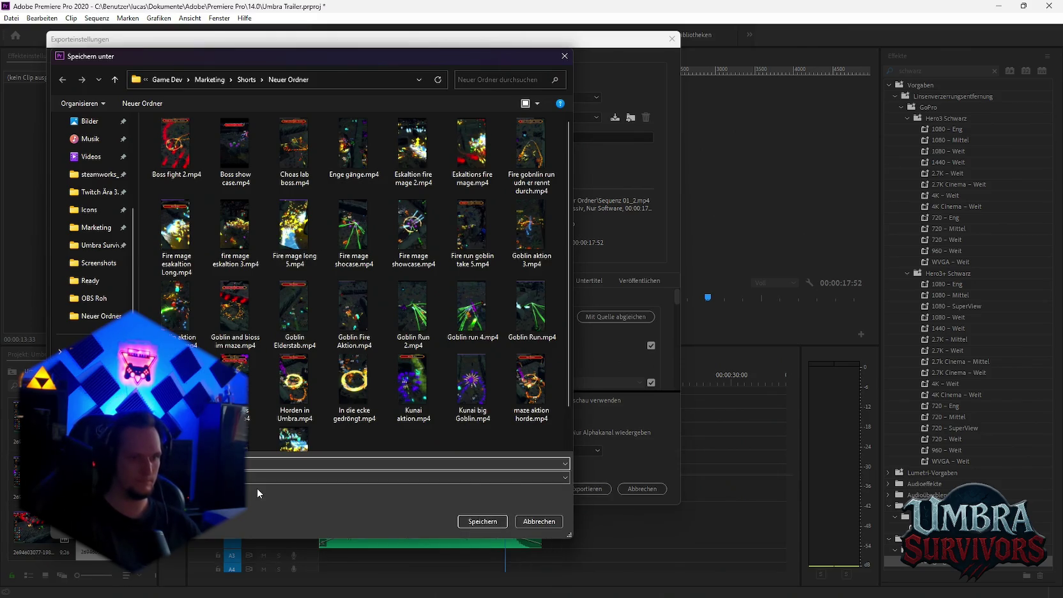
pyautogui.press('Return')
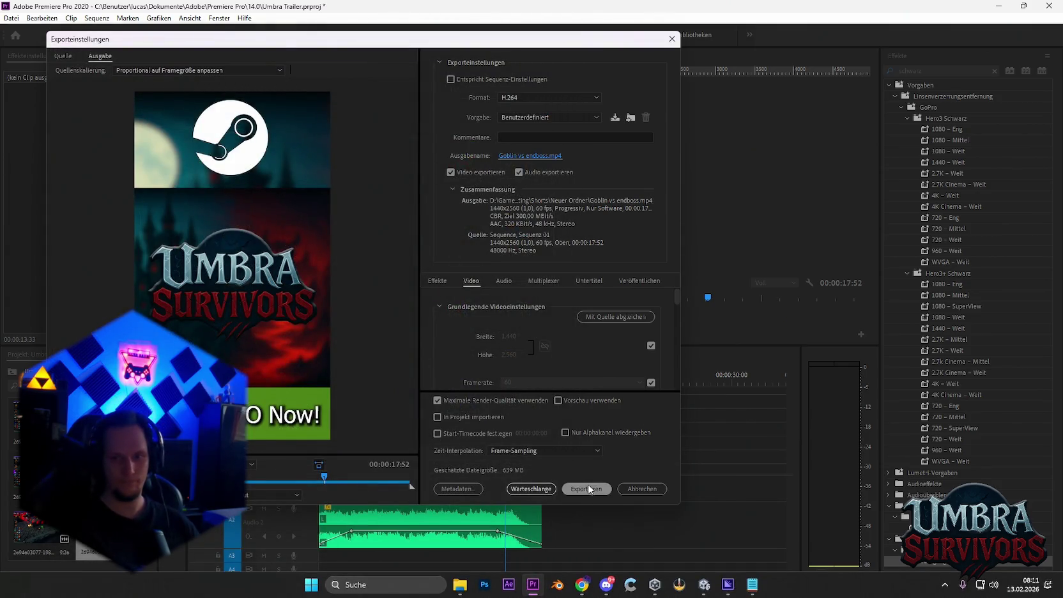
pyautogui.click(530, 488)
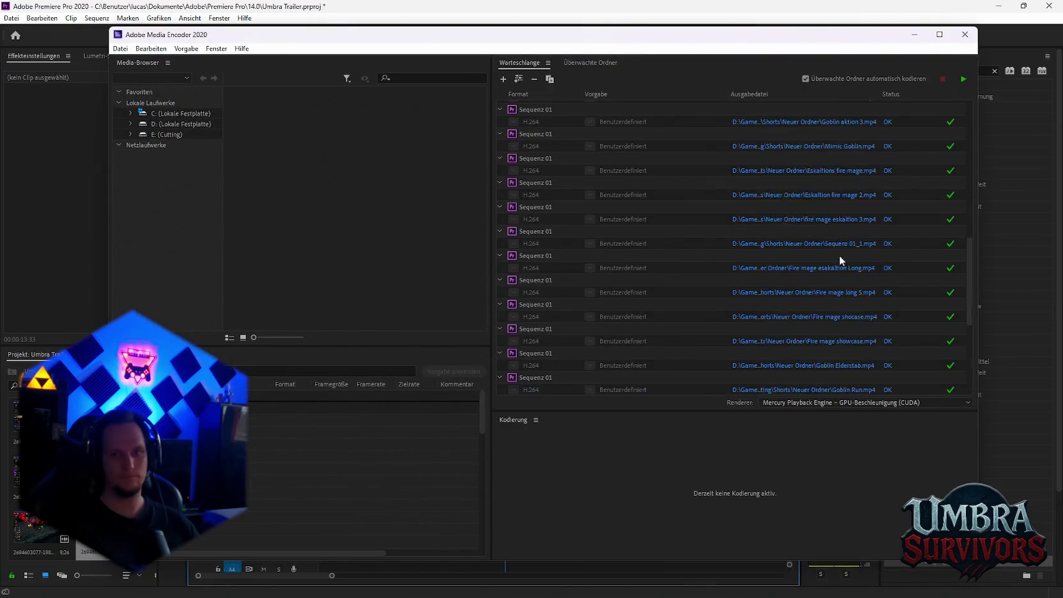
# Render the queued Goblin vs endboss.mp4 in Media Encoder, then return to Premiere Pro.
pyautogui.click(963, 79)
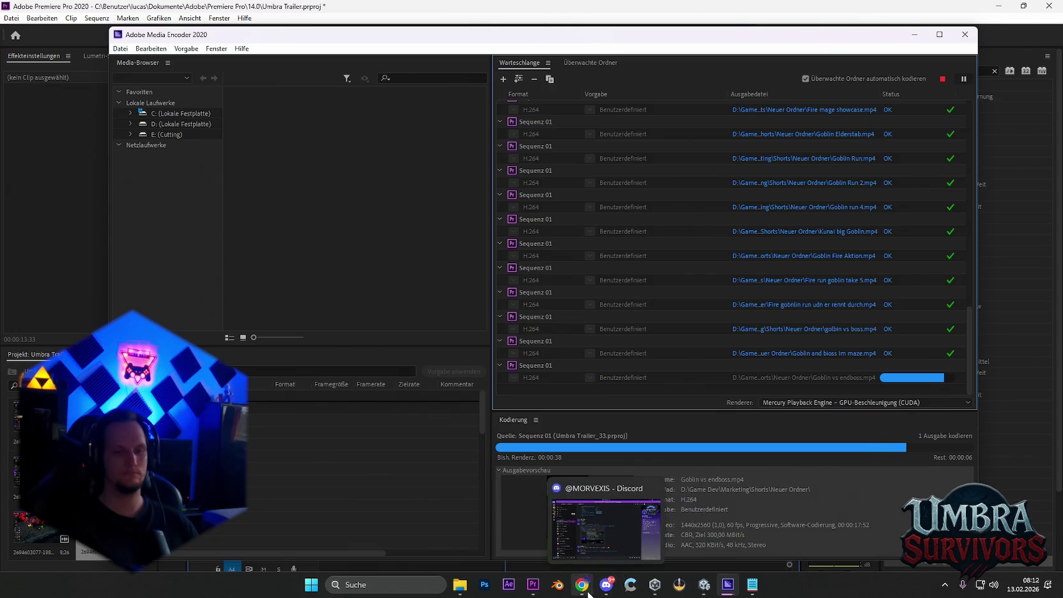
pyautogui.moveTo(581, 584)
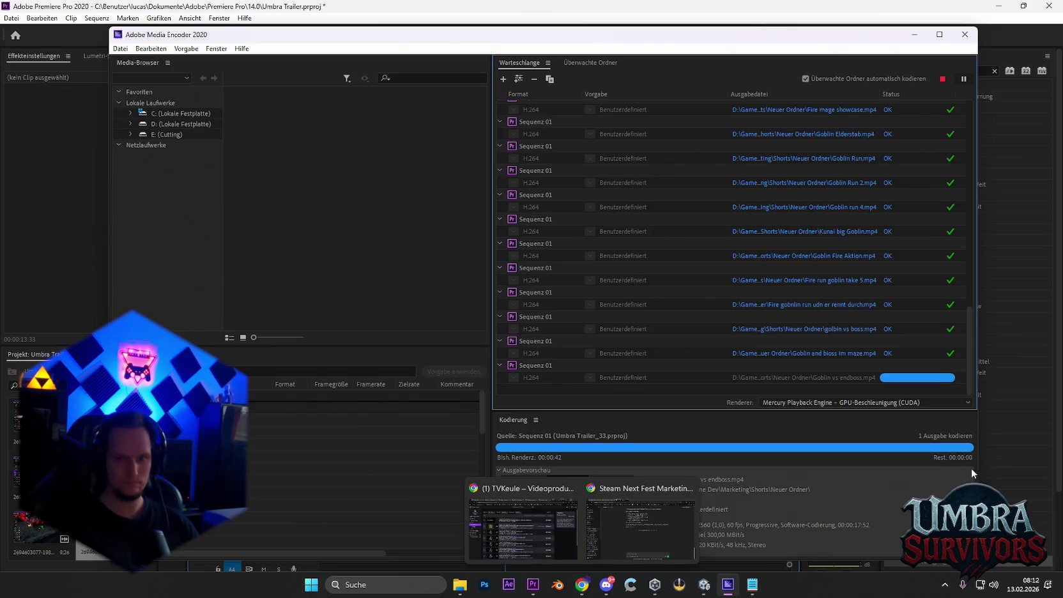
pyautogui.click(668, 18)
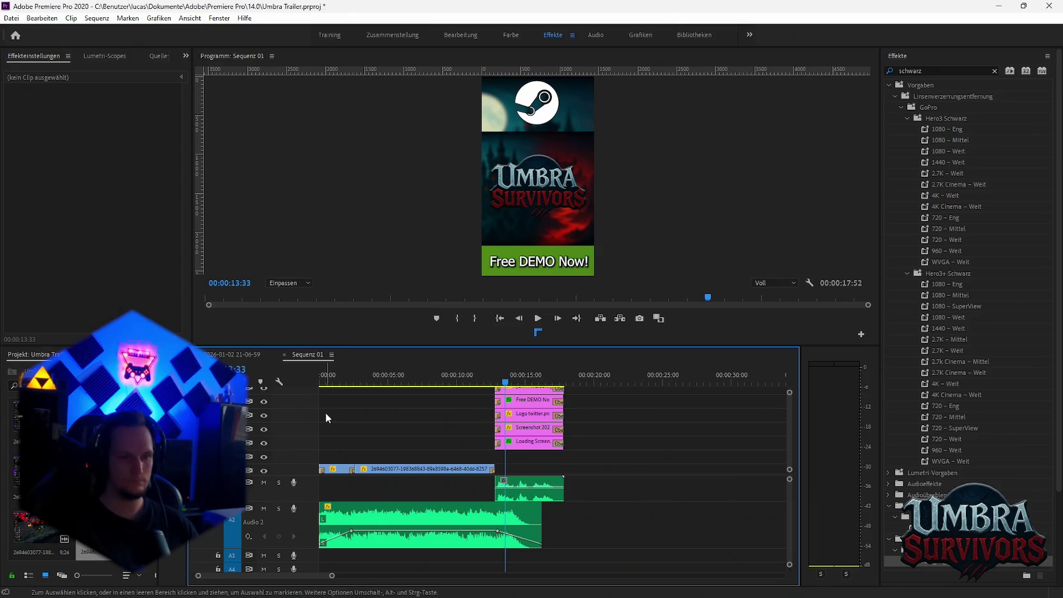
# Open the full gameplay sequence and delete a marquee-selected range of gameplay clips.
pyautogui.click(233, 354)
pyautogui.click(515, 383)
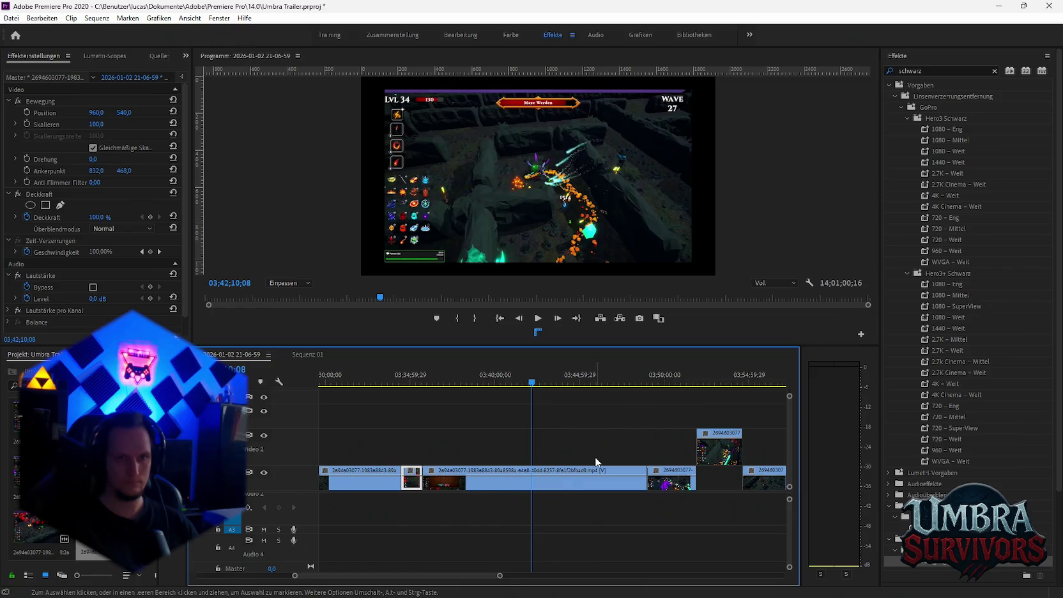
pyautogui.scroll(-3, 651, 434)
pyautogui.scroll(-2, 698, 491)
pyautogui.scroll(-3, 696, 491)
pyautogui.scroll(-3, 697, 494)
pyautogui.scroll(-2, 600, 452)
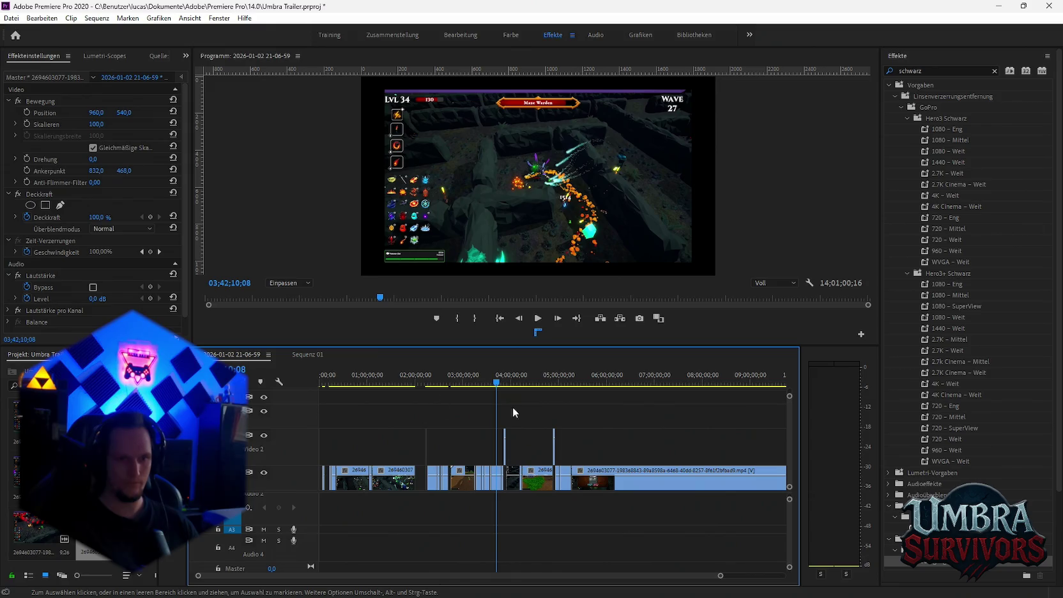
pyautogui.moveTo(502, 405); pyautogui.dragTo(332, 541)
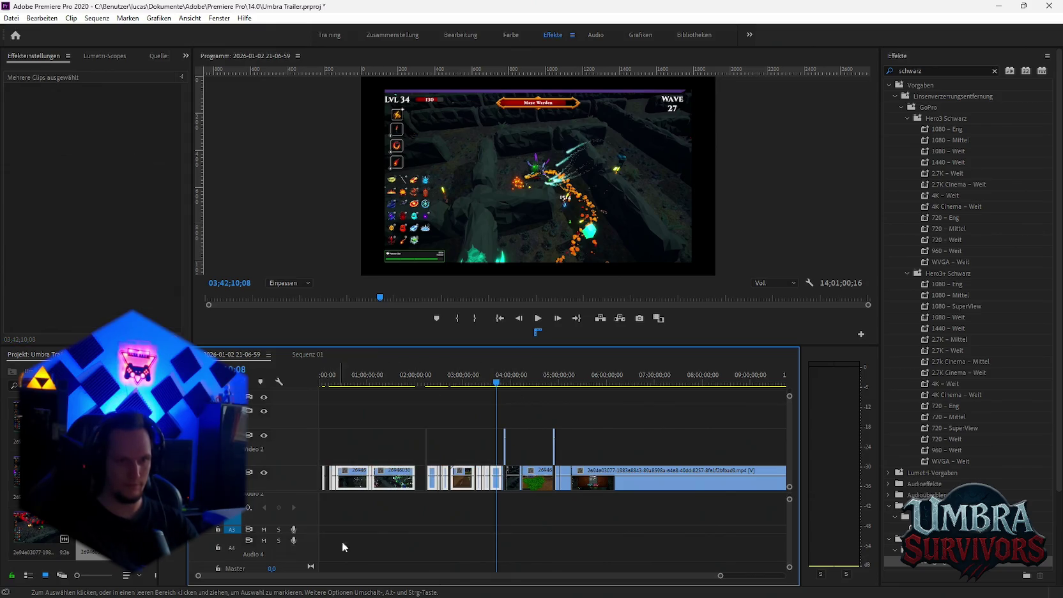
pyautogui.click(451, 535)
pyautogui.scroll(2, 387, 527)
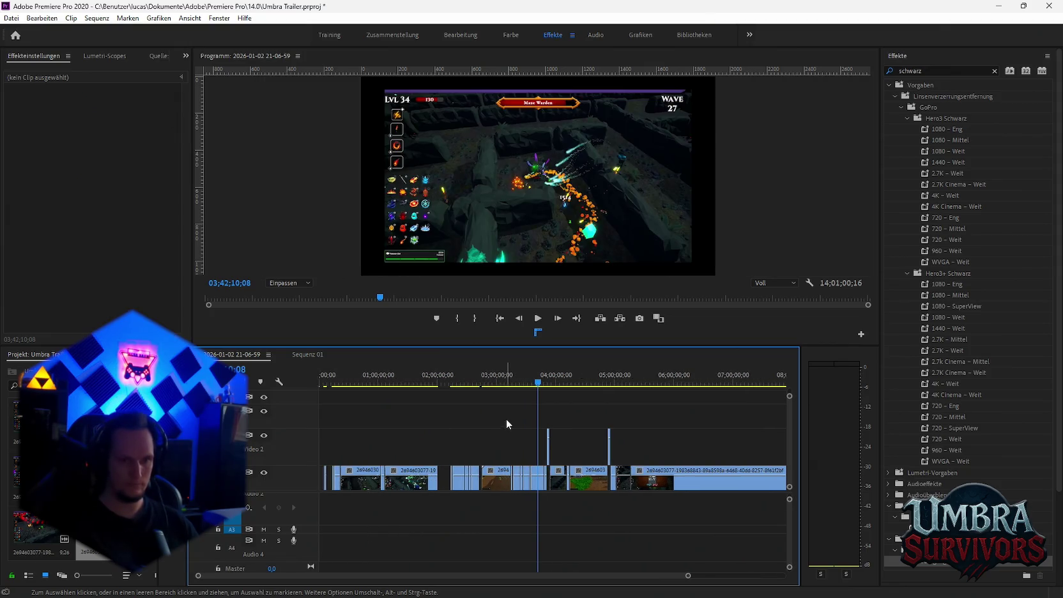
pyautogui.moveTo(346, 408); pyautogui.dragTo(565, 536)
pyautogui.press('Delete')
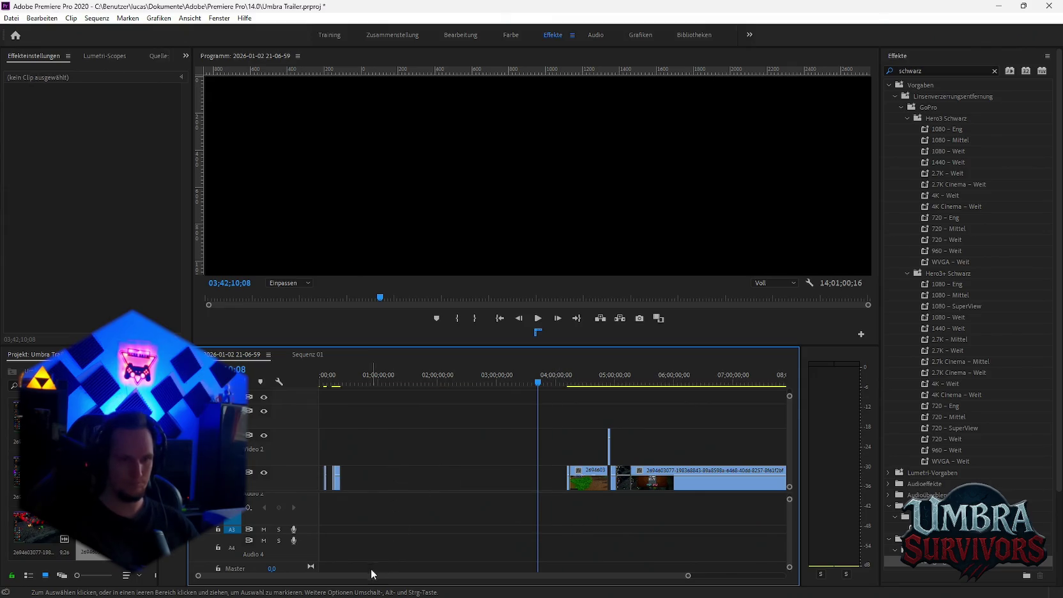
# Marquee-select the short clips at the very start of the sequence and delete them.
pyautogui.keyDown('alt'); pyautogui.scroll(2, 327, 479); pyautogui.keyUp('alt')
pyautogui.keyDown('alt'); pyautogui.scroll(2, 383, 509); pyautogui.keyUp('alt')
pyautogui.keyDown('alt'); pyautogui.scroll(1, 313, 569); pyautogui.keyUp('alt')
pyautogui.keyDown('alt'); pyautogui.scroll(2, 238, 577); pyautogui.keyUp('alt')
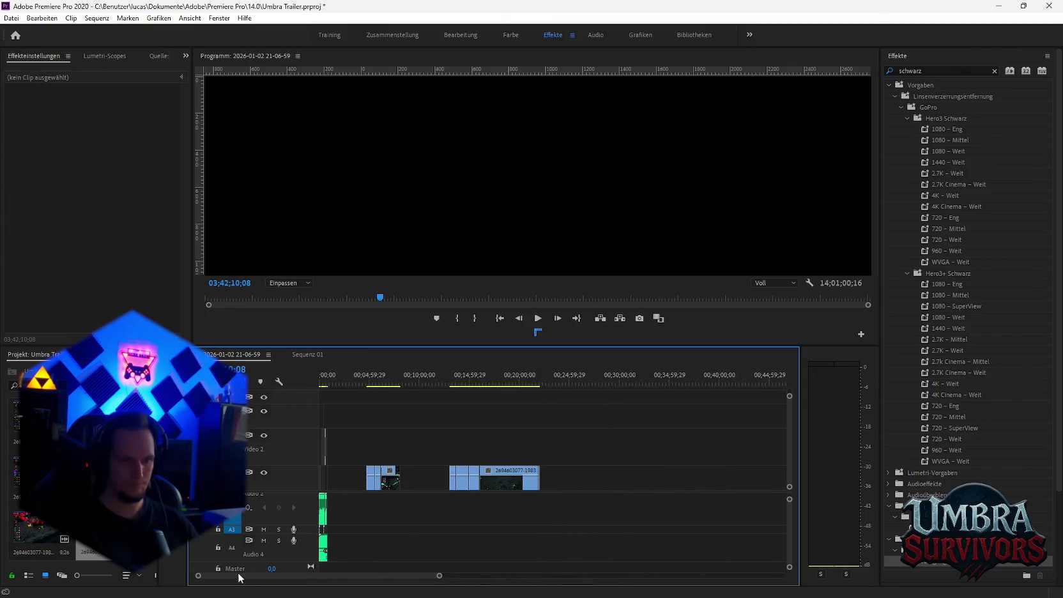
pyautogui.keyDown('alt'); pyautogui.scroll(2, 390, 502); pyautogui.keyUp('alt')
pyautogui.moveTo(375, 433); pyautogui.dragTo(645, 491)
pyautogui.press('Delete')
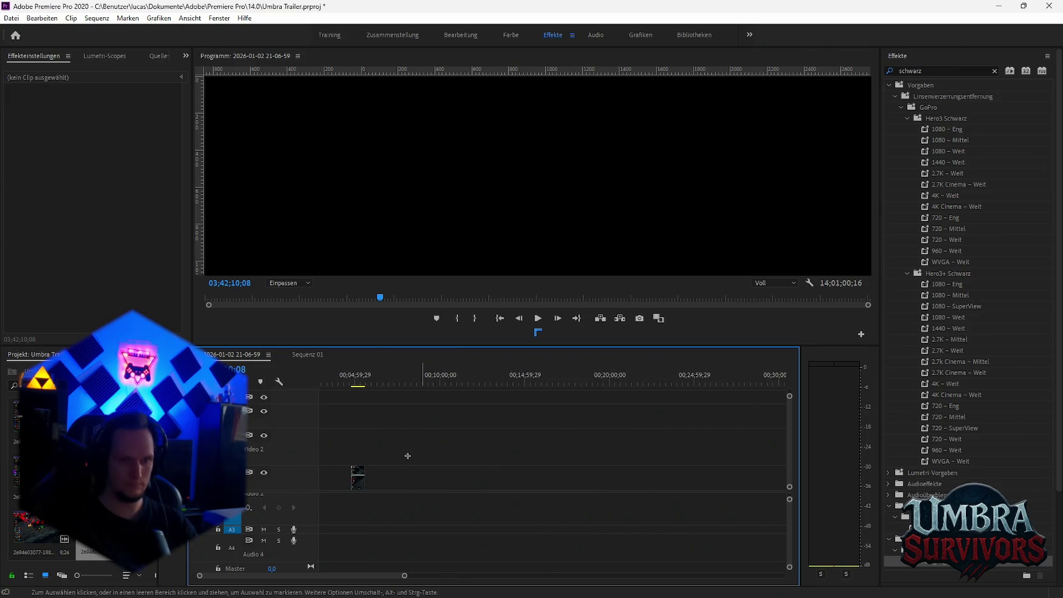
# Scroll the tracks and move the playhead to later gameplay footage near 06;15;23.
pyautogui.keyDown('alt'); pyautogui.scroll(-2, 593, 511); pyautogui.keyUp('alt')
pyautogui.keyDown('alt'); pyautogui.scroll(-3, 677, 499); pyautogui.keyUp('alt')
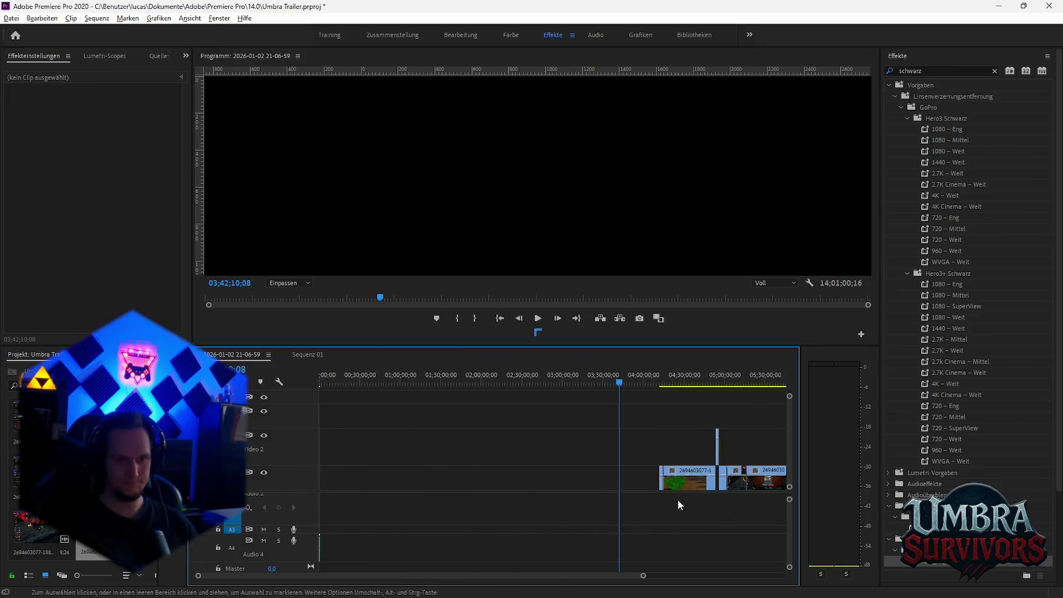
pyautogui.keyDown('alt'); pyautogui.scroll(-3, 677, 498); pyautogui.keyUp('alt')
pyautogui.keyDown('alt'); pyautogui.scroll(-2, 447, 473); pyautogui.keyUp('alt')
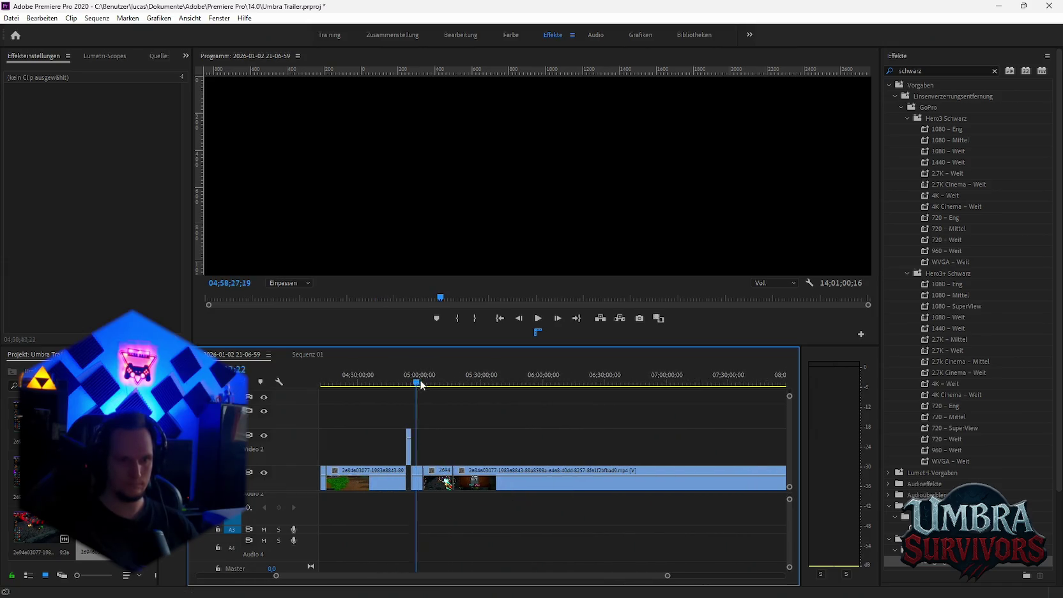
pyautogui.keyDown('alt'); pyautogui.scroll(-1, 442, 451); pyautogui.keyUp('alt')
pyautogui.keyDown('alt'); pyautogui.scroll(-1, 566, 484); pyautogui.keyUp('alt')
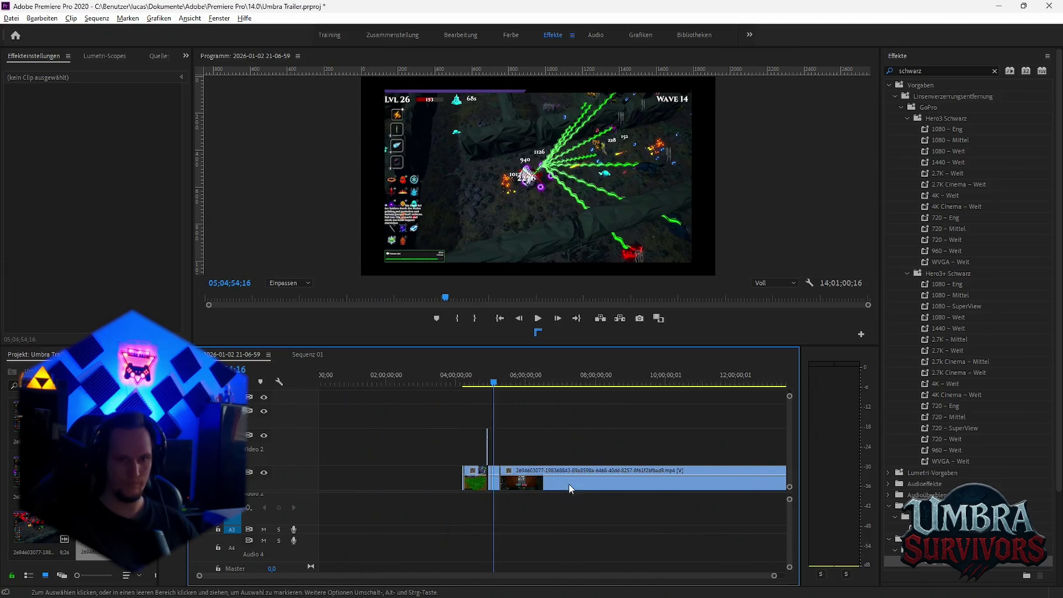
pyautogui.keyDown('alt'); pyautogui.scroll(2, 505, 463); pyautogui.keyUp('alt')
pyautogui.keyDown('alt'); pyautogui.scroll(1, 502, 460); pyautogui.keyUp('alt')
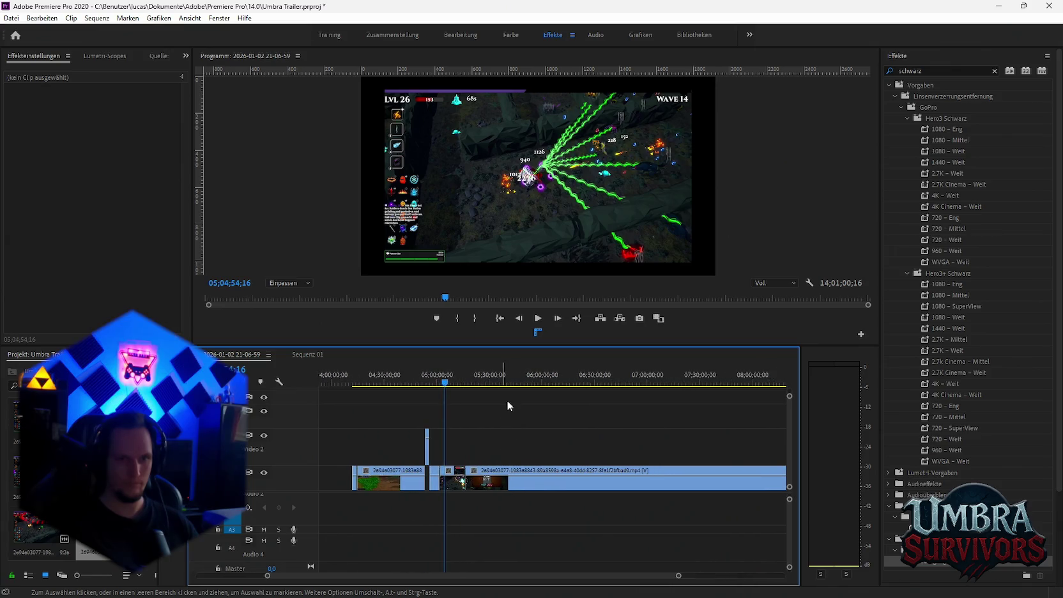
pyautogui.click(560, 382)
pyautogui.keyDown('alt'); pyautogui.scroll(1, 595, 434); pyautogui.keyUp('alt')
pyautogui.keyDown('alt'); pyautogui.scroll(1, 626, 444); pyautogui.keyUp('alt')
# Play through the gameplay footage from about 06;15 to 08;32 to look for a cut point.
pyautogui.keyDown('alt'); pyautogui.scroll(2, 618, 446); pyautogui.keyUp('alt')
pyautogui.click(466, 382)
pyautogui.press('space')
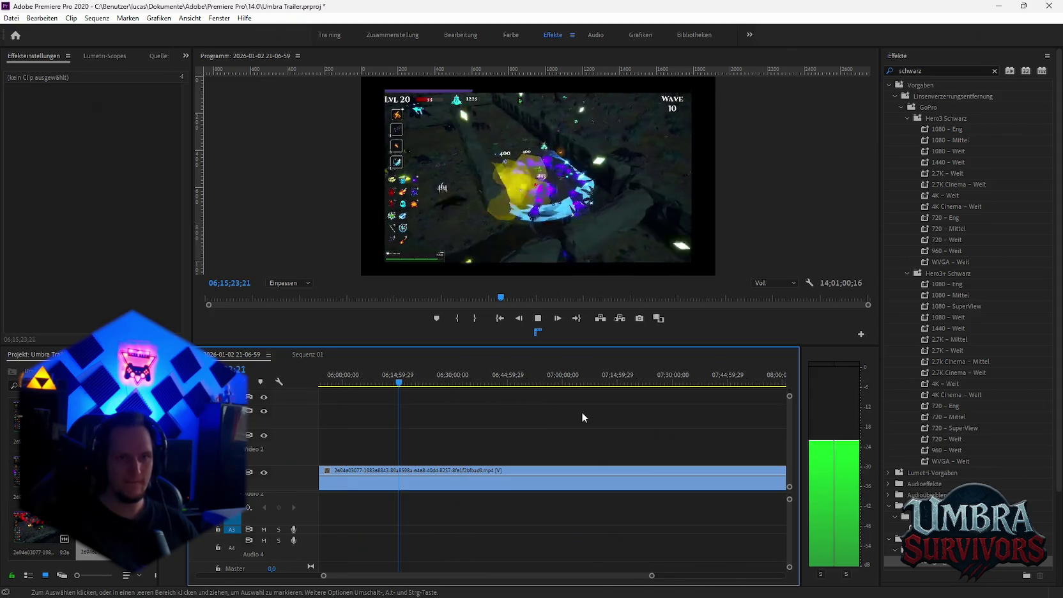
pyautogui.press('space')
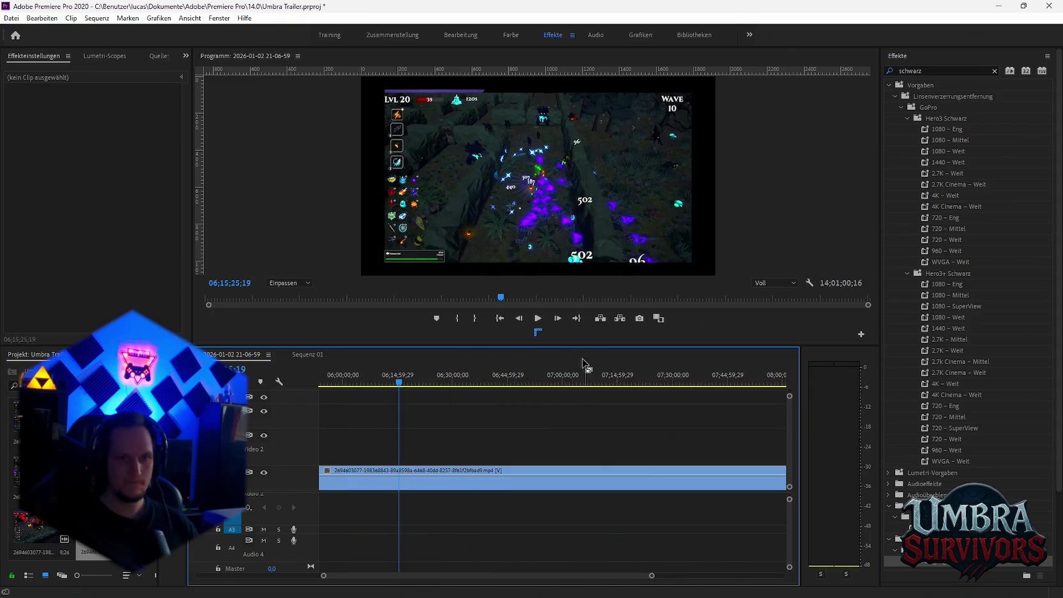
pyautogui.press('space')
pyautogui.keyDown('alt'); pyautogui.scroll(-1, 595, 427); pyautogui.keyUp('alt')
pyautogui.keyDown('alt'); pyautogui.scroll(-1, 603, 434); pyautogui.keyUp('alt')
pyautogui.keyDown('alt'); pyautogui.scroll(-1, 577, 438); pyautogui.keyUp('alt')
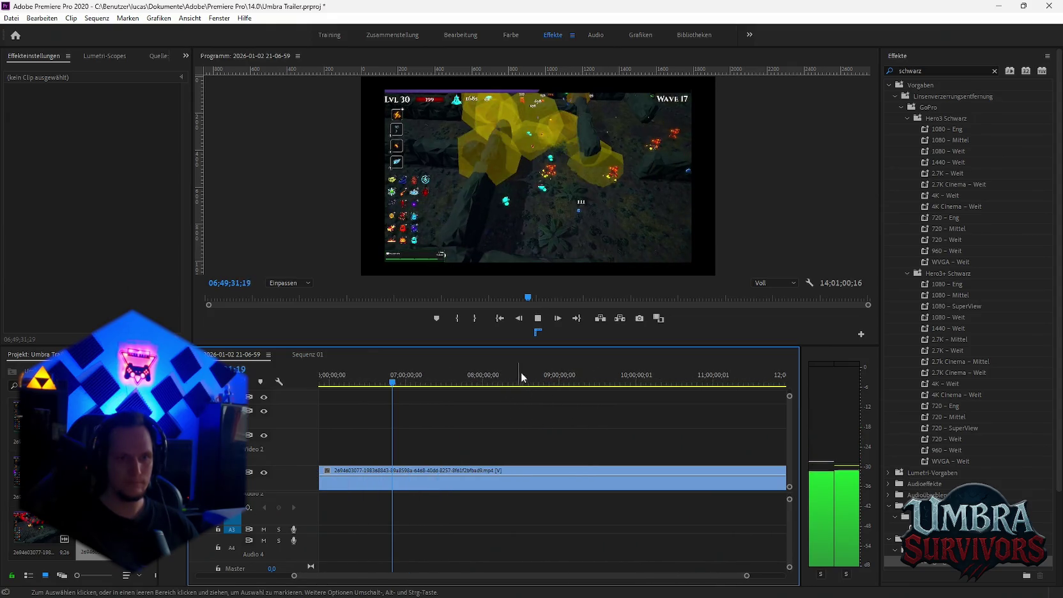
pyautogui.scroll(-2, 548, 416)
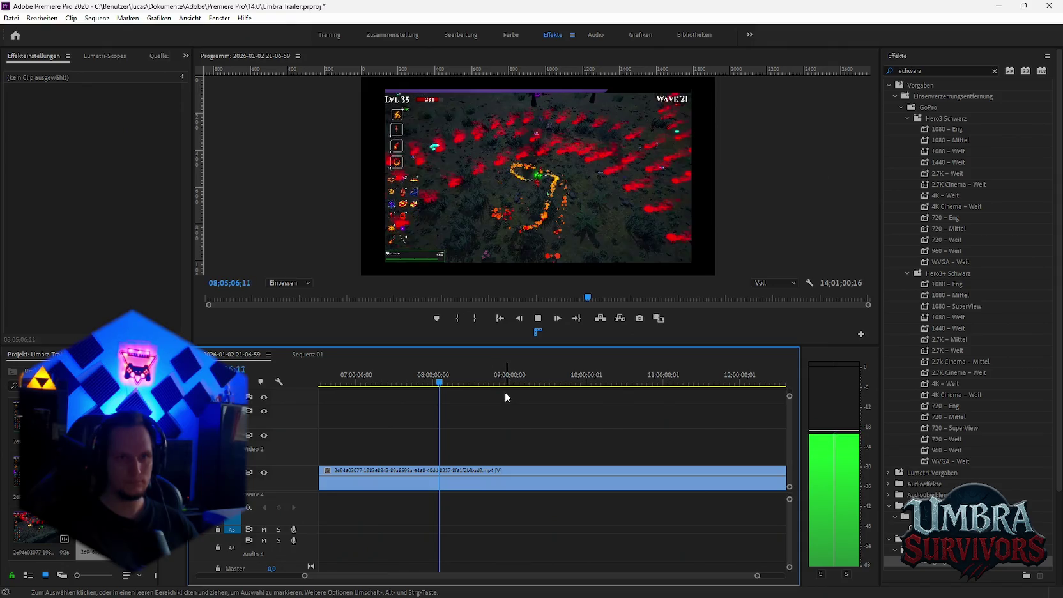
pyautogui.keyDown('alt'); pyautogui.scroll(2, 505, 394); pyautogui.keyUp('alt')
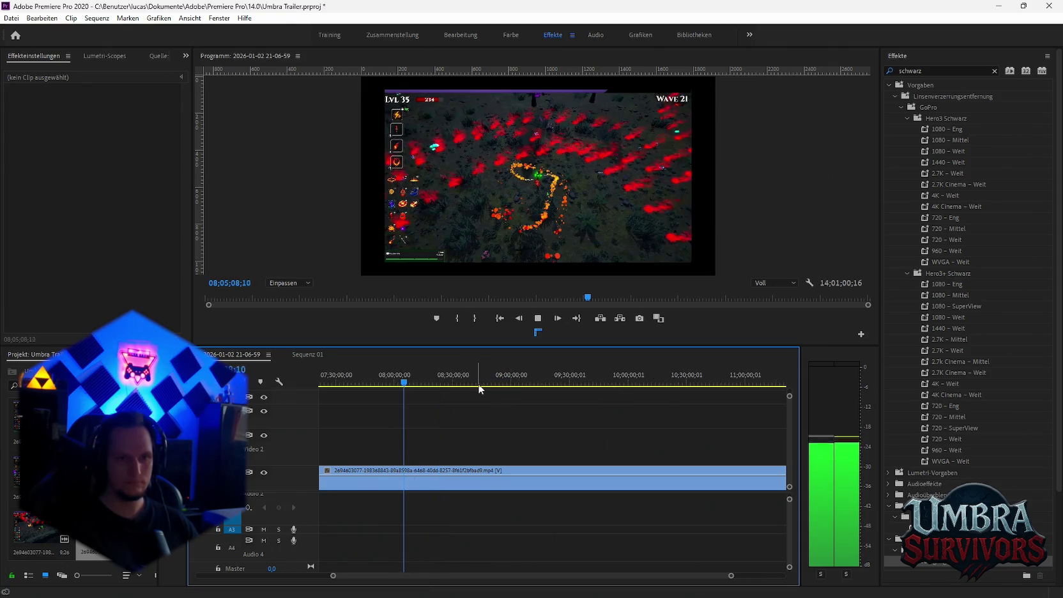
pyautogui.click(456, 382)
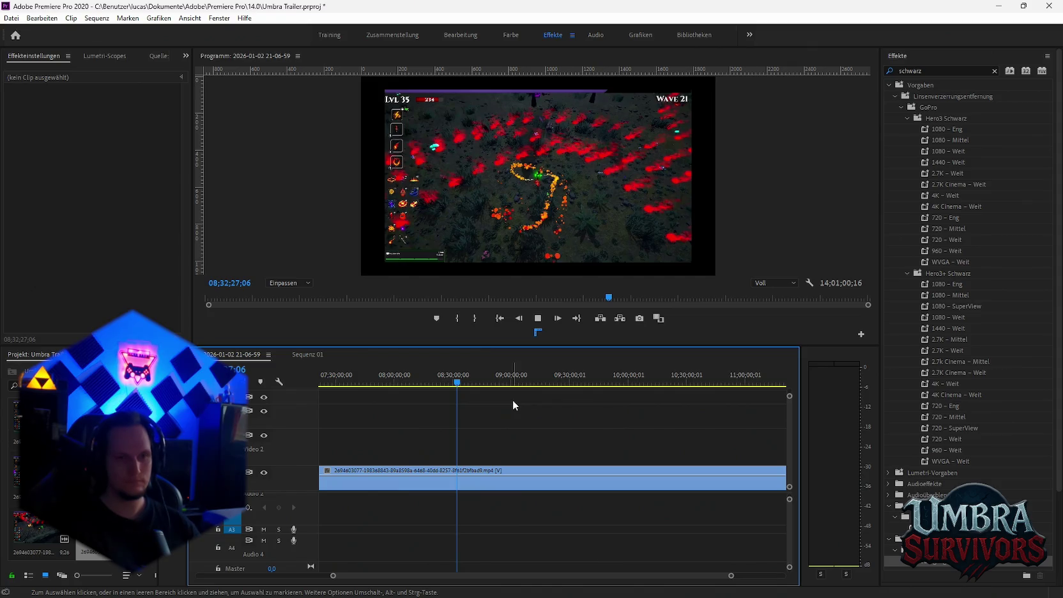
pyautogui.click(557, 318)
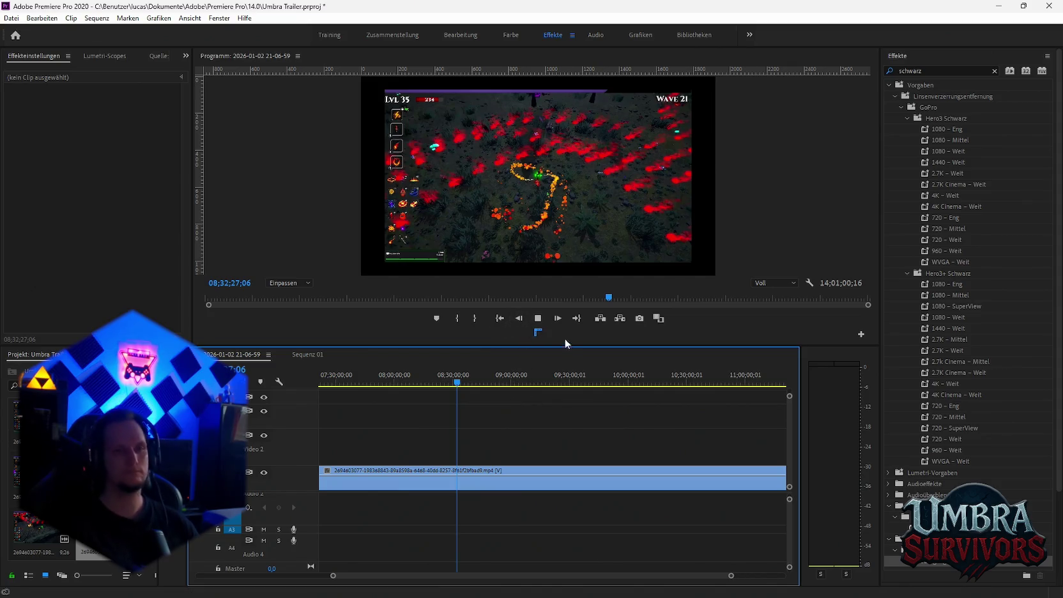
pyautogui.press('space')
pyautogui.keyDown('alt'); pyautogui.scroll(1, 428, 448); pyautogui.keyUp('alt')
pyautogui.keyDown('alt'); pyautogui.scroll(1, 447, 451); pyautogui.keyUp('alt')
pyautogui.scroll(2, 414, 448)
pyautogui.click(513, 382)
pyautogui.press('space')
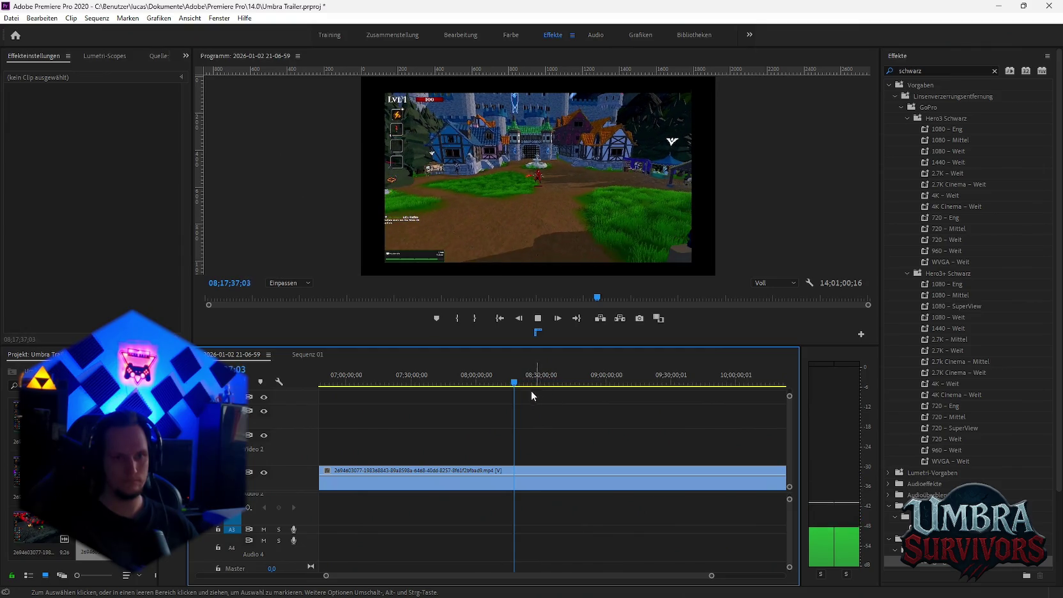
# Review the footage between 08;18 and 08;35, zooming the timeline around the playhead.
pyautogui.click(517, 381)
pyautogui.press('space')
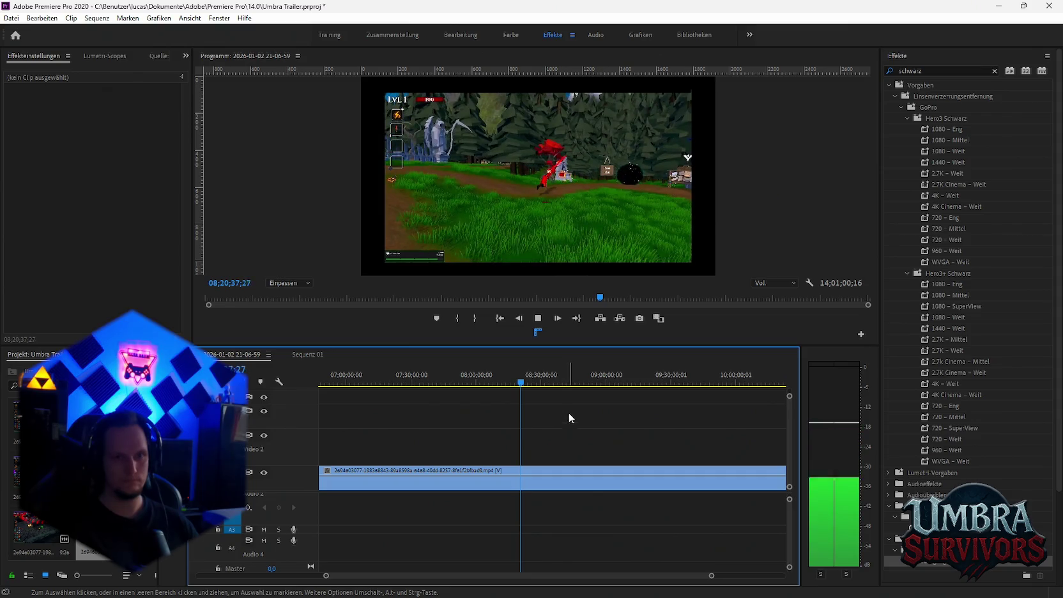
pyautogui.click(524, 382)
pyautogui.press('space')
pyautogui.scroll(-2, 550, 406)
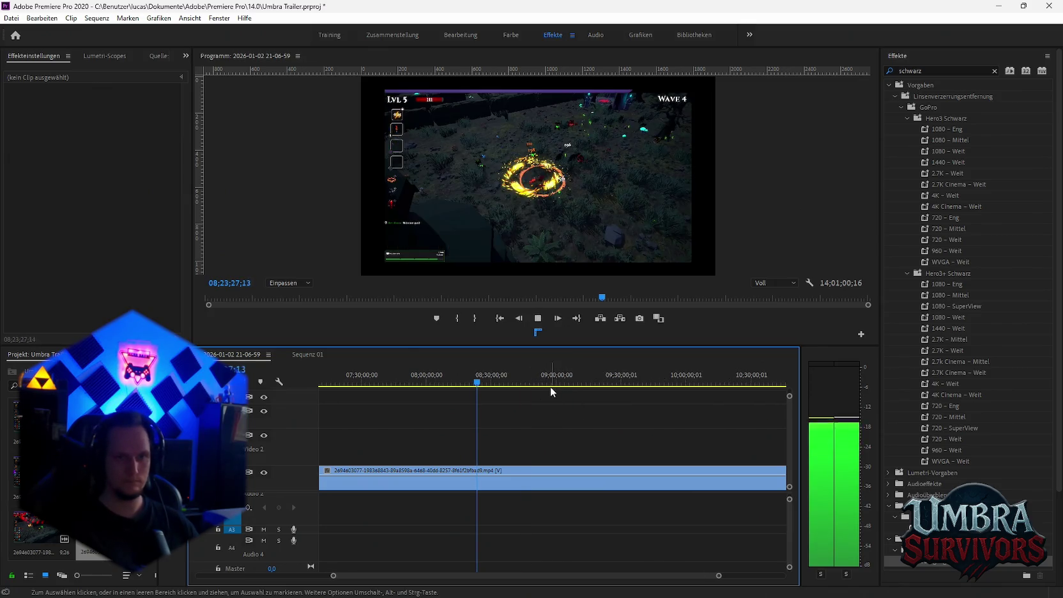
pyautogui.click(490, 381)
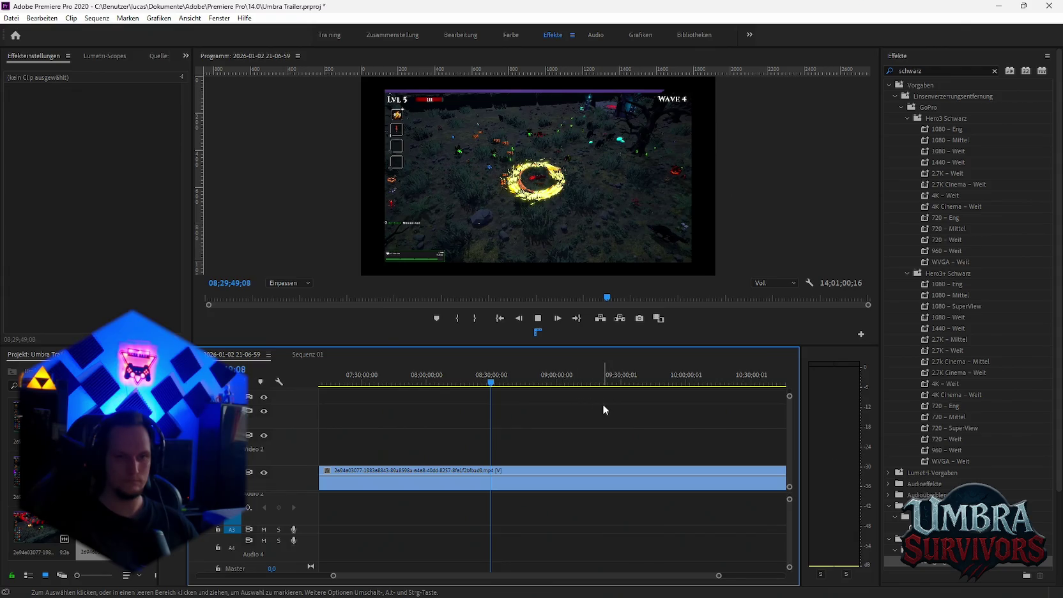
pyautogui.press('-')
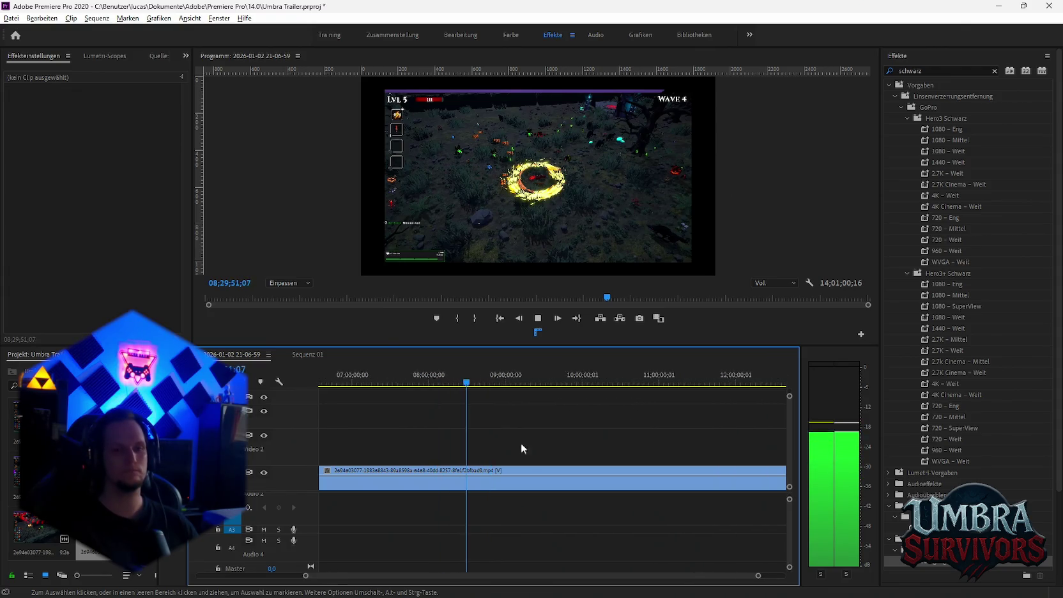
pyautogui.click(473, 378)
pyautogui.press('+')
pyautogui.press('+')
pyautogui.press('+')
pyautogui.press('+')
pyautogui.press('+')
pyautogui.press('-')
pyautogui.press('-')
pyautogui.press('-')
pyautogui.press('-')
pyautogui.press('-')
pyautogui.press('-')
pyautogui.press('space')
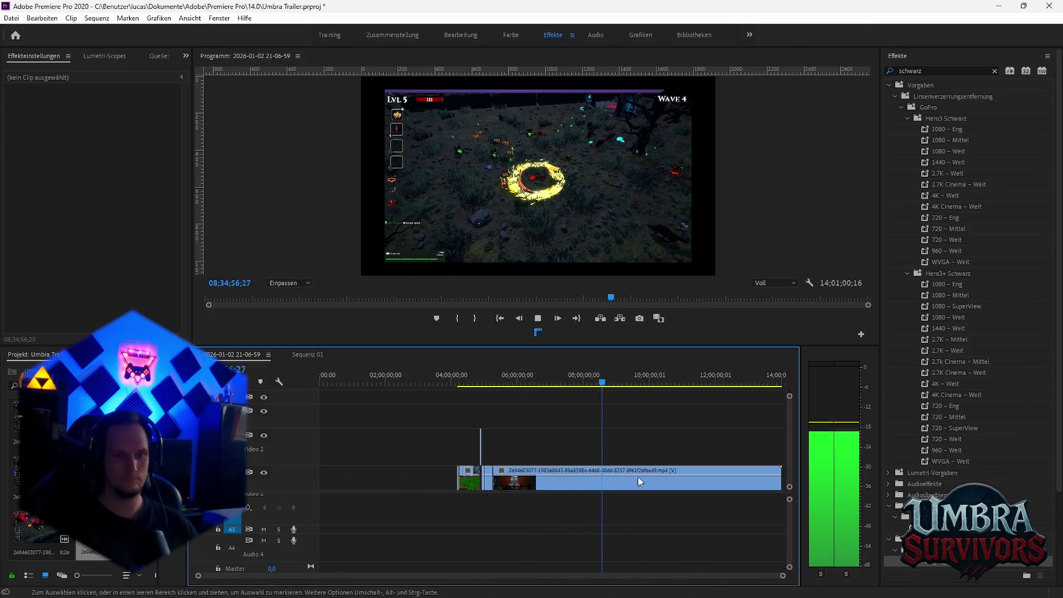
# Split the gameplay clip at about 08;35 with the Razor tool and return to Sequenz 01.
pyautogui.press('c')
pyautogui.click(617, 483)
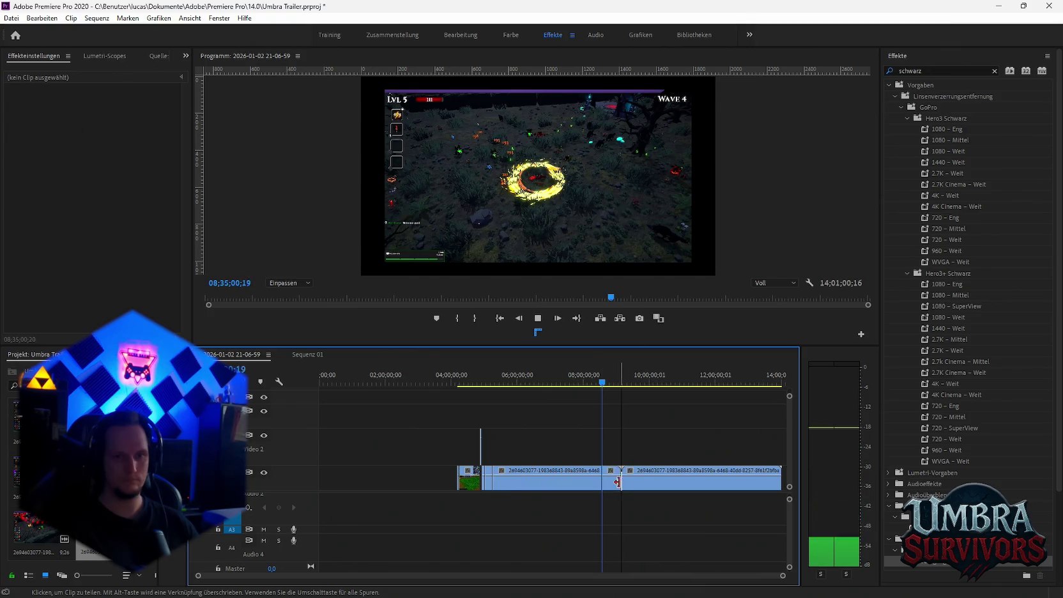
pyautogui.hotkey('ctrl', 'shift', '.')
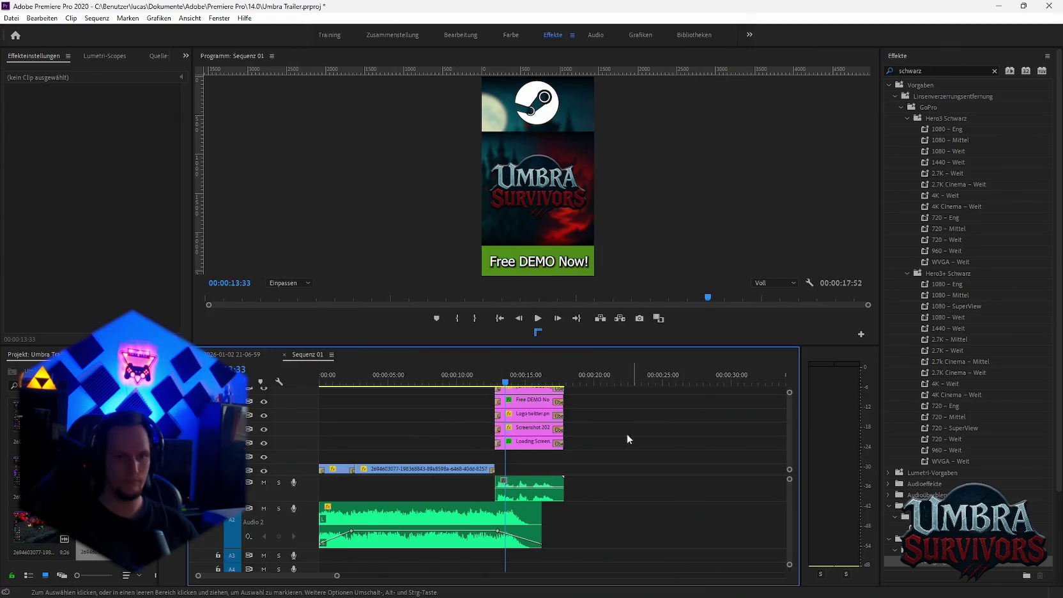
# Paste the copied gameplay clip into Sequenz 01 and review it from about 27:40.
pyautogui.hotkey('ctrl', 'v')
pyautogui.keyDown('alt'); pyautogui.scroll(2, 460, 447); pyautogui.keyUp('alt')
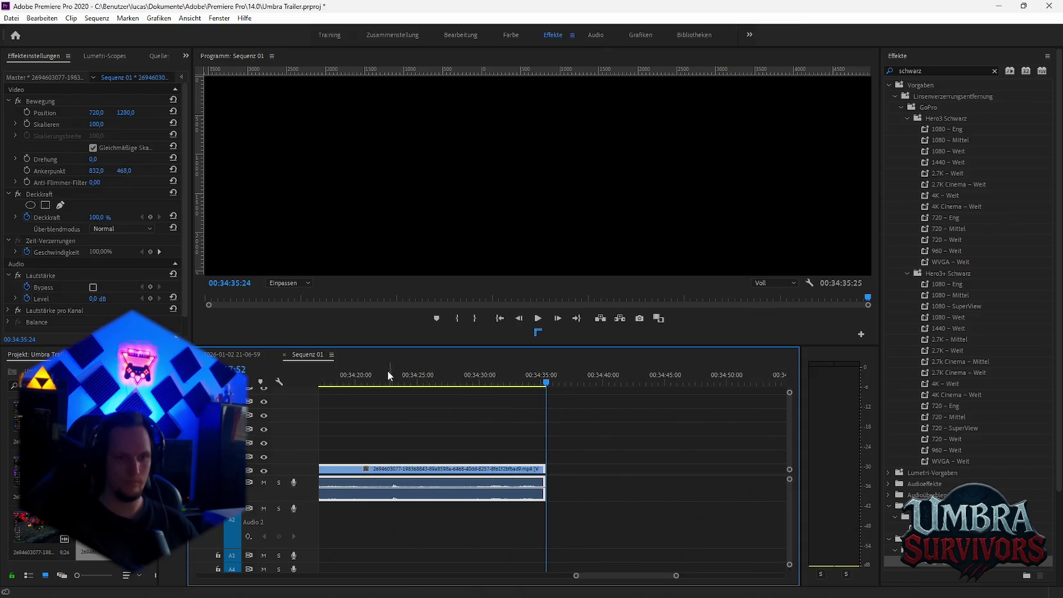
pyautogui.keyDown('alt'); pyautogui.scroll(-3, 518, 419); pyautogui.keyUp('alt')
pyautogui.press('space')
pyautogui.keyDown('alt'); pyautogui.scroll(-1, 637, 423); pyautogui.keyUp('alt')
pyautogui.keyDown('alt'); pyautogui.scroll(-2, 637, 421); pyautogui.keyUp('alt')
pyautogui.keyDown('alt'); pyautogui.scroll(-1, 587, 442); pyautogui.keyUp('alt')
pyautogui.keyDown('alt'); pyautogui.scroll(-1, 549, 450); pyautogui.keyUp('alt')
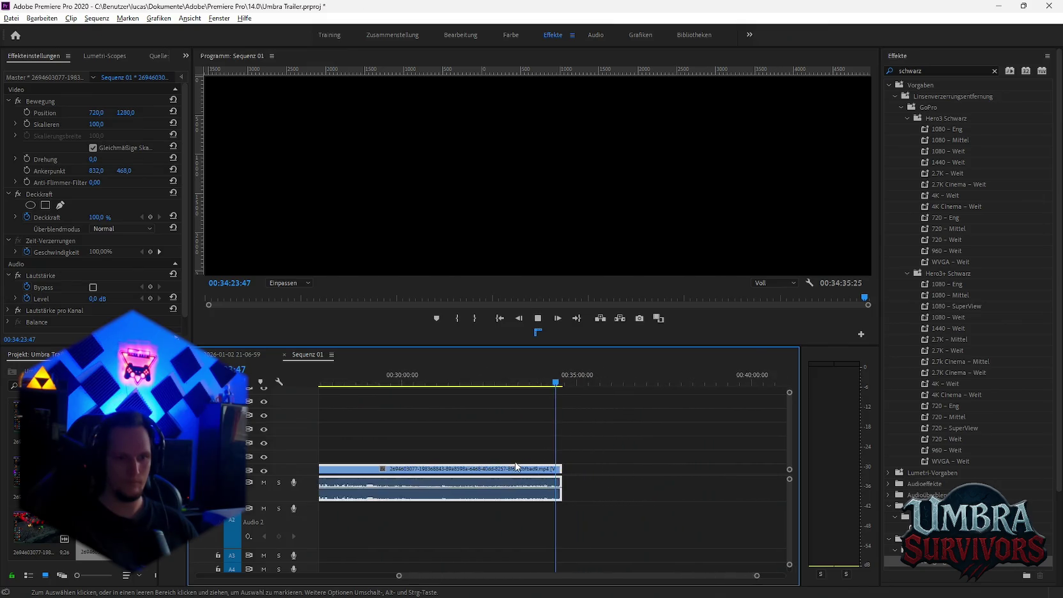
pyautogui.keyDown('alt'); pyautogui.scroll(-3, 518, 451); pyautogui.keyUp('alt')
pyautogui.keyDown('alt'); pyautogui.scroll(-2, 520, 426); pyautogui.keyUp('alt')
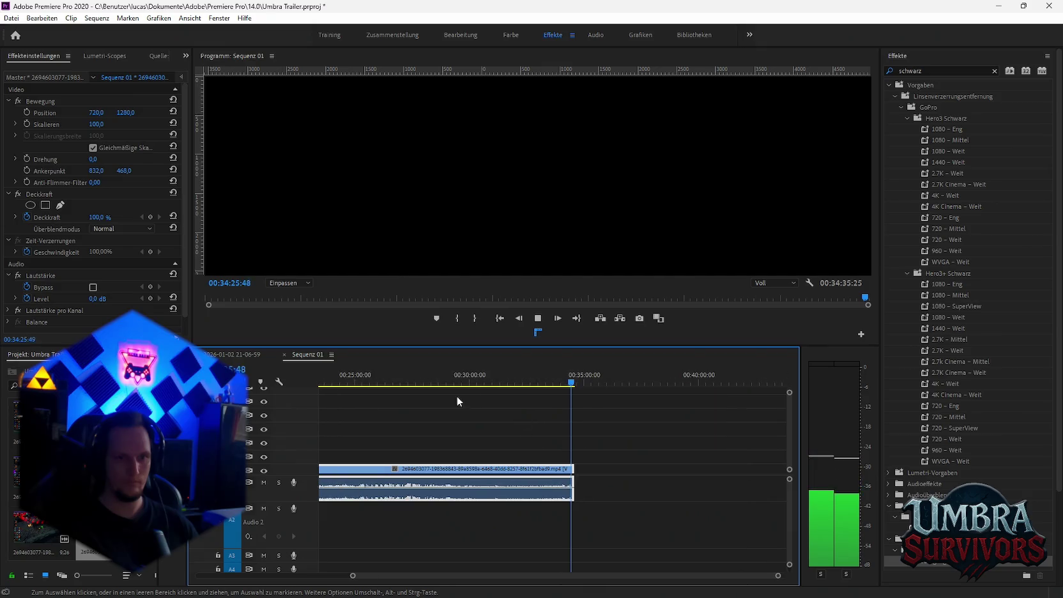
pyautogui.click(421, 382)
pyautogui.keyDown('alt'); pyautogui.scroll(2, 509, 425); pyautogui.keyUp('alt')
pyautogui.scroll(1, 530, 437)
pyautogui.scroll(1, 556, 451)
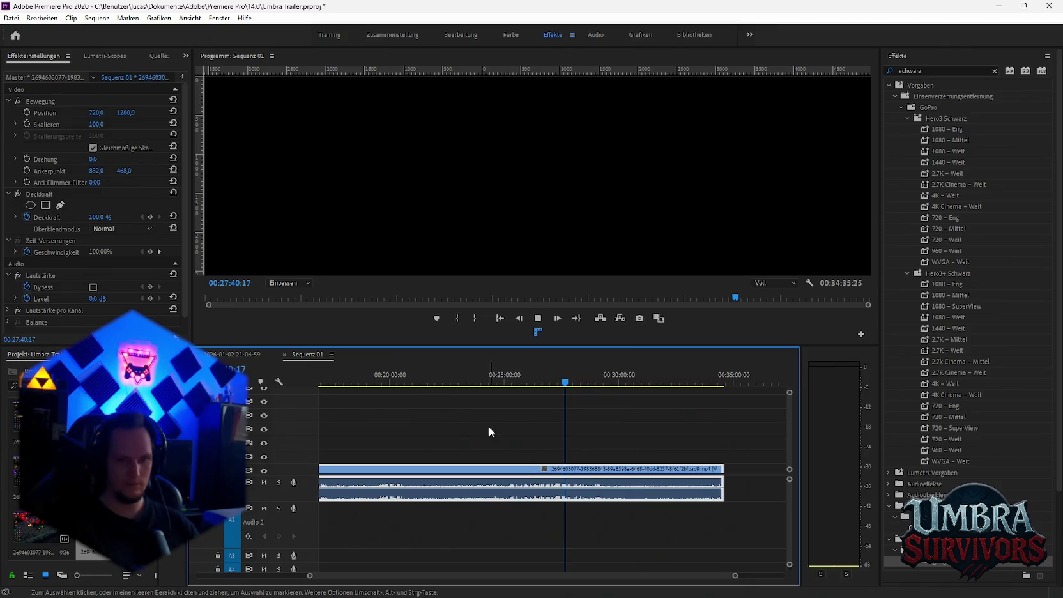
pyautogui.press('space')
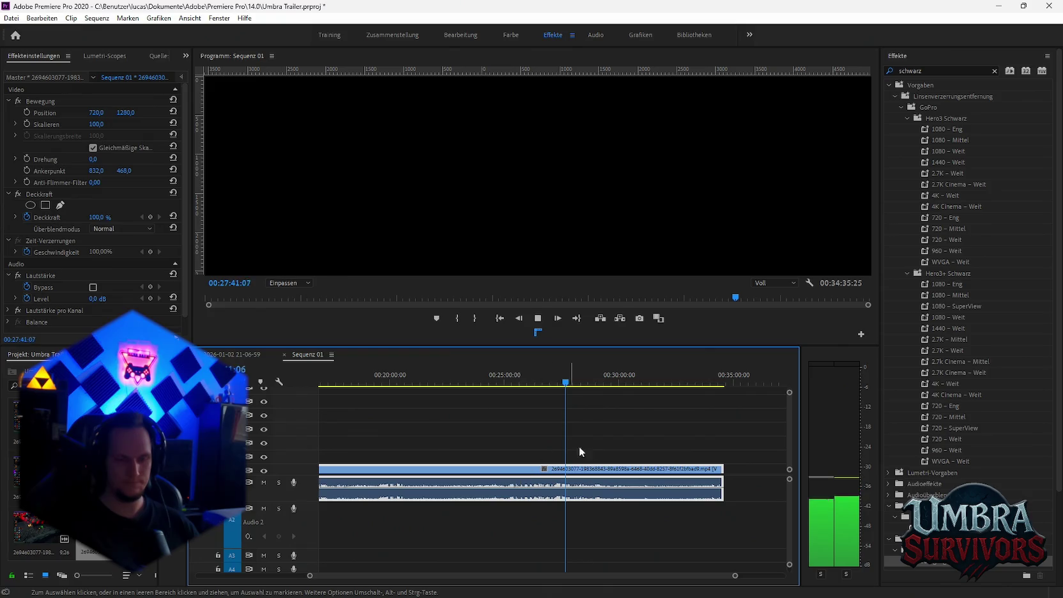
pyautogui.press('-')
pyautogui.press('-')
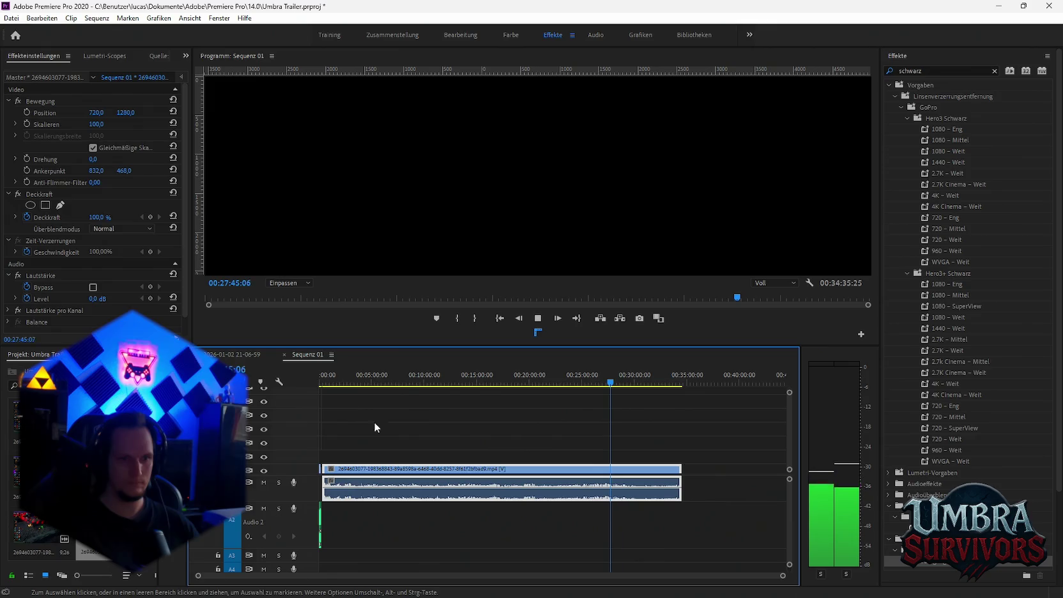
pyautogui.press('=')
pyautogui.press('=')
pyautogui.press('space')
pyautogui.press('=')
pyautogui.scroll(3, 404, 527)
pyautogui.press('-')
pyautogui.press('-')
# Unsolo audio track A4, cut the long recording near 0:45, and delete the remainder.
pyautogui.click(278, 568)
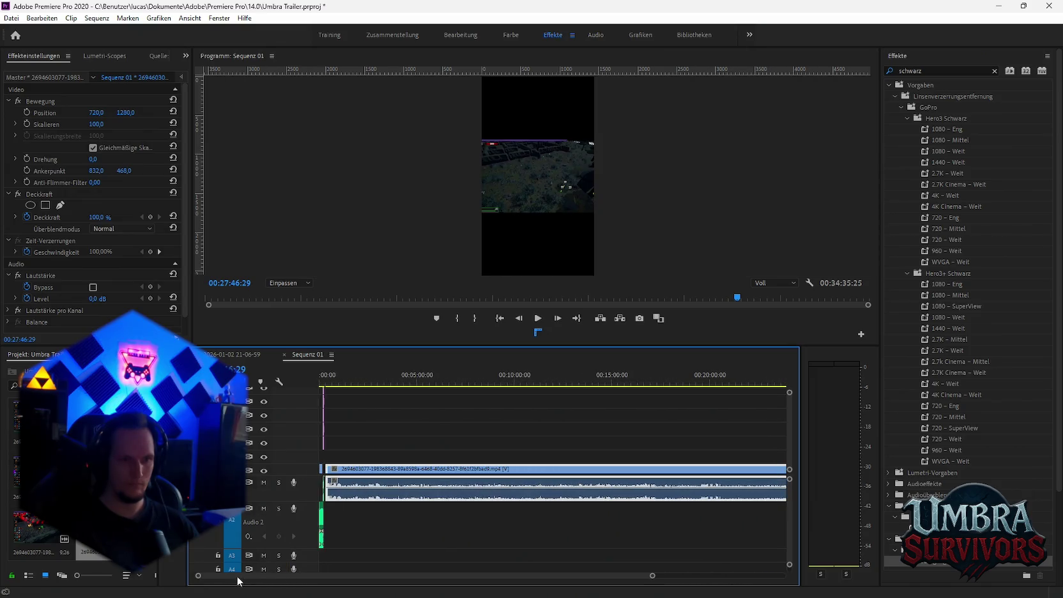
pyautogui.scroll(2, 374, 504)
pyautogui.scroll(2, 374, 504)
pyautogui.moveTo(355, 381); pyautogui.dragTo(362, 382)
pyautogui.press('space')
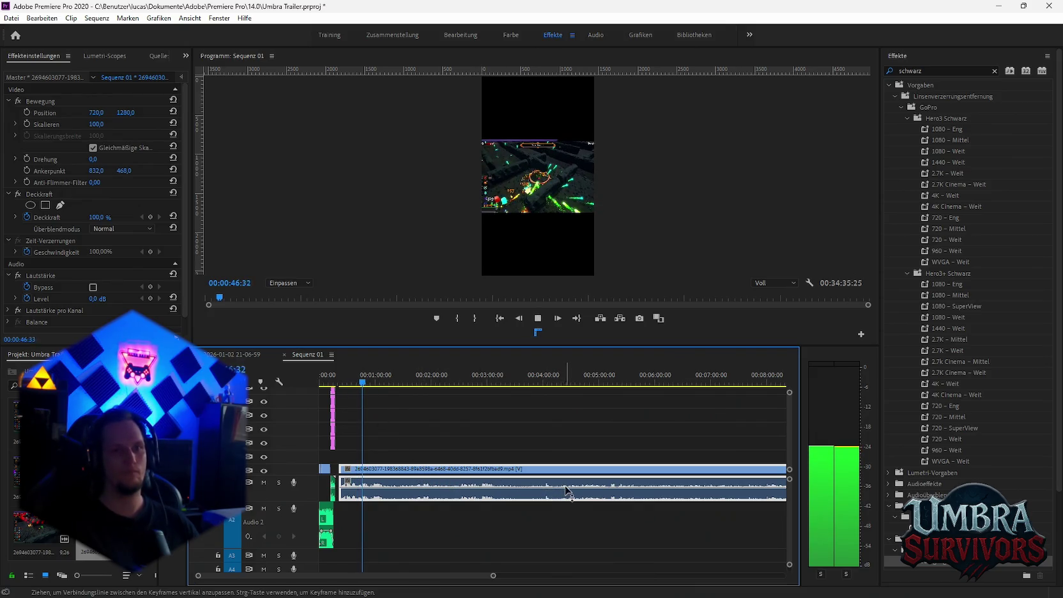
pyautogui.scroll(-2, 465, 493)
pyautogui.press('space')
pyautogui.click(475, 493)
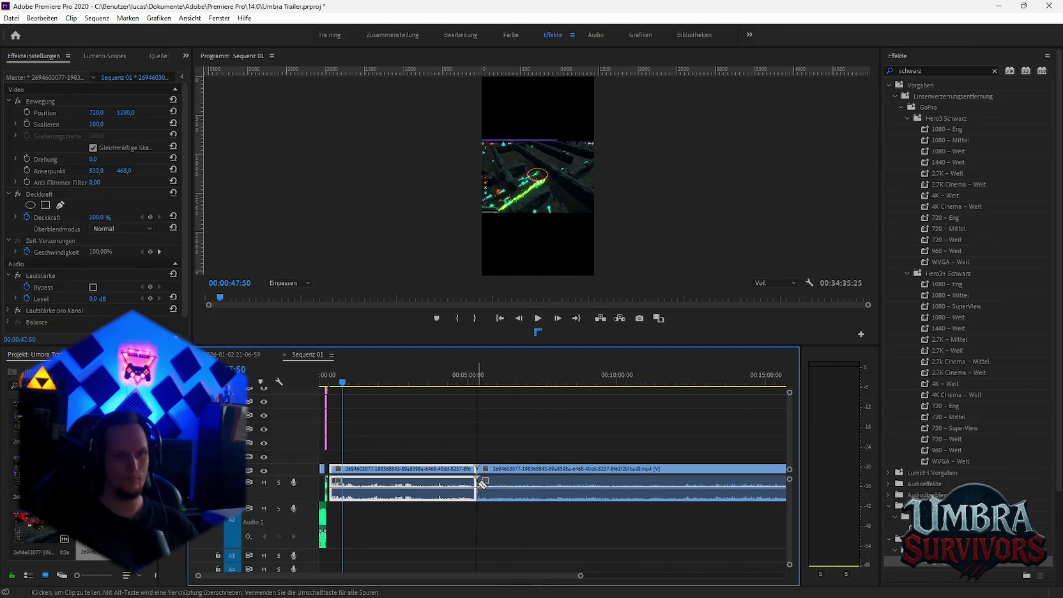
pyautogui.click(511, 493)
pyautogui.press('Delete')
pyautogui.moveTo(408, 470); pyautogui.dragTo(476, 471)
# Scrub the clip between about 2:59 and 3:23 to pick the excerpt's end.
pyautogui.click(412, 377)
pyautogui.press('space')
pyautogui.scroll(2, 419, 492)
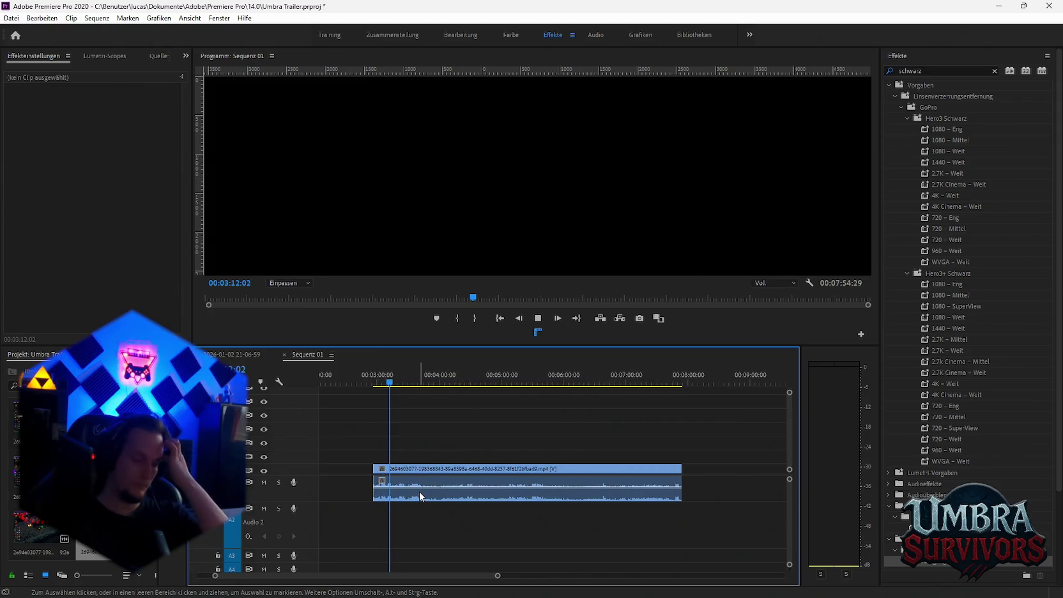
pyautogui.press('space')
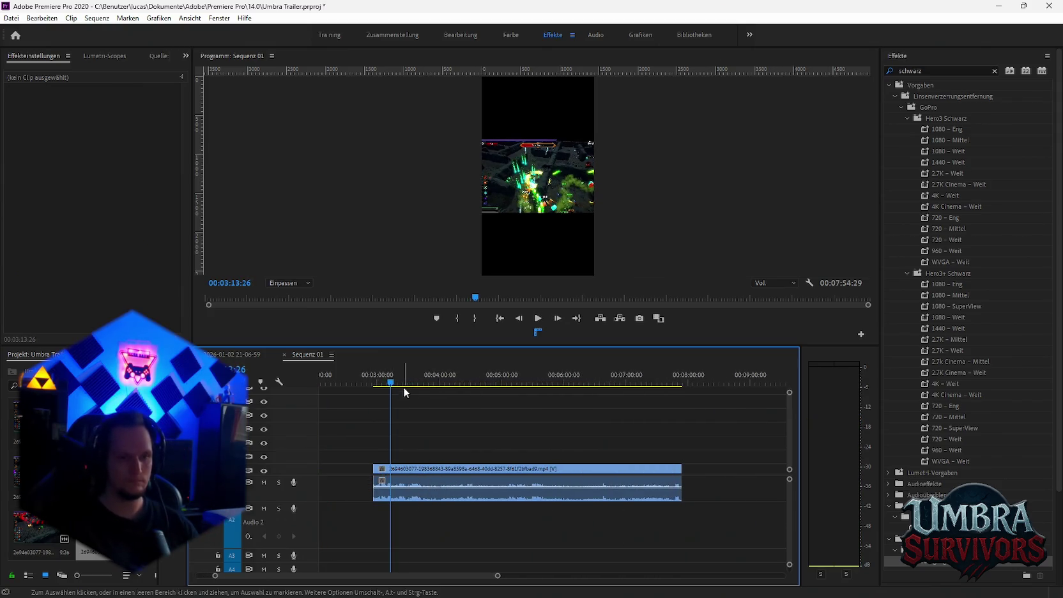
pyautogui.click(394, 383)
pyautogui.scroll(2, 358, 480)
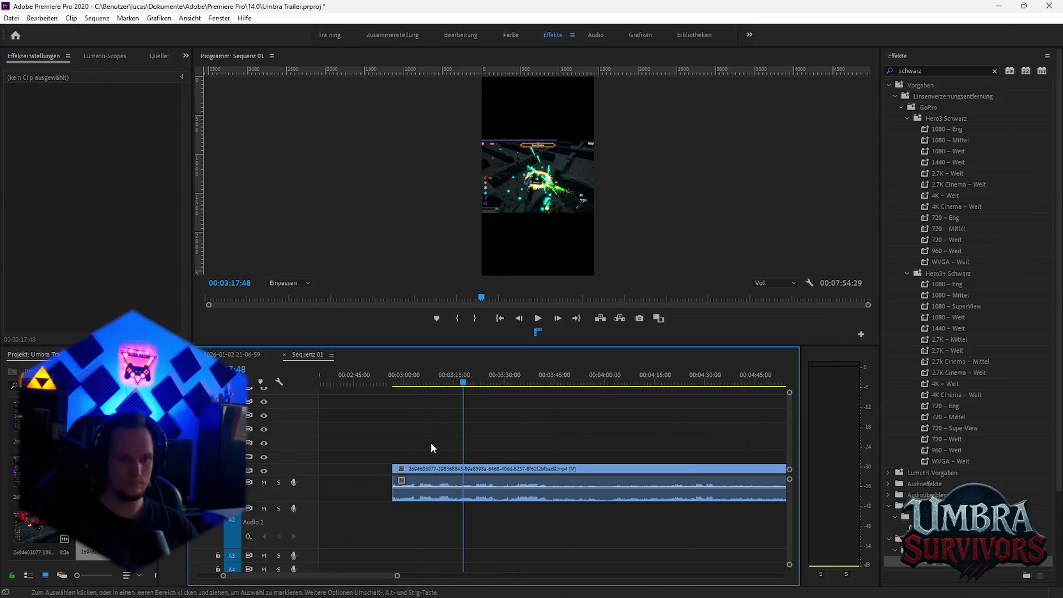
pyautogui.click(404, 383)
pyautogui.moveTo(404, 384); pyautogui.dragTo(484, 386)
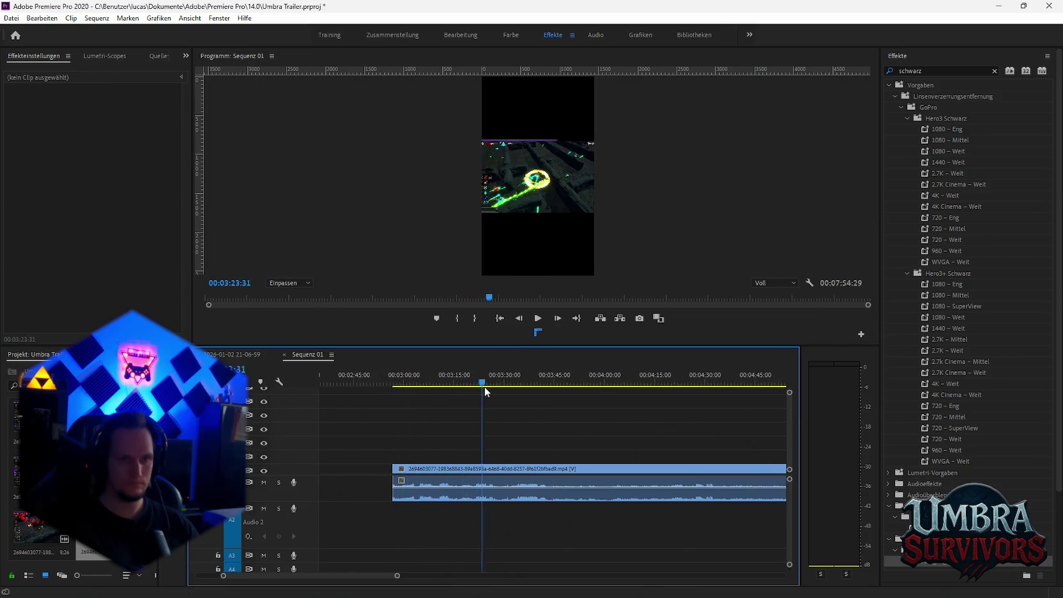
pyautogui.scroll(-3, 348, 472)
pyautogui.scroll(-1, 353, 554)
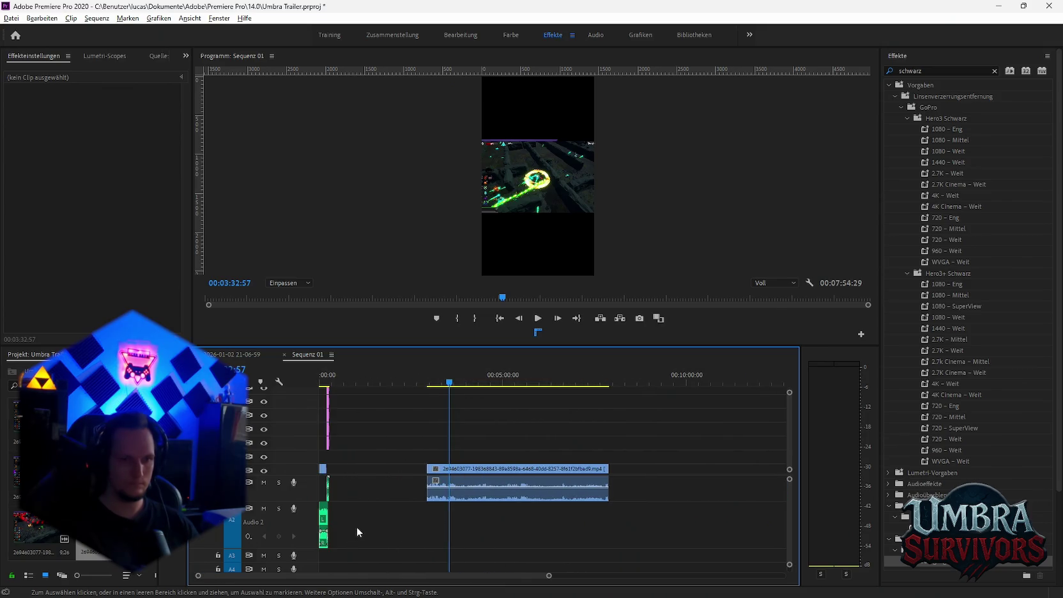
pyautogui.scroll(-2, 355, 528)
# Split the clip at the chosen moment, move the rest aside, and place the excerpt at about 0:49.
pyautogui.press('c')
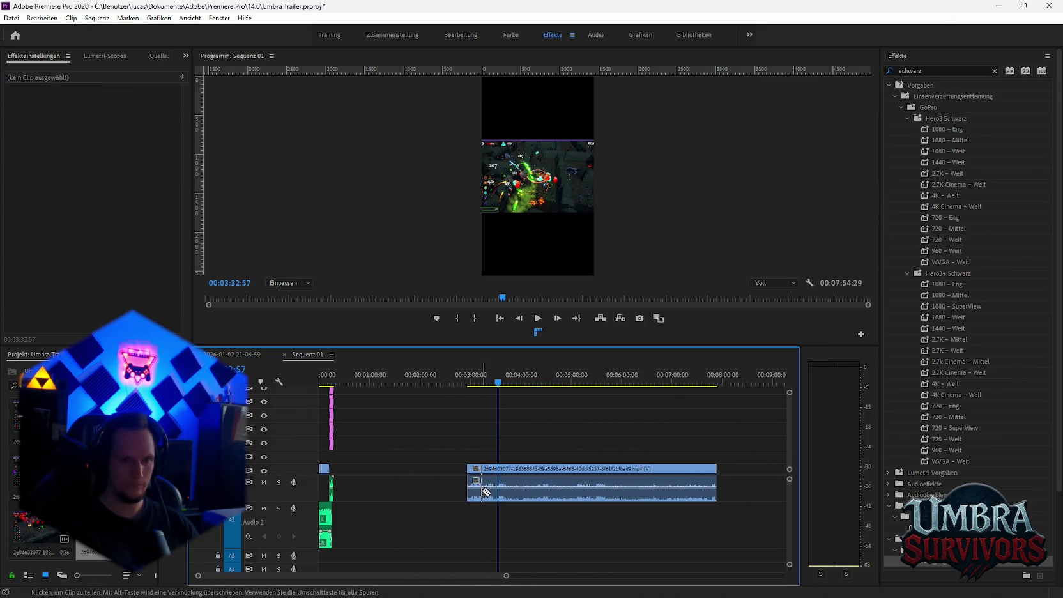
pyautogui.click(504, 490)
pyautogui.press('v')
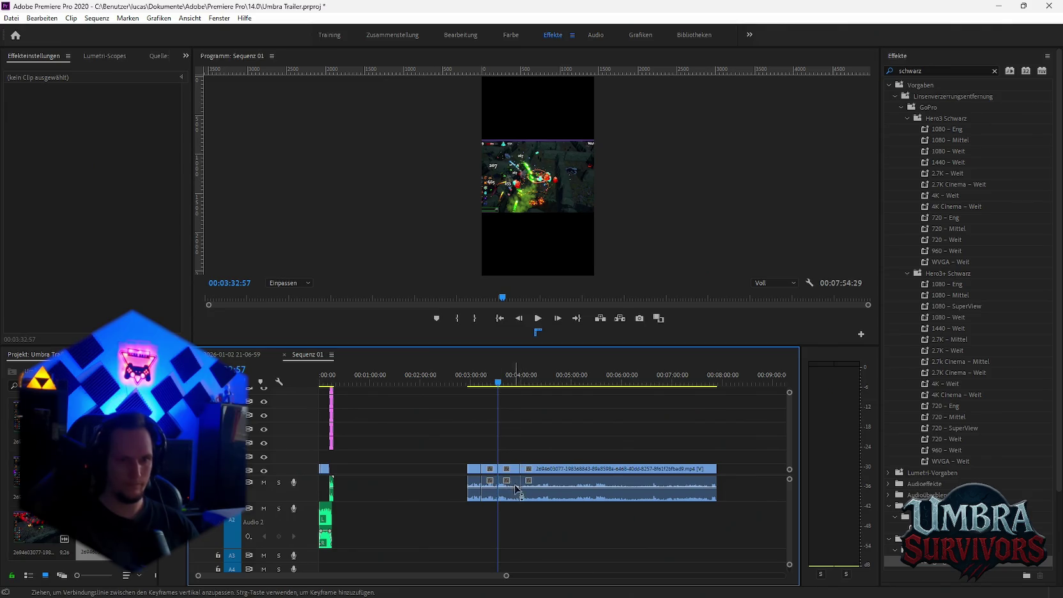
pyautogui.click(547, 470)
pyautogui.moveTo(548, 470); pyautogui.dragTo(629, 470)
pyautogui.moveTo(480, 471); pyautogui.dragTo(375, 471)
pyautogui.moveTo(356, 378); pyautogui.dragTo(365, 378)
# Trim the start of the opening clip slightly.
pyautogui.keyDown('alt'); pyautogui.scroll(2, 378, 490); pyautogui.keyUp('alt')
pyautogui.keyDown('alt'); pyautogui.scroll(2, 379, 490); pyautogui.keyUp('alt')
pyautogui.keyDown('alt'); pyautogui.scroll(1, 390, 503); pyautogui.keyUp('alt')
pyautogui.keyDown('alt'); pyautogui.scroll(2, 382, 511); pyautogui.keyUp('alt')
pyautogui.keyDown('alt'); pyautogui.scroll(2, 419, 506); pyautogui.keyUp('alt')
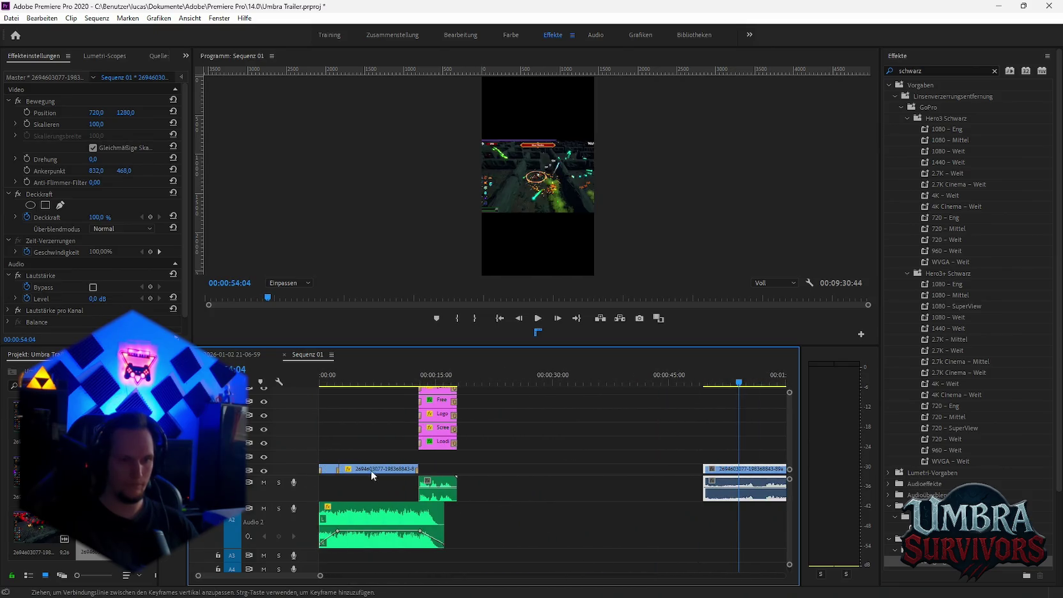
pyautogui.moveTo(320, 469)
pyautogui.mouseDown()
pyautogui.moveTo(340, 469)
pyautogui.moveTo(319, 467)
pyautogui.mouseUp()
# Delete the audio of the excerpt near 0:49.
pyautogui.keyDown('alt'); pyautogui.scroll(-3, 585, 495); pyautogui.keyUp('alt')
pyautogui.click(557, 496)
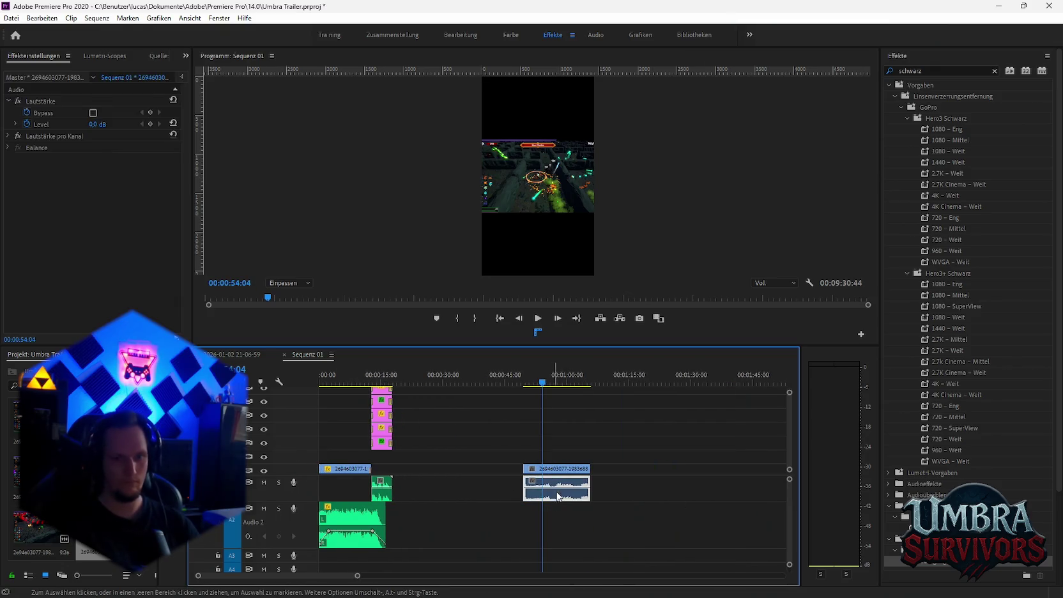
pyautogui.press('Delete')
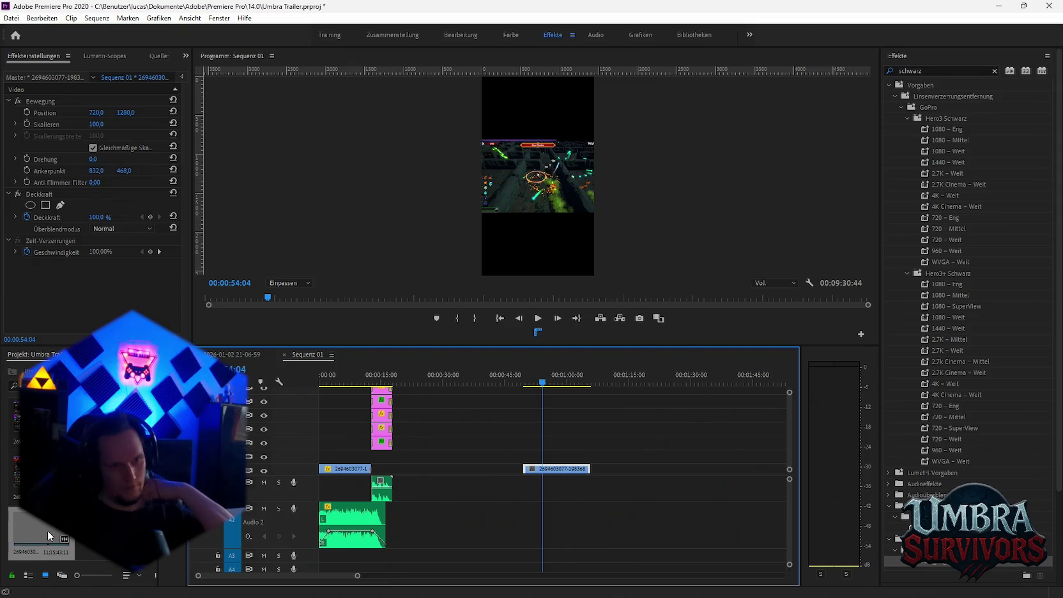
pyautogui.rightClick(340, 471)
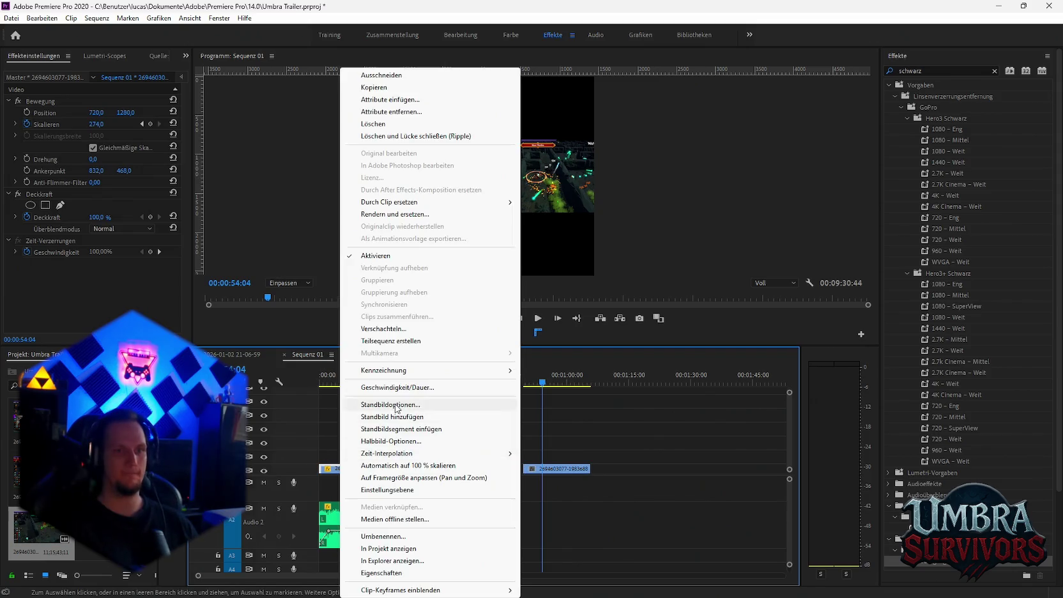
pyautogui.moveTo(388, 201)
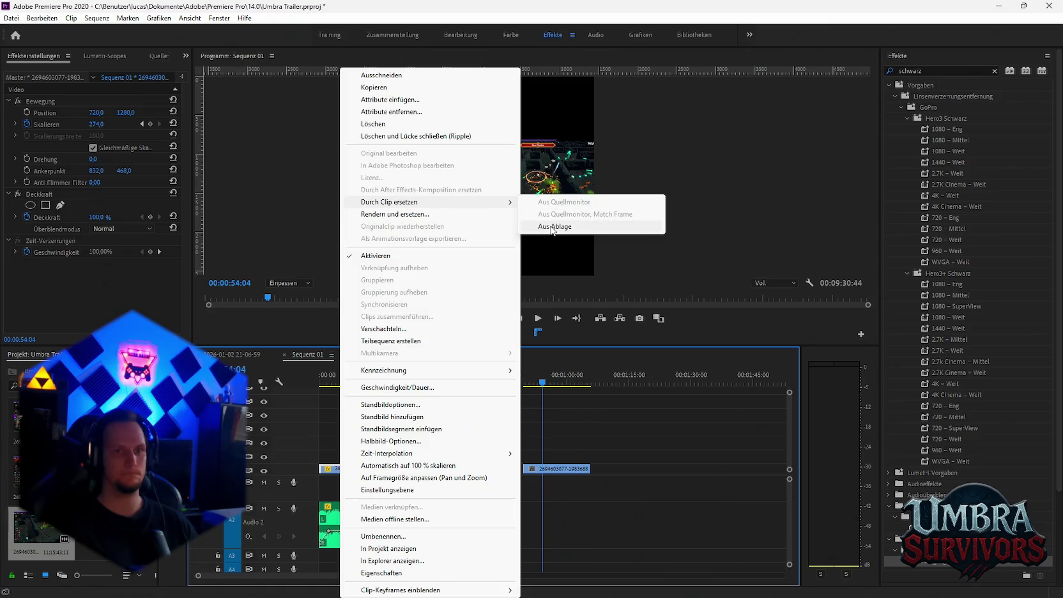
# Replace the opening clip with the copied excerpt via Durch Clip ersetzen > Aus Ablage.
pyautogui.click(553, 227)
pyautogui.click(336, 471)
pyautogui.press('Home')
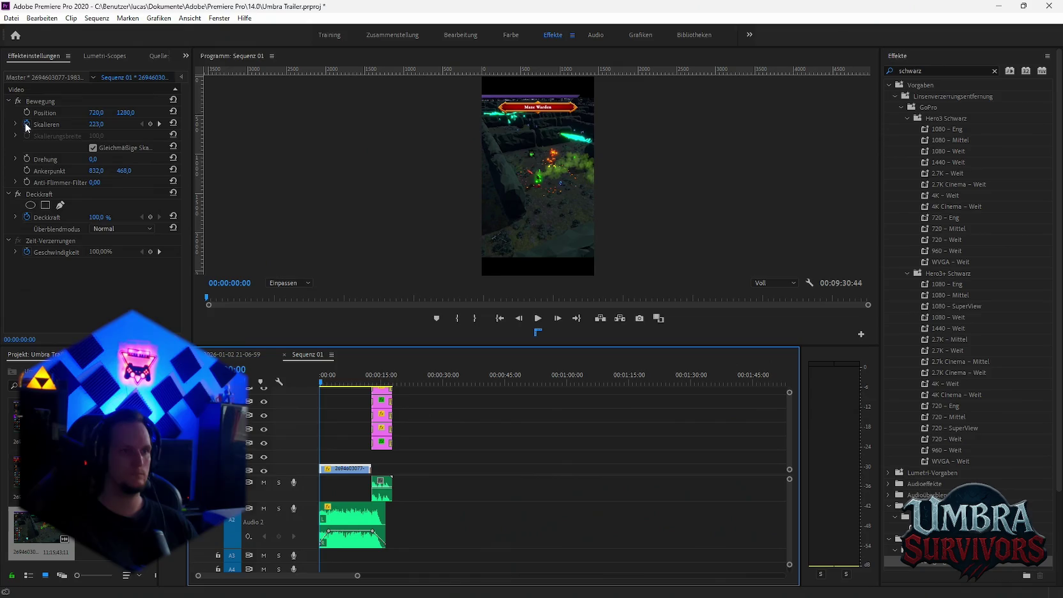
pyautogui.click(593, 319)
# Keyframe Skalieren from 223 at the start to 277 at about two seconds.
pyautogui.click(49, 121)
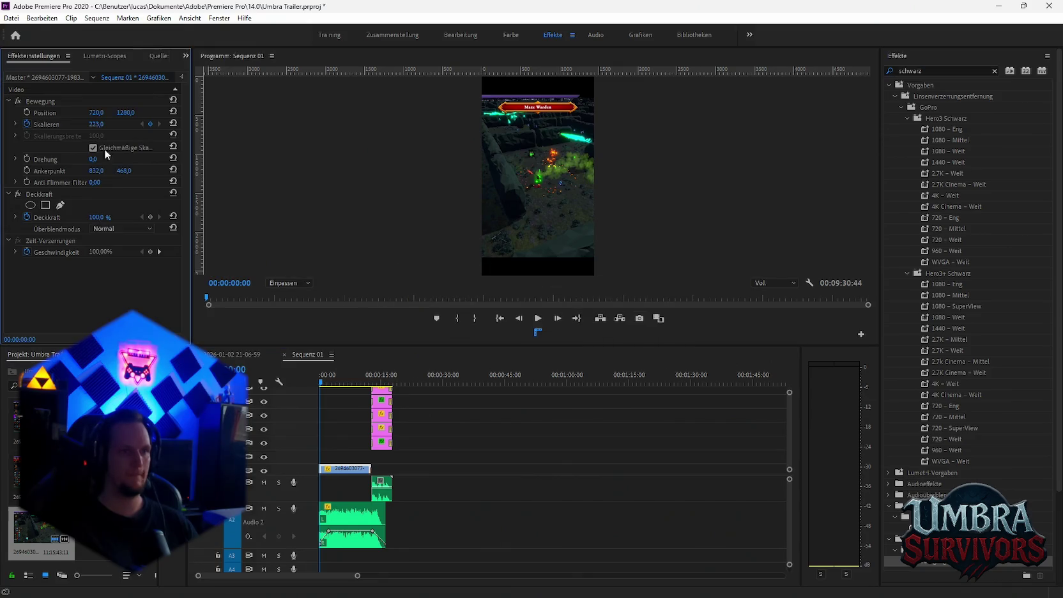
pyautogui.moveTo(323, 384); pyautogui.dragTo(332, 385)
pyautogui.click(151, 124)
pyautogui.moveTo(96, 123); pyautogui.dragTo(96, 125)
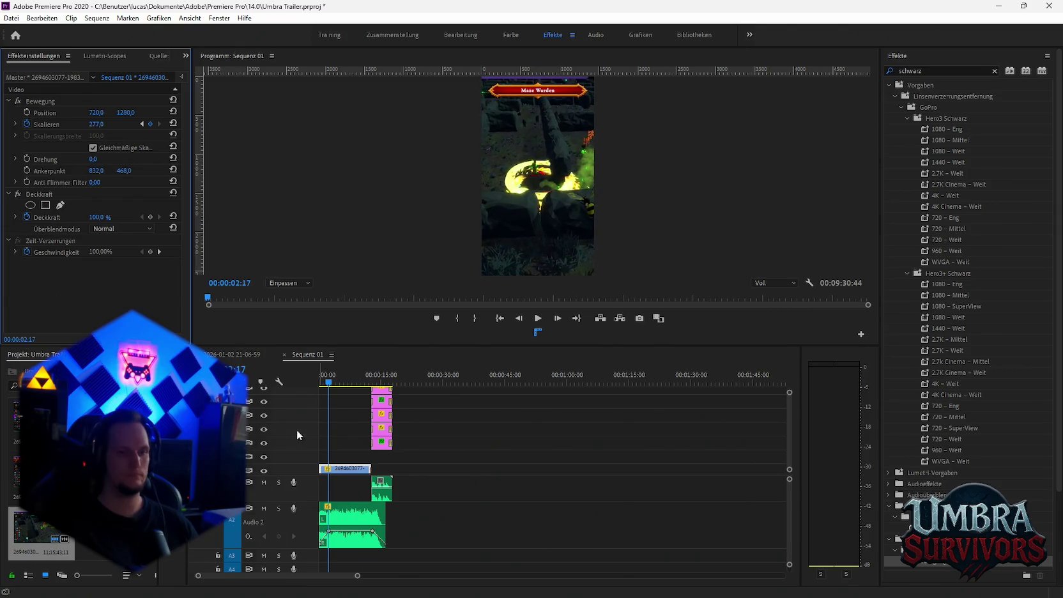
# Play the sequence from the start through to the Free DEMO Now! end card.
pyautogui.click(358, 441)
pyautogui.press('Home')
pyautogui.press('space')
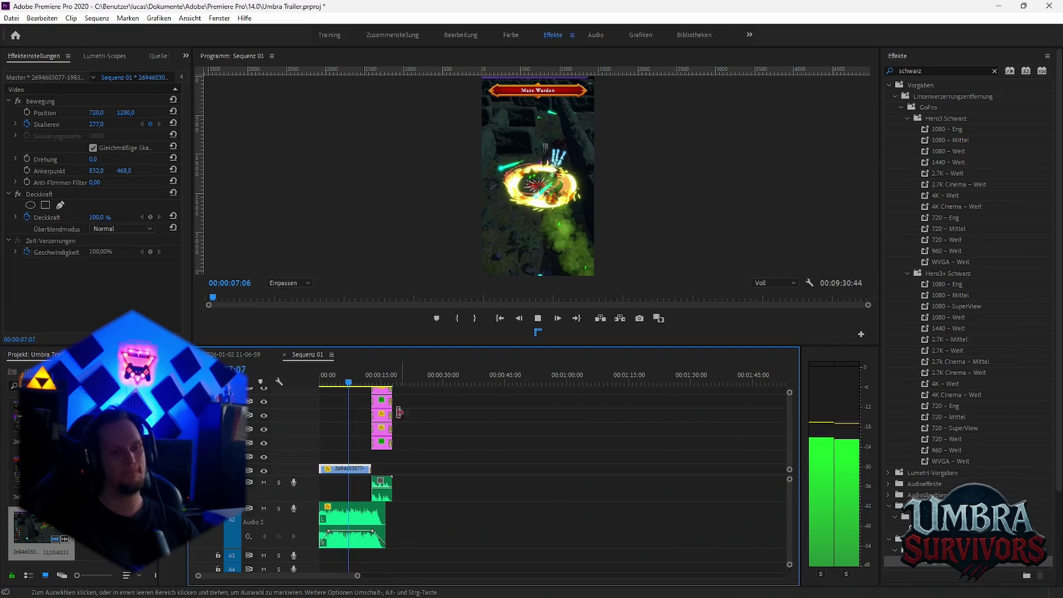
pyautogui.click(360, 382)
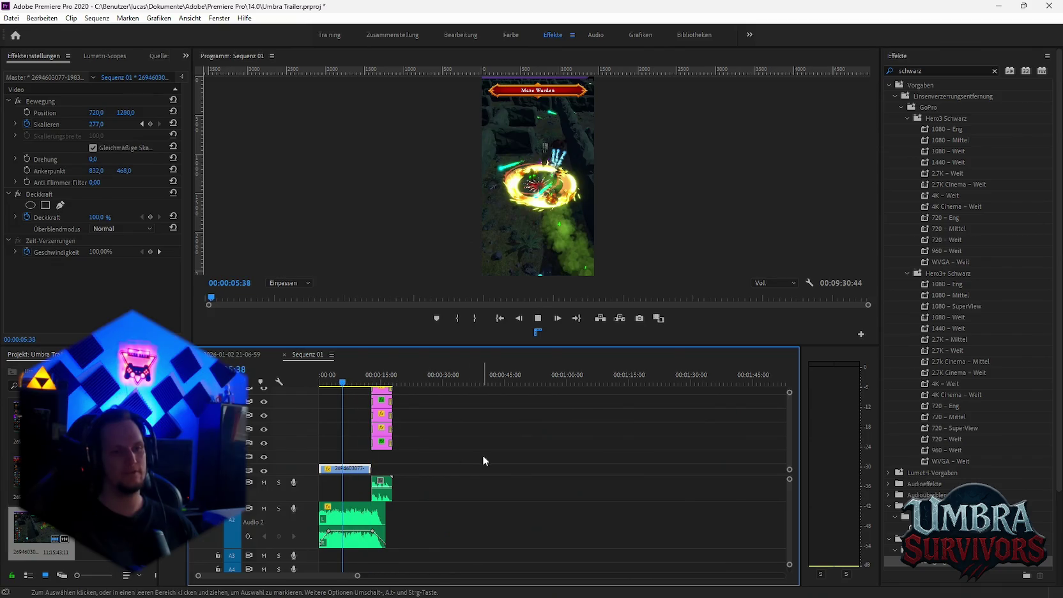
pyautogui.press('space')
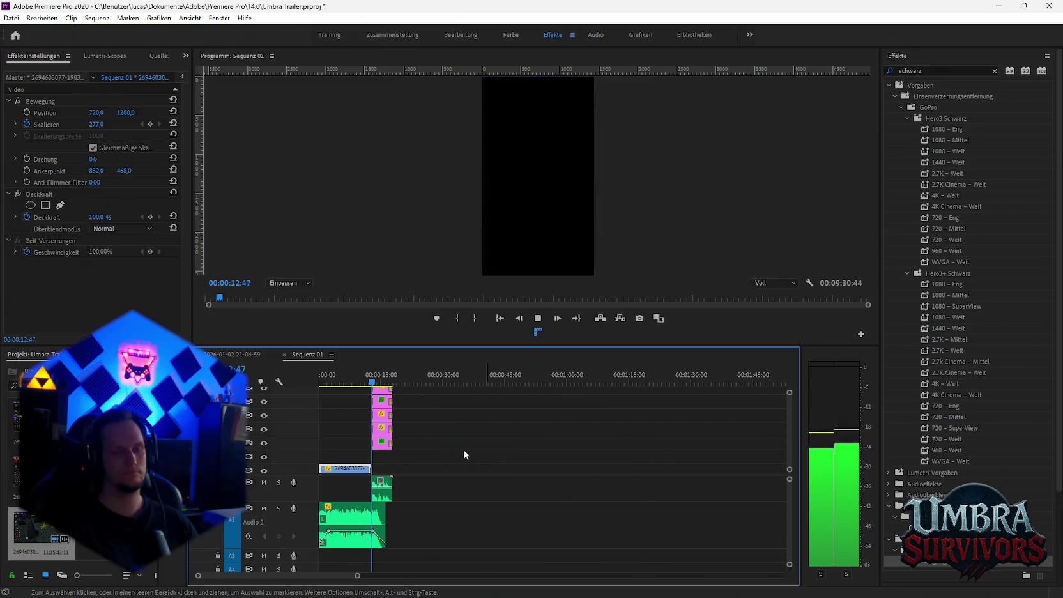
pyautogui.press('space')
# Export Sequenz 01 via Datei > Exportieren > Medien as 'Fire mage im maze gegen alles.mp4' into the Warteschlange.
pyautogui.click(11, 18)
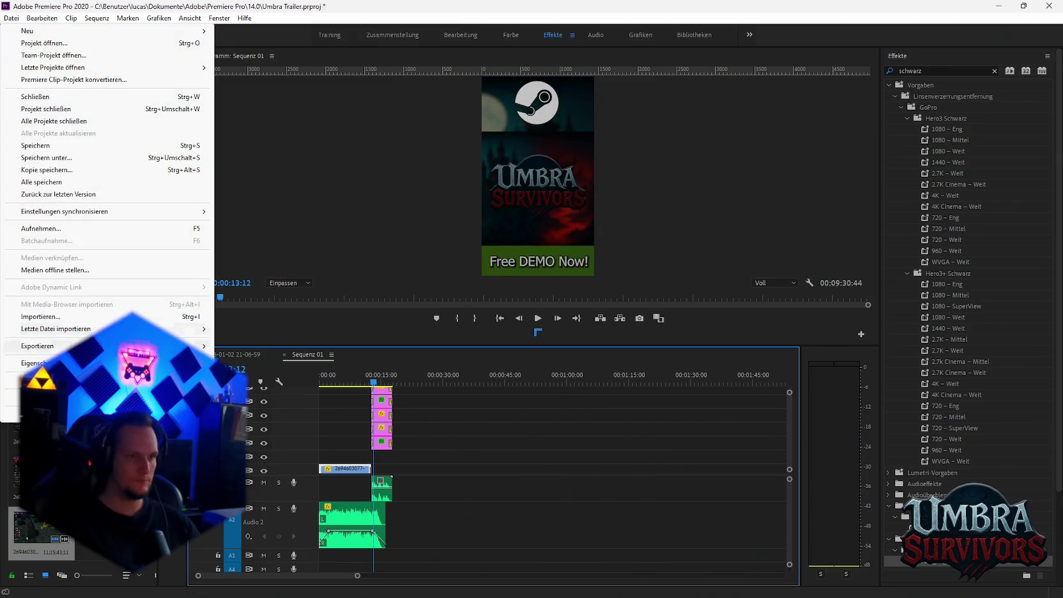
pyautogui.moveTo(37, 345)
pyautogui.click(261, 344)
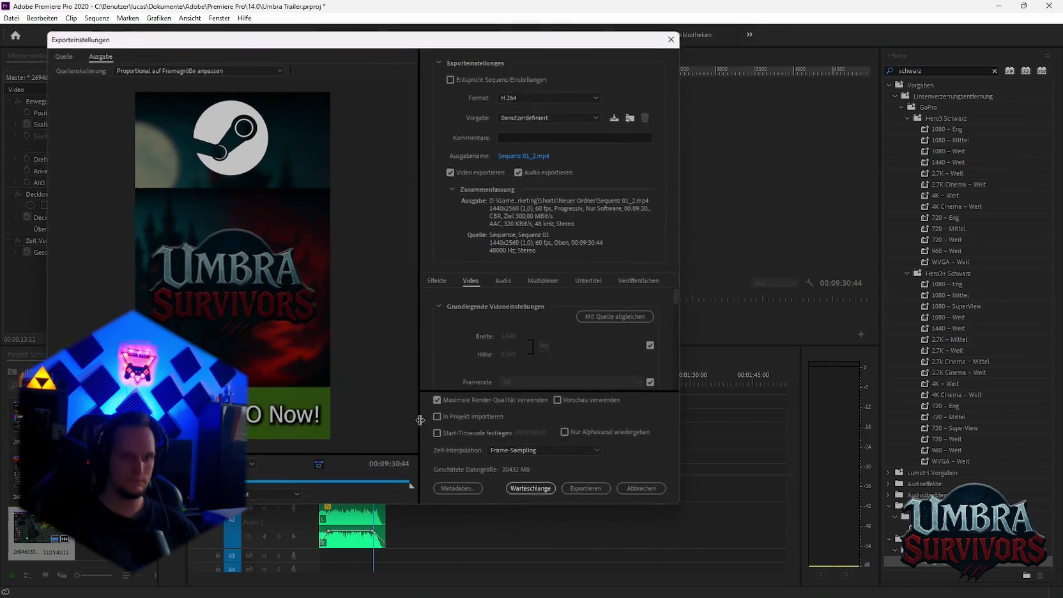
pyautogui.click(524, 155)
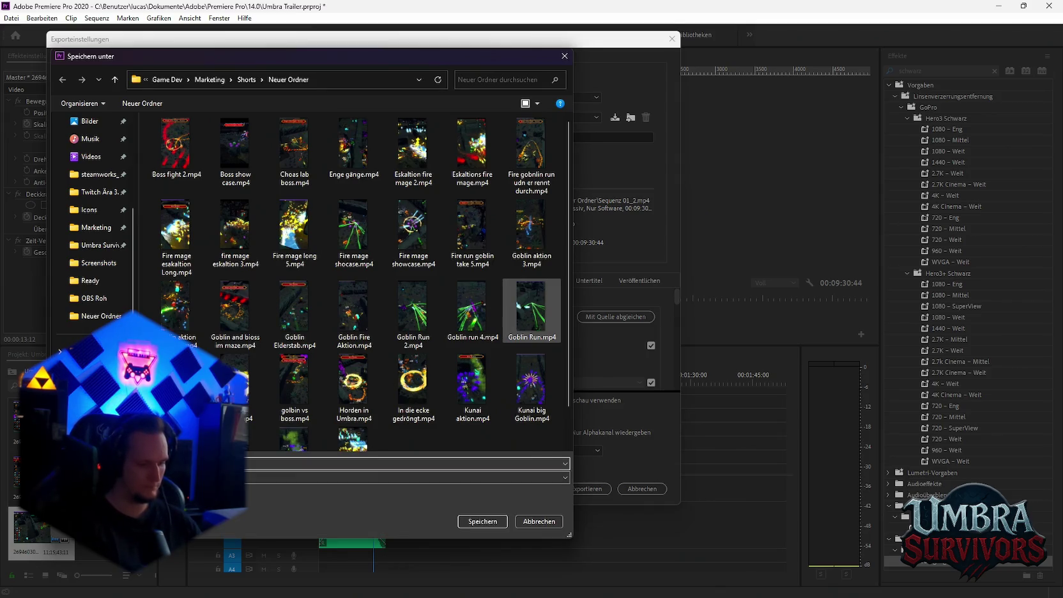
pyautogui.click(505, 521)
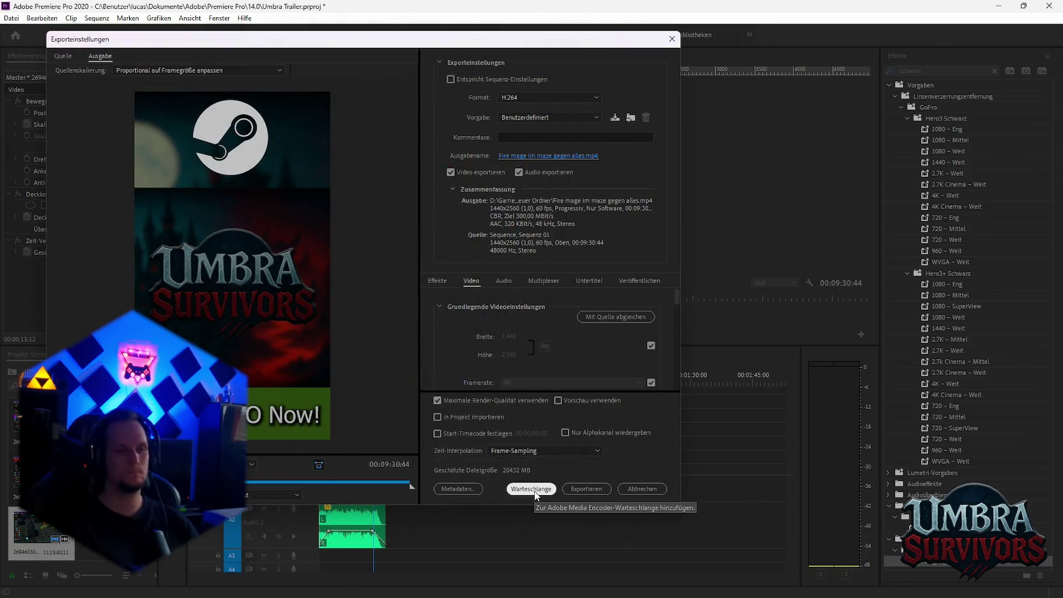
pyautogui.click(534, 491)
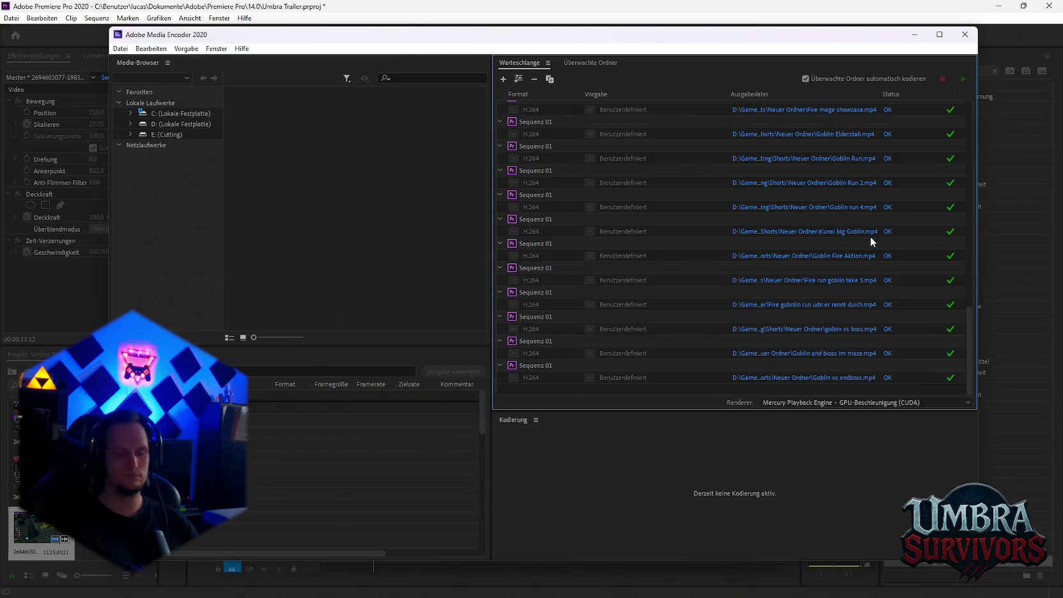